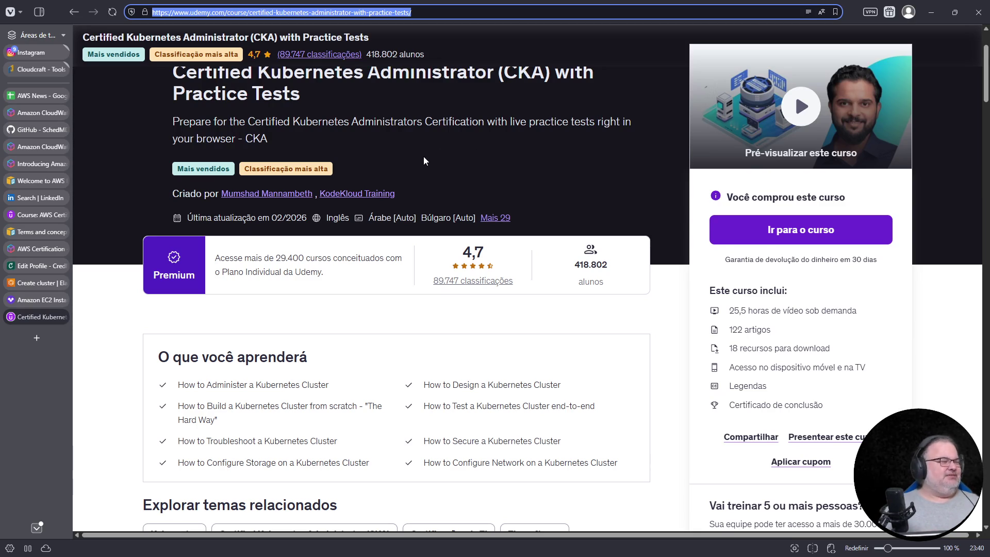
{"action": "scroll", "coordinate": [330, 132], "scroll_direction": "up", "scroll_amount": 2}
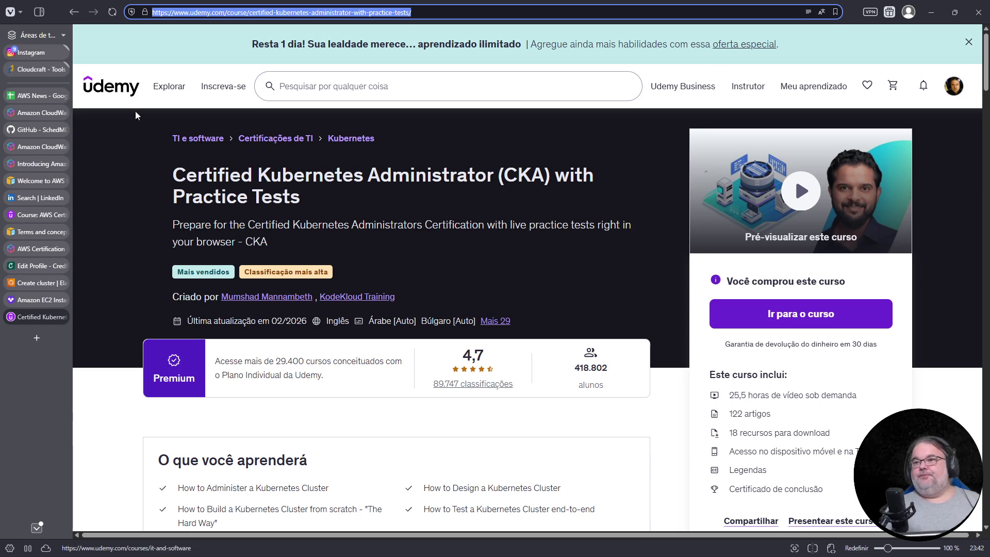
Bring up the devsres Instagram profile and leave its address unchanged
{"action": "left_click", "coordinate": [30, 52]}
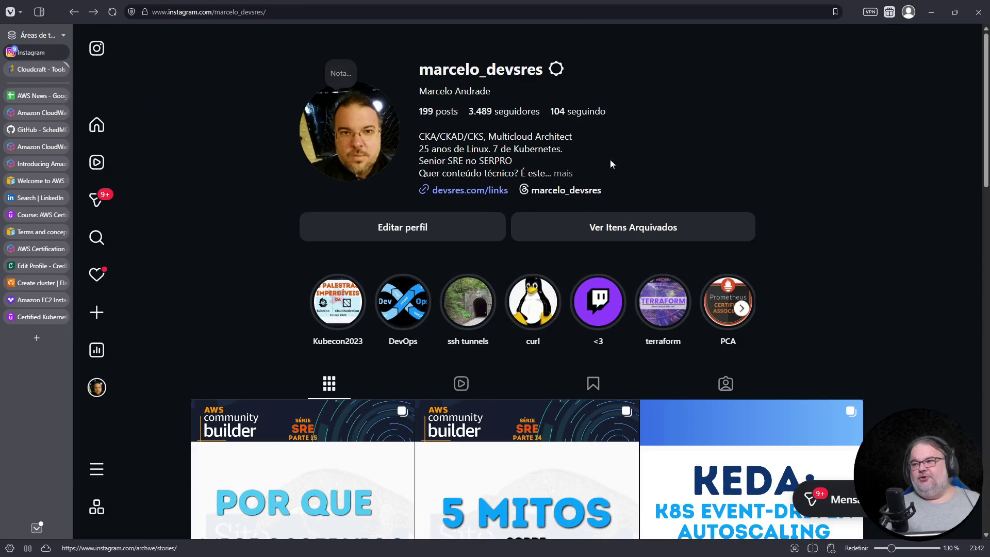
{"action": "left_click", "coordinate": [184, 16]}
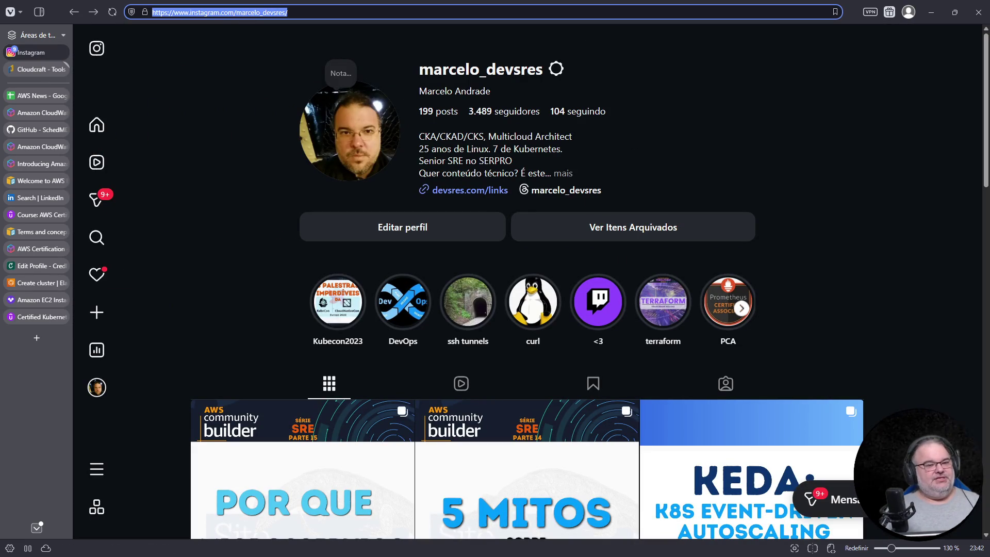
{"action": "key", "text": "Escape"}
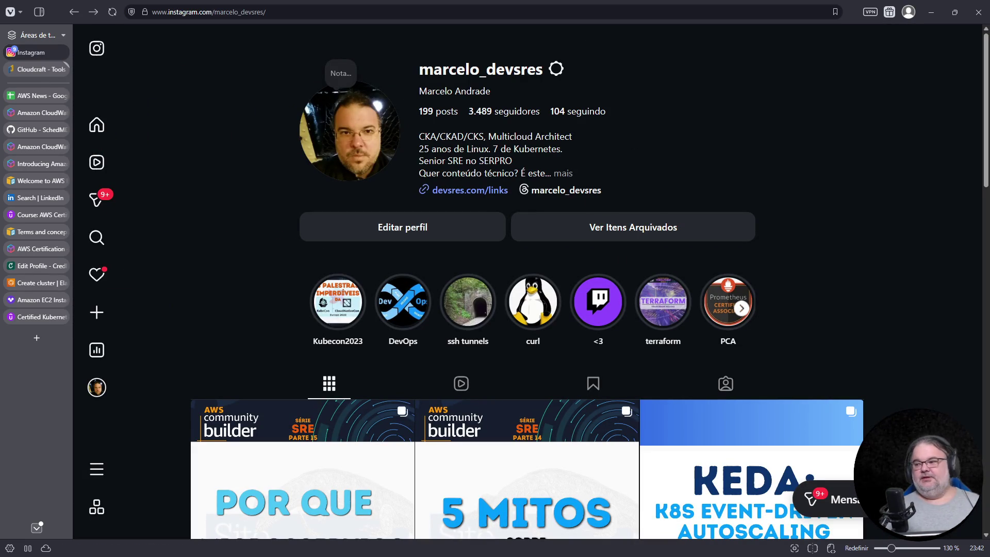
{"action": "scroll", "coordinate": [518, 410], "scroll_direction": "down", "scroll_amount": 2}
{"action": "scroll", "coordinate": [515, 403], "scroll_direction": "down", "scroll_amount": 5}
{"action": "scroll", "coordinate": [508, 393], "scroll_direction": "down", "scroll_amount": 5}
{"action": "scroll", "coordinate": [510, 392], "scroll_direction": "down", "scroll_amount": 2}
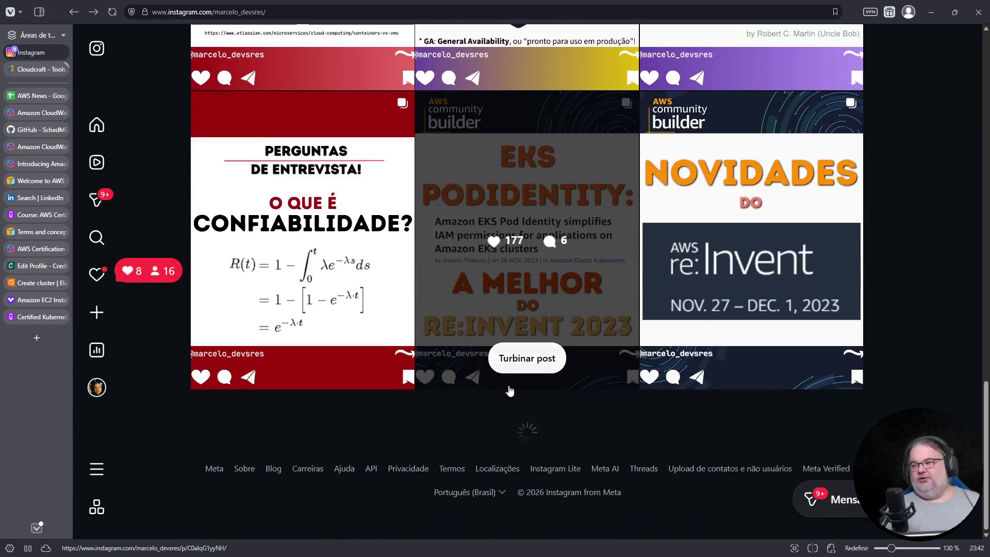
{"action": "scroll", "coordinate": [712, 341], "scroll_direction": "down", "scroll_amount": 5}
{"action": "scroll", "coordinate": [711, 345], "scroll_direction": "down", "scroll_amount": 3}
{"action": "scroll", "coordinate": [712, 346], "scroll_direction": "down", "scroll_amount": 2}
{"action": "scroll", "coordinate": [717, 347], "scroll_direction": "down", "scroll_amount": 5}
{"action": "scroll", "coordinate": [717, 345], "scroll_direction": "down", "scroll_amount": 5}
{"action": "scroll", "coordinate": [715, 346], "scroll_direction": "down", "scroll_amount": 5}
{"action": "scroll", "coordinate": [713, 345], "scroll_direction": "down", "scroll_amount": 4}
{"action": "scroll", "coordinate": [713, 345], "scroll_direction": "down", "scroll_amount": 4}
{"action": "scroll", "coordinate": [712, 346], "scroll_direction": "down", "scroll_amount": 2}
{"action": "scroll", "coordinate": [712, 346], "scroll_direction": "down", "scroll_amount": 3}
{"action": "scroll", "coordinate": [713, 346], "scroll_direction": "down", "scroll_amount": 5}
{"action": "scroll", "coordinate": [712, 346], "scroll_direction": "down", "scroll_amount": 4}
{"action": "scroll", "coordinate": [713, 346], "scroll_direction": "down", "scroll_amount": 1}
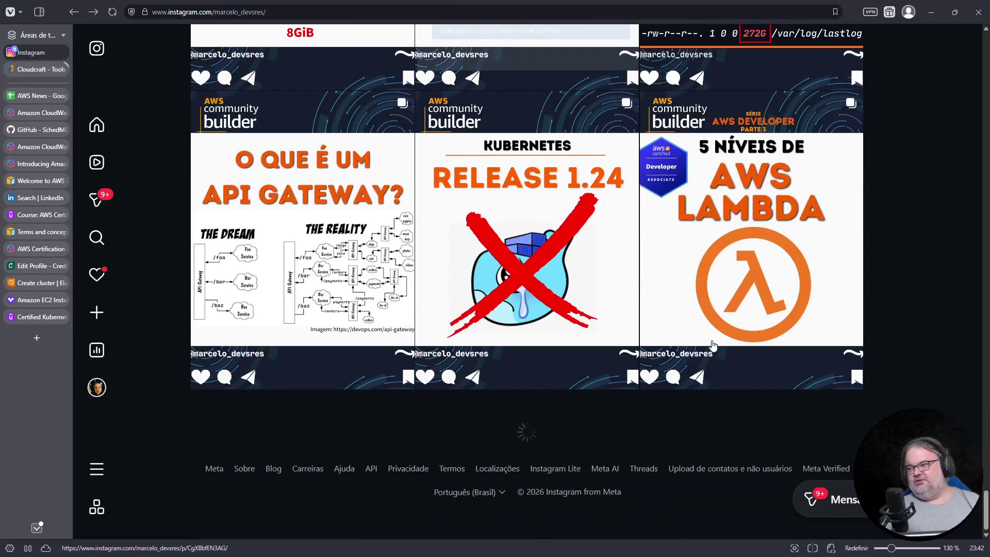
{"action": "scroll", "coordinate": [696, 346], "scroll_direction": "down", "scroll_amount": 4}
{"action": "scroll", "coordinate": [681, 345], "scroll_direction": "down", "scroll_amount": 5}
{"action": "scroll", "coordinate": [682, 346], "scroll_direction": "down", "scroll_amount": 5}
{"action": "scroll", "coordinate": [682, 343], "scroll_direction": "down", "scroll_amount": 3}
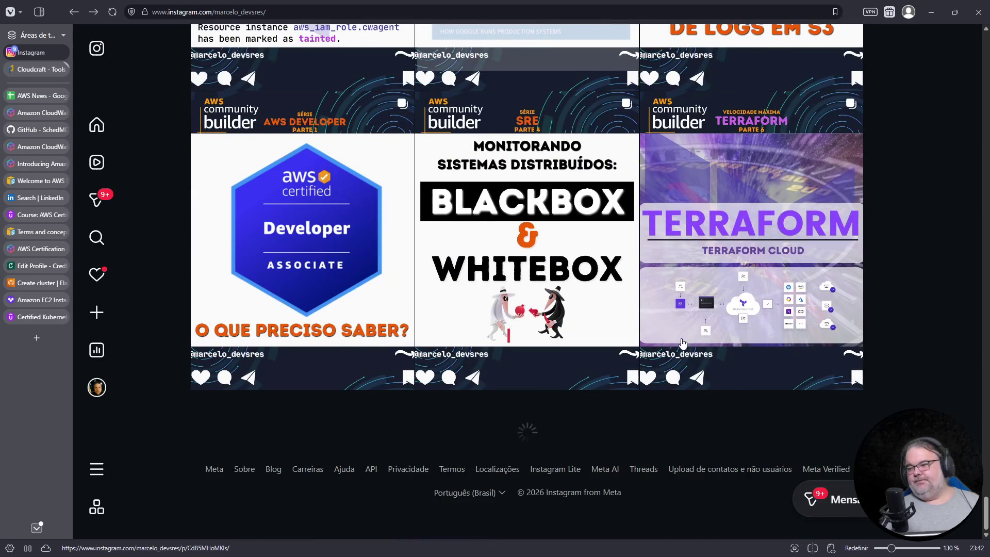
{"action": "scroll", "coordinate": [680, 334], "scroll_direction": "down", "scroll_amount": 1}
{"action": "scroll", "coordinate": [679, 331], "scroll_direction": "down", "scroll_amount": 3}
{"action": "scroll", "coordinate": [696, 329], "scroll_direction": "down", "scroll_amount": 2}
{"action": "scroll", "coordinate": [699, 329], "scroll_direction": "down", "scroll_amount": 5}
{"action": "scroll", "coordinate": [697, 329], "scroll_direction": "down", "scroll_amount": 3}
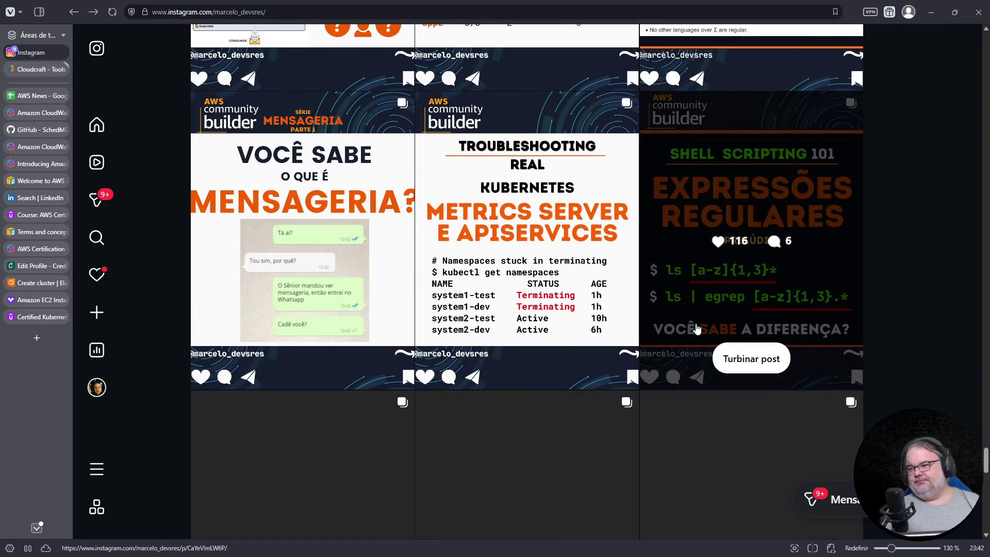
{"action": "scroll", "coordinate": [696, 329], "scroll_direction": "down", "scroll_amount": 4}
{"action": "scroll", "coordinate": [696, 329], "scroll_direction": "down", "scroll_amount": 5}
{"action": "scroll", "coordinate": [692, 330], "scroll_direction": "down", "scroll_amount": 5}
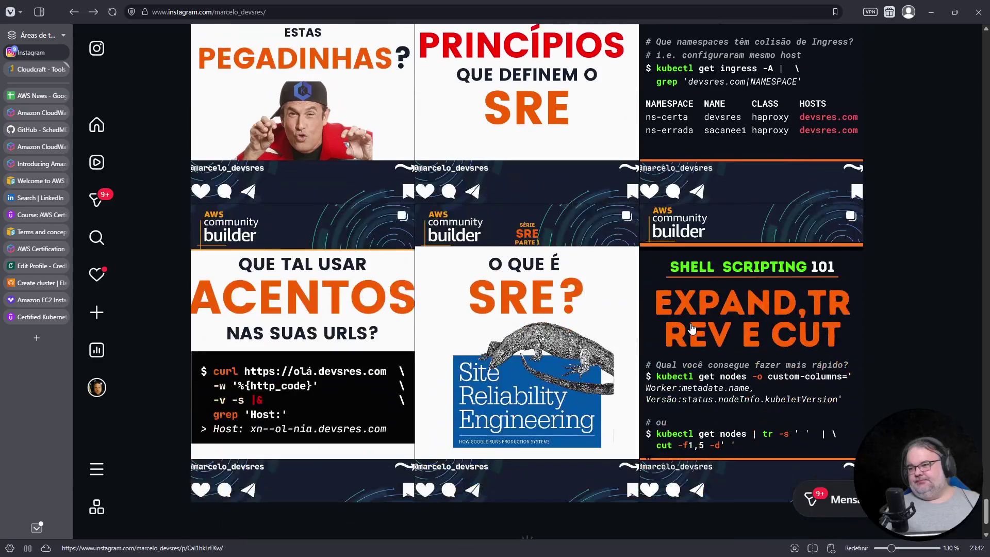
{"action": "scroll", "coordinate": [693, 330], "scroll_direction": "down", "scroll_amount": 2}
{"action": "scroll", "coordinate": [693, 330], "scroll_direction": "down", "scroll_amount": 5}
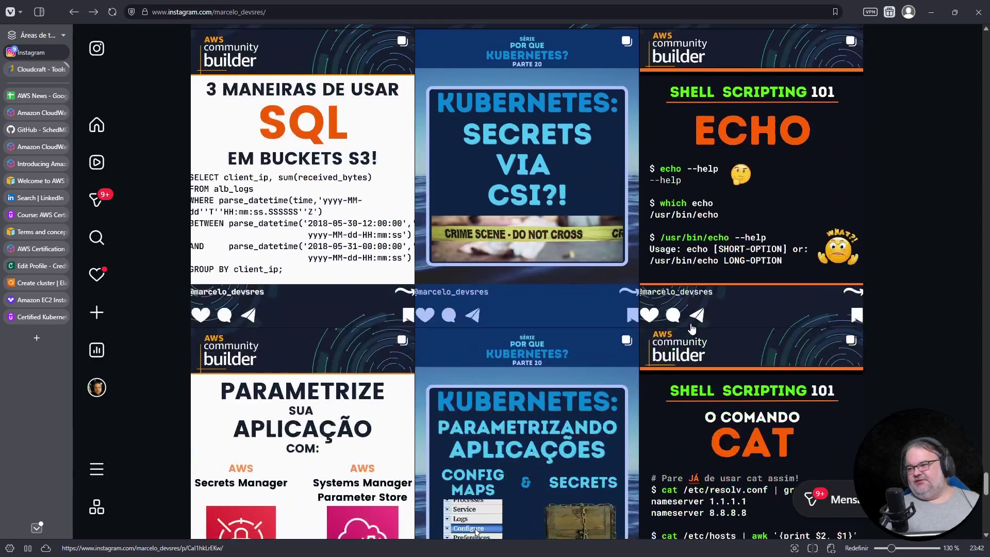
{"action": "scroll", "coordinate": [693, 329], "scroll_direction": "down", "scroll_amount": 3}
{"action": "scroll", "coordinate": [692, 330], "scroll_direction": "down", "scroll_amount": 2}
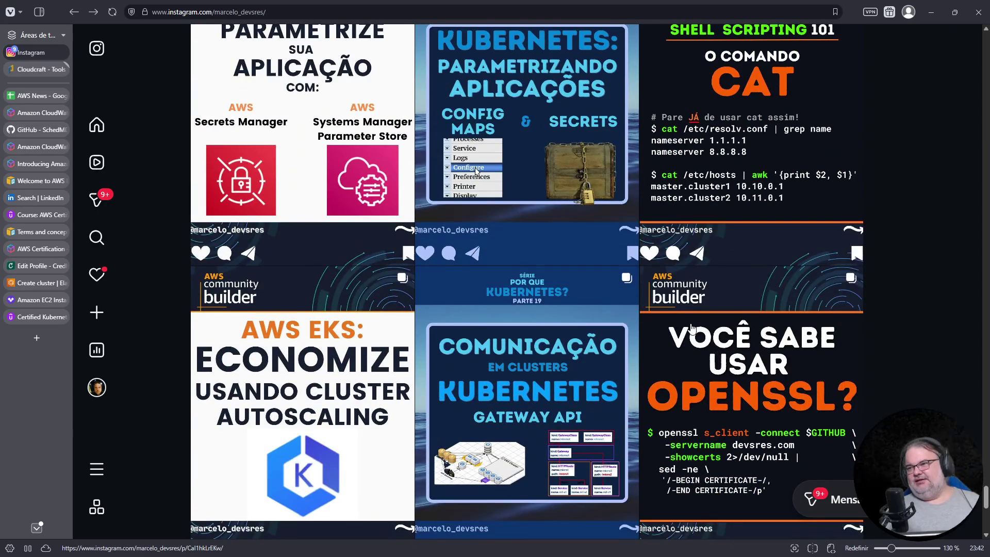
{"action": "scroll", "coordinate": [682, 328], "scroll_direction": "down", "scroll_amount": 4}
{"action": "scroll", "coordinate": [683, 329], "scroll_direction": "down", "scroll_amount": 1}
{"action": "scroll", "coordinate": [683, 329], "scroll_direction": "down", "scroll_amount": 5}
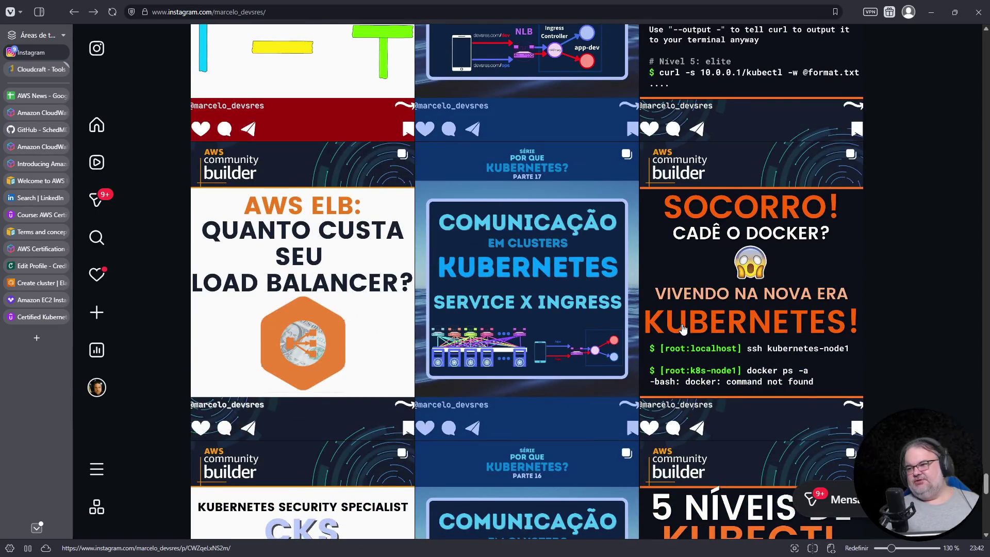
{"action": "scroll", "coordinate": [682, 329], "scroll_direction": "down", "scroll_amount": 5}
{"action": "scroll", "coordinate": [683, 329], "scroll_direction": "down", "scroll_amount": 3}
{"action": "scroll", "coordinate": [683, 330], "scroll_direction": "down", "scroll_amount": 1}
{"action": "scroll", "coordinate": [683, 329], "scroll_direction": "down", "scroll_amount": 2}
{"action": "scroll", "coordinate": [683, 328], "scroll_direction": "down", "scroll_amount": 2}
{"action": "scroll", "coordinate": [682, 329], "scroll_direction": "down", "scroll_amount": 3}
{"action": "scroll", "coordinate": [683, 329], "scroll_direction": "down", "scroll_amount": 4}
{"action": "scroll", "coordinate": [697, 319], "scroll_direction": "down", "scroll_amount": 2}
{"action": "scroll", "coordinate": [697, 319], "scroll_direction": "down", "scroll_amount": 3}
{"action": "scroll", "coordinate": [693, 321], "scroll_direction": "down", "scroll_amount": 2}
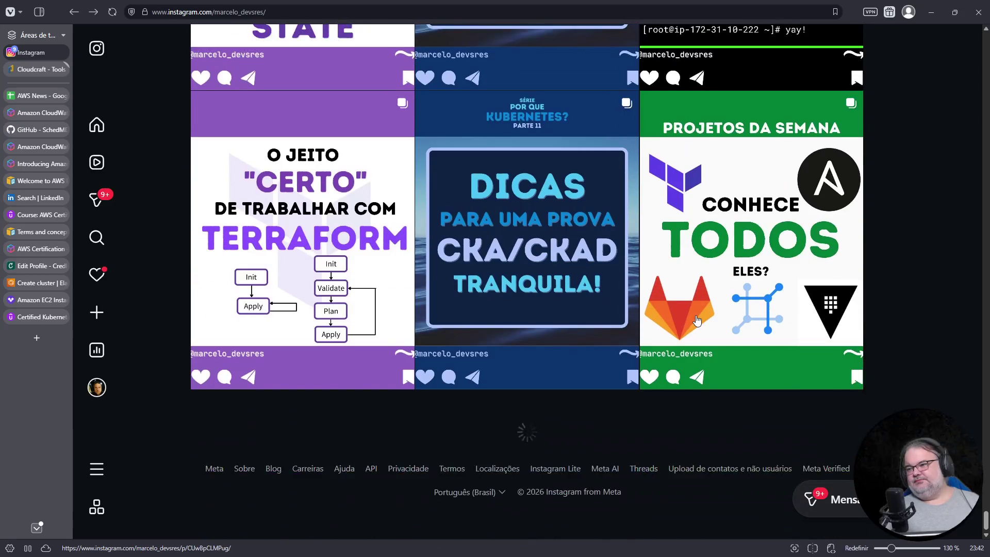
{"action": "scroll", "coordinate": [681, 324], "scroll_direction": "down", "scroll_amount": 5}
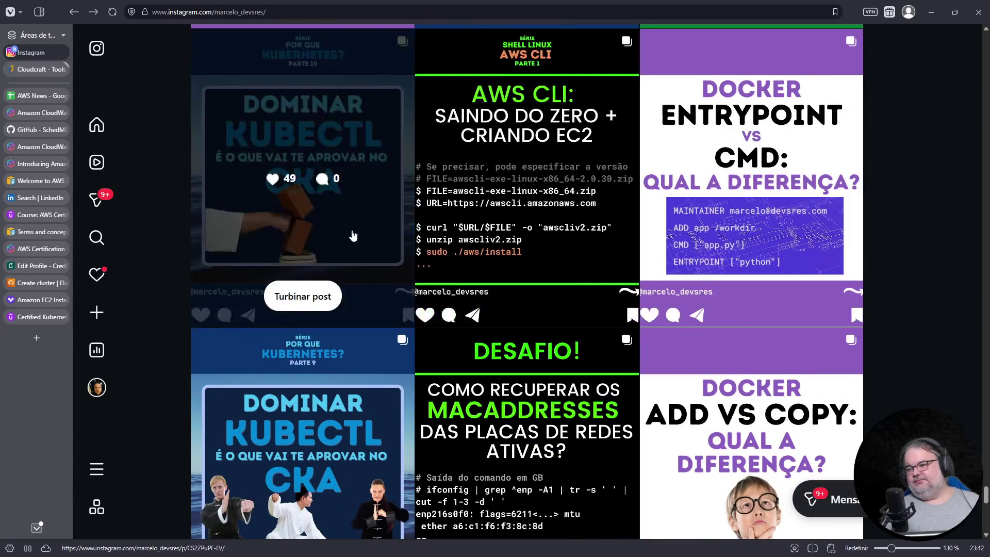
{"action": "scroll", "coordinate": [353, 235], "scroll_direction": "up", "scroll_amount": 3}
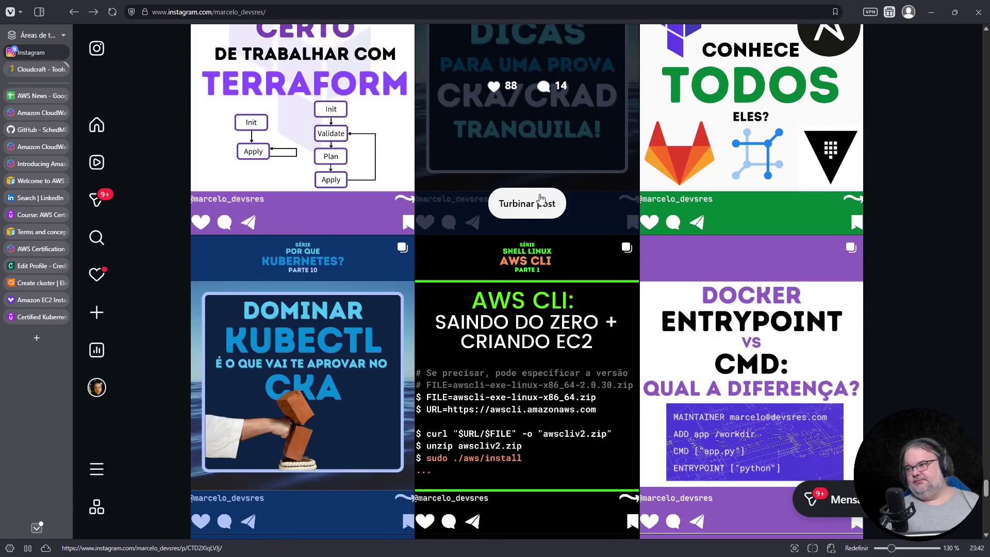
Dismiss a post's promotion offer and open the DICAS CKA/CKAD tips post
{"action": "left_click", "coordinate": [298, 72]}
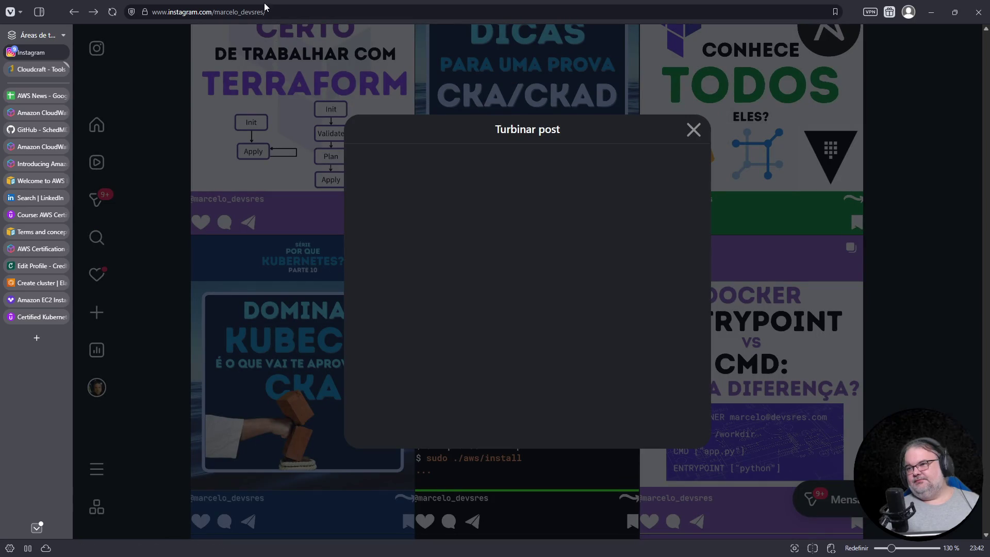
{"action": "left_click", "coordinate": [694, 131]}
{"action": "left_click", "coordinate": [561, 122]}
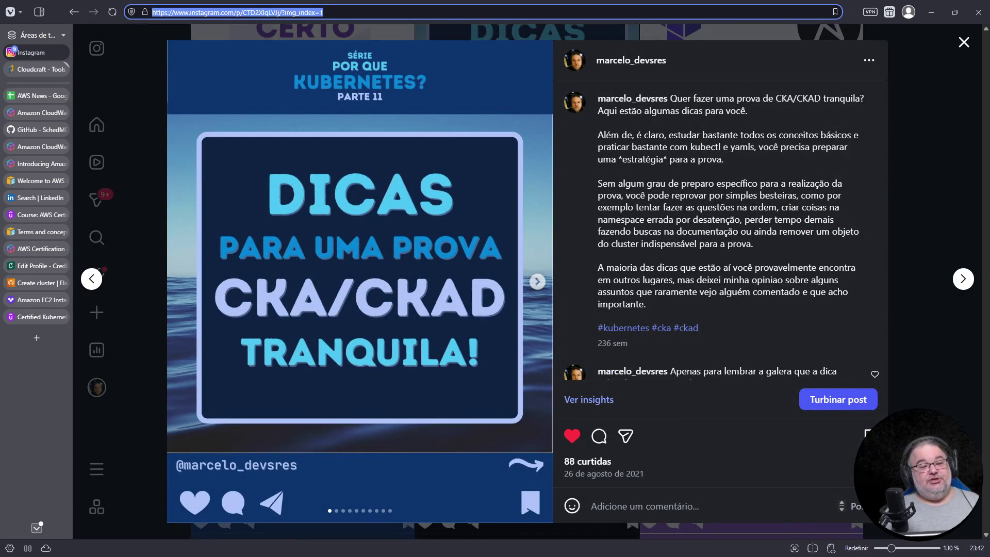
{"action": "key", "text": "Escape"}
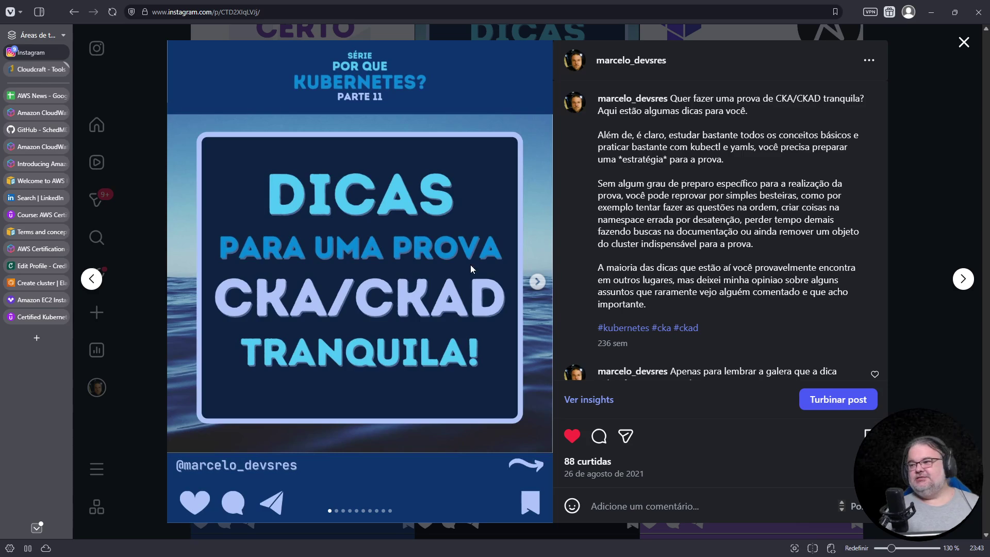
{"action": "left_click", "coordinate": [537, 282]}
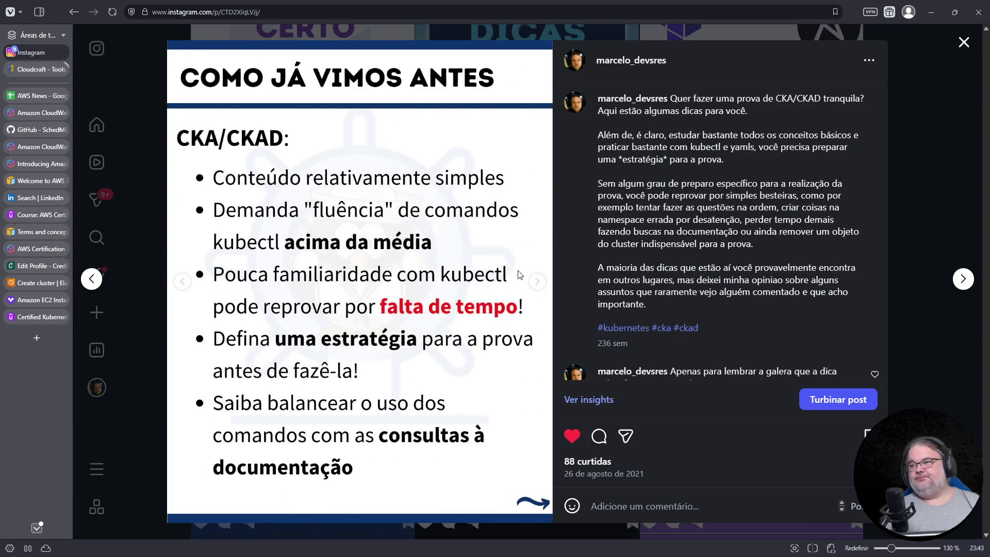
{"action": "left_click", "coordinate": [538, 284]}
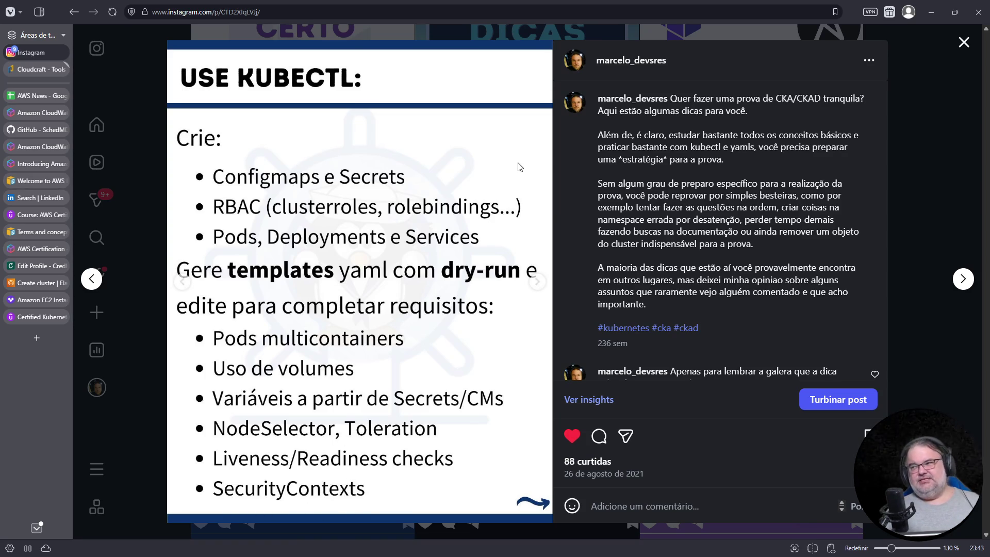
{"action": "left_click", "coordinate": [537, 284]}
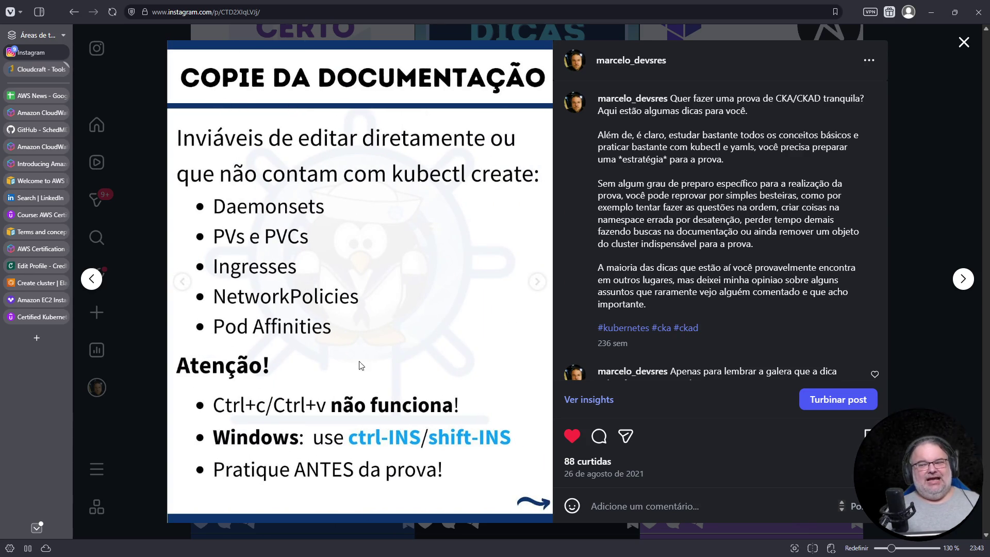
{"action": "left_click", "coordinate": [537, 282]}
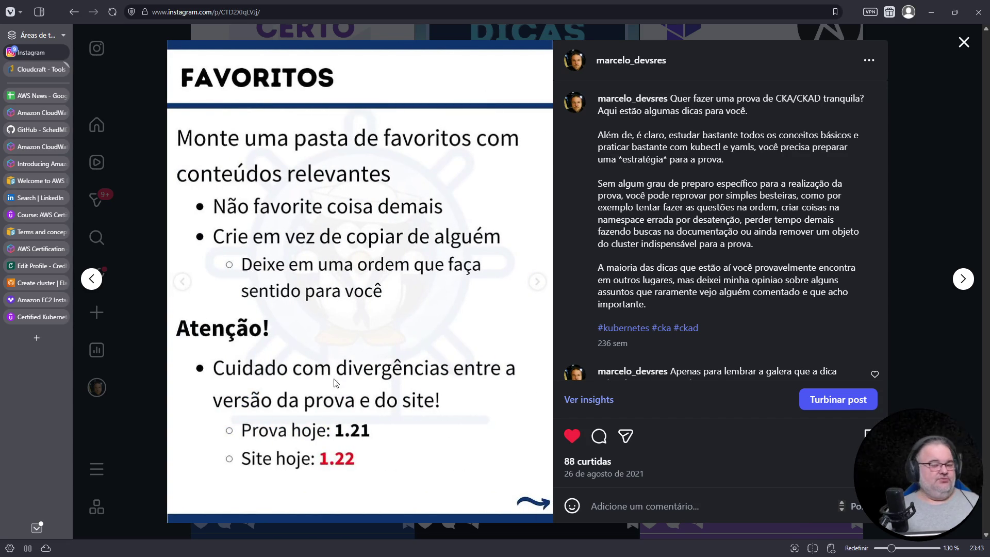
{"action": "left_click", "coordinate": [538, 283]}
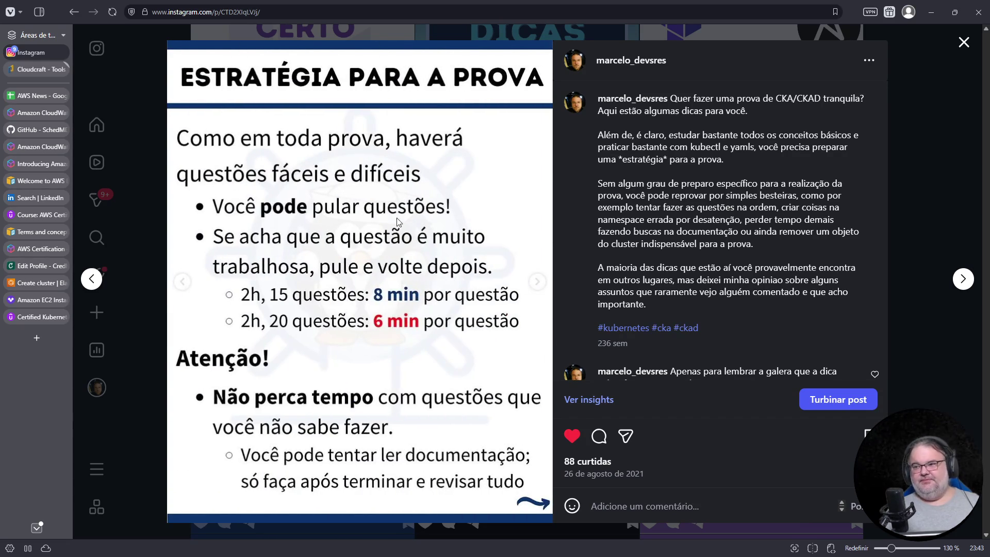
{"action": "left_click", "coordinate": [181, 282]}
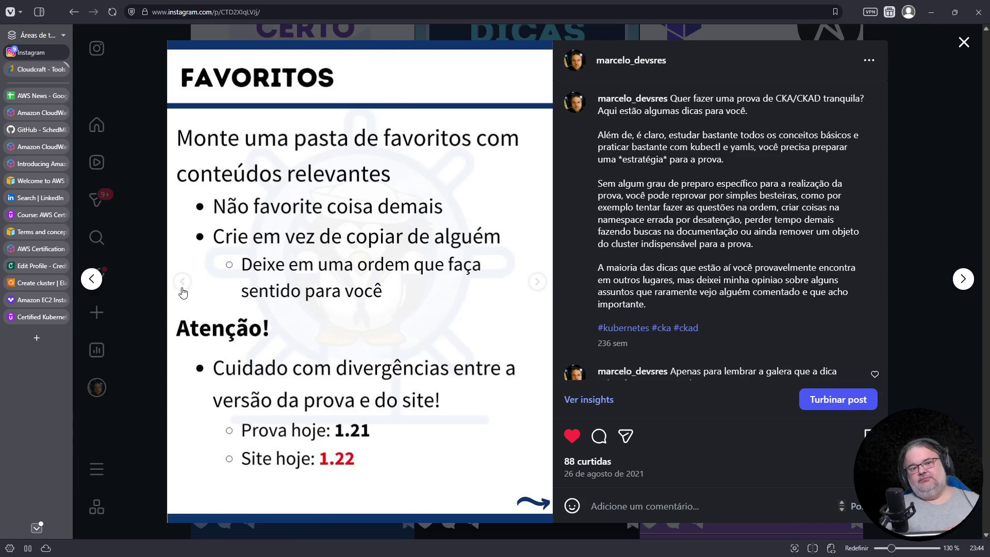
{"action": "key", "text": "Escape"}
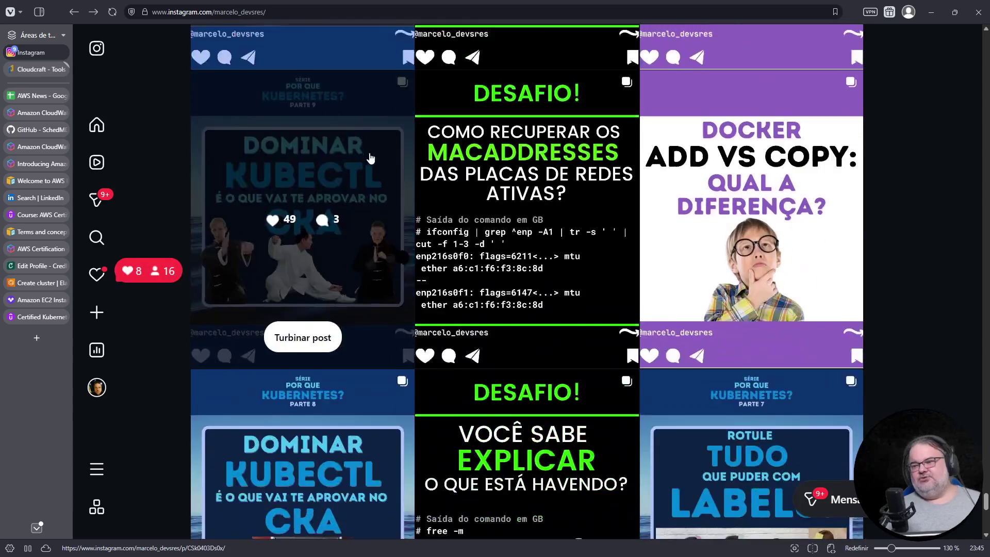
{"action": "scroll", "coordinate": [357, 356], "scroll_direction": "down", "scroll_amount": 3}
{"action": "scroll", "coordinate": [358, 233], "scroll_direction": "down", "scroll_amount": 3}
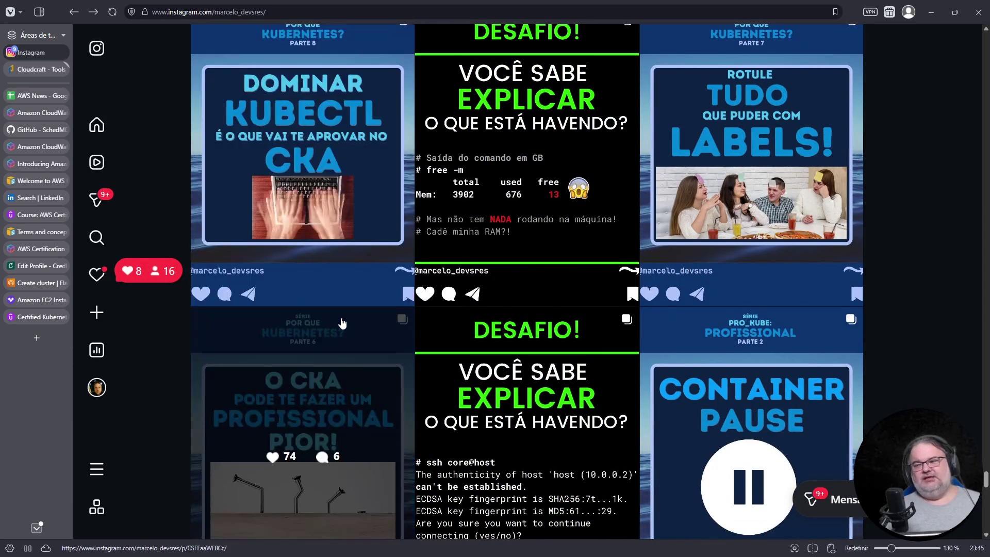
{"action": "scroll", "coordinate": [337, 323], "scroll_direction": "down", "scroll_amount": 2}
{"action": "scroll", "coordinate": [323, 245], "scroll_direction": "up", "scroll_amount": 1}
{"action": "scroll", "coordinate": [323, 245], "scroll_direction": "up", "scroll_amount": 7}
{"action": "scroll", "coordinate": [320, 264], "scroll_direction": "up", "scroll_amount": 6}
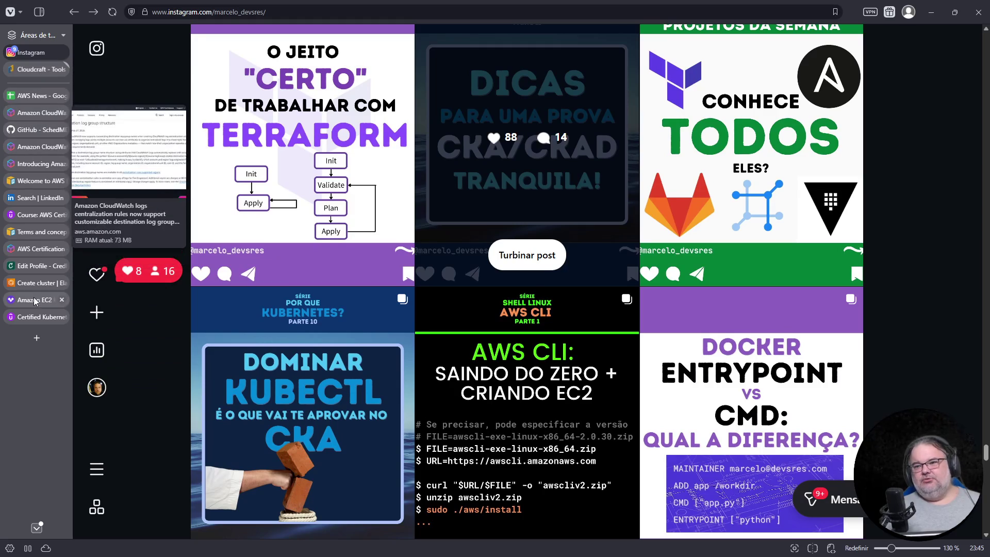
{"action": "left_click", "coordinate": [37, 339]}
{"action": "type", "text": "kiode"}
{"action": "type", "text": "odekloud"}
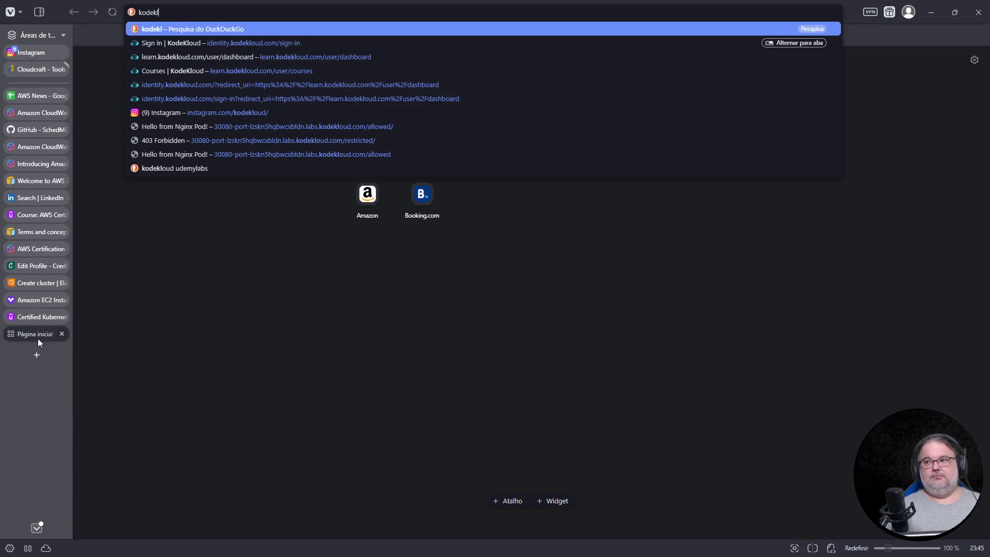
Go to the KodeKloud dashboard, sign in with Google, and move its page to the top of open pages
{"action": "key", "text": "Down"}
{"action": "key", "text": "Down"}
{"action": "key", "text": "Down"}
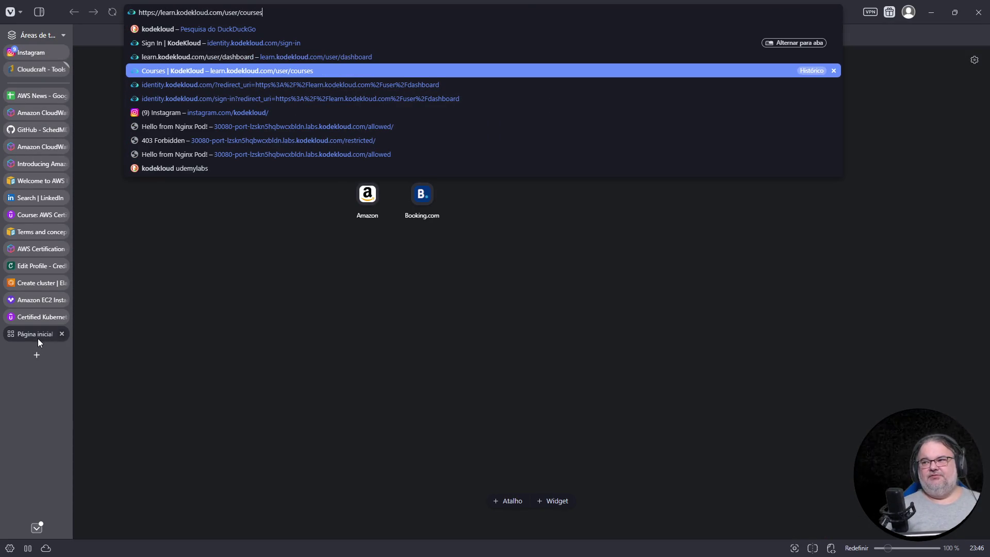
{"action": "key", "text": "Up"}
{"action": "key", "text": "Return"}
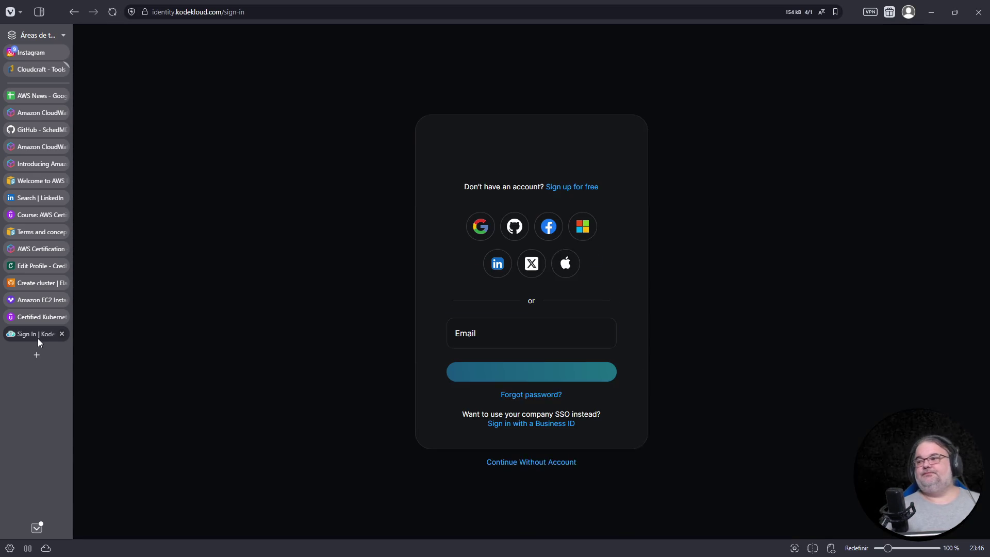
{"action": "left_click", "coordinate": [475, 245]}
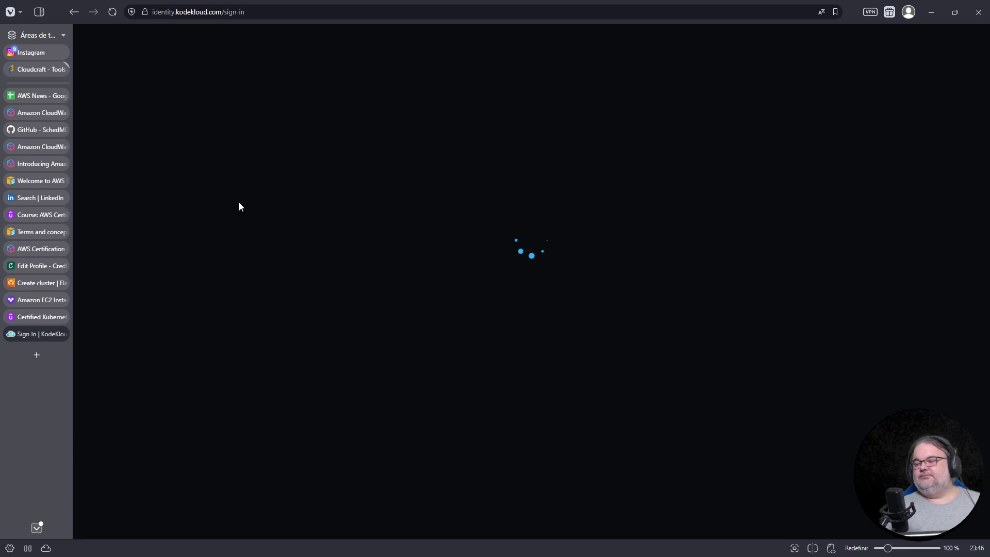
{"action": "left_click_drag", "start_coordinate": [30, 336], "coordinate": [24, 97]}
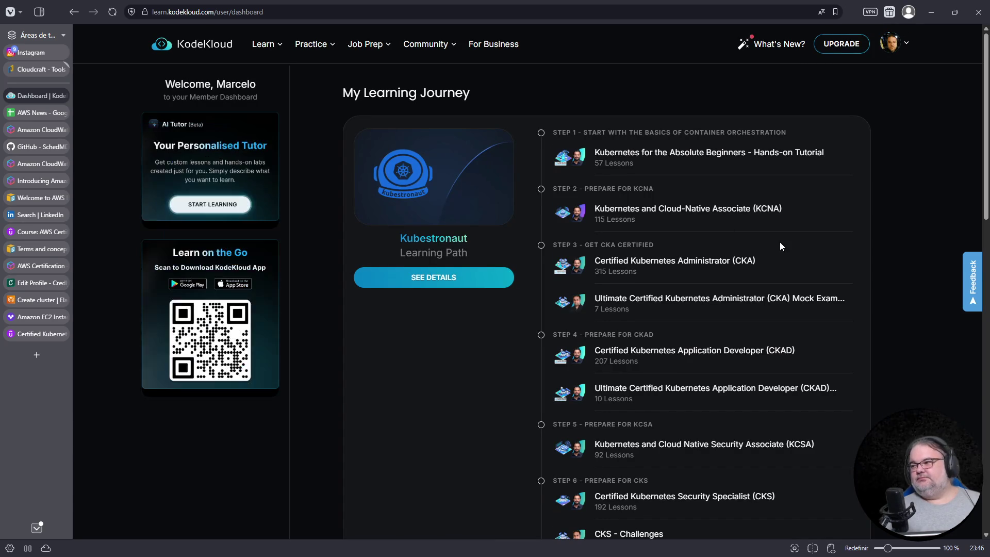
{"action": "scroll", "coordinate": [805, 341], "scroll_direction": "down", "scroll_amount": 2}
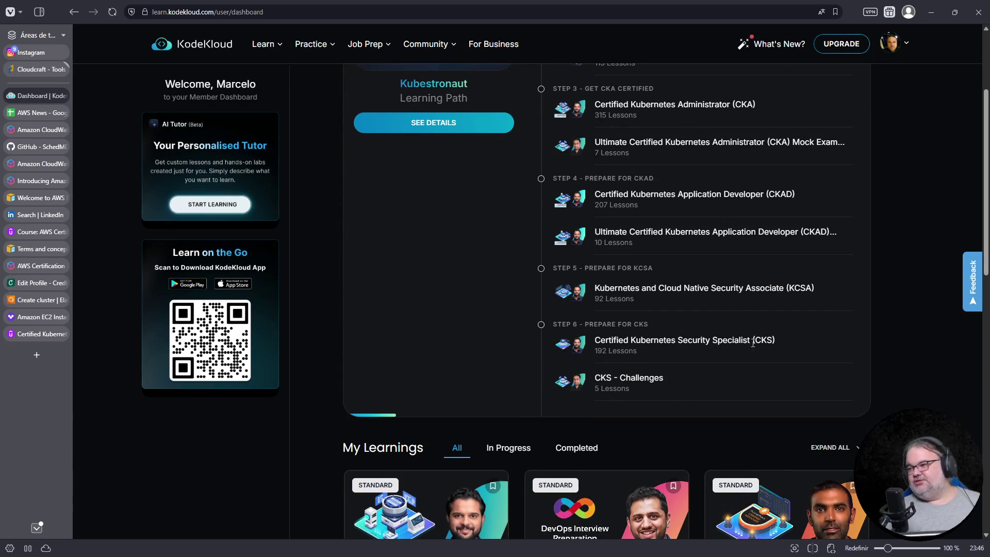
{"action": "scroll", "coordinate": [456, 252], "scroll_direction": "down", "scroll_amount": 4}
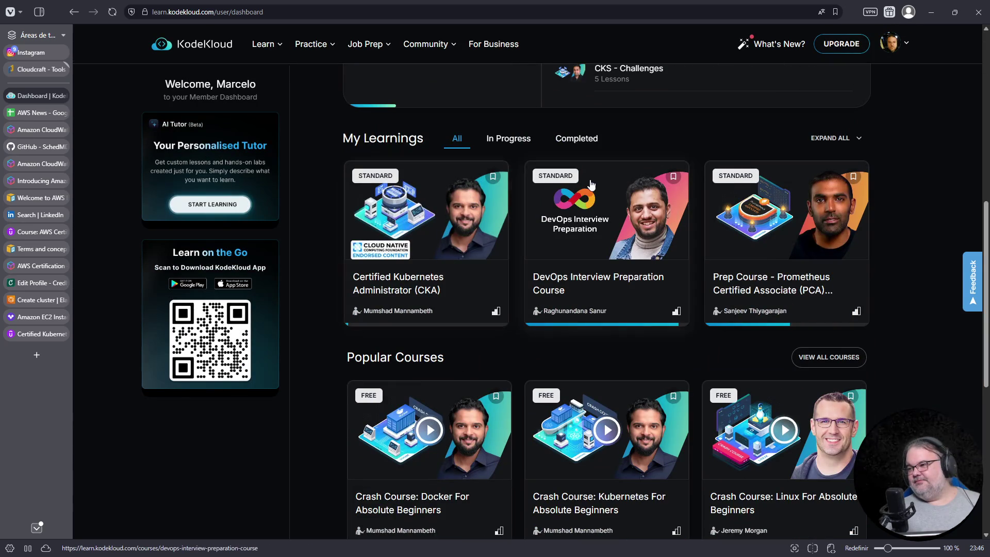
Filter My Learnings to in-progress courses after reviewing completed ones, then start a page search
{"action": "left_click", "coordinate": [523, 140]}
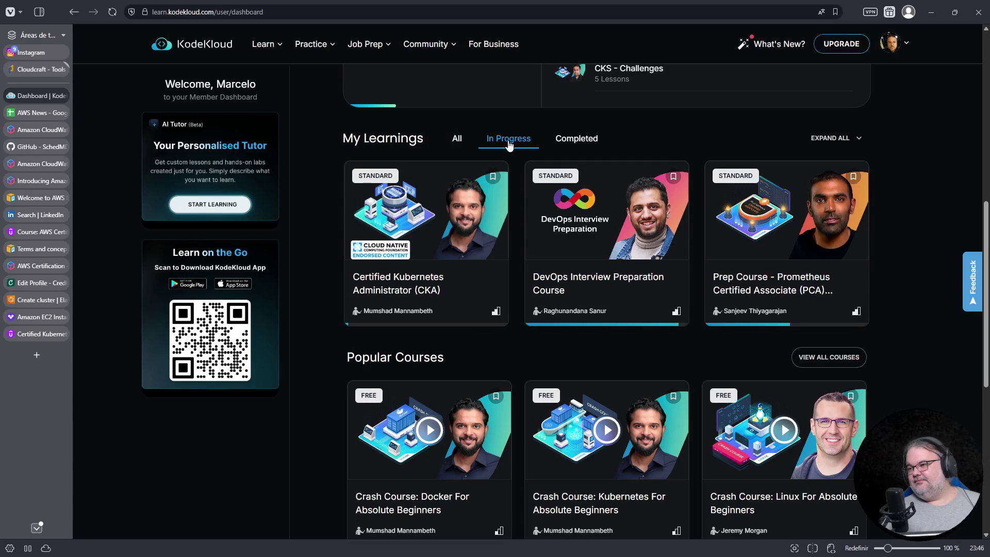
{"action": "scroll", "coordinate": [556, 148], "scroll_direction": "down", "scroll_amount": 4}
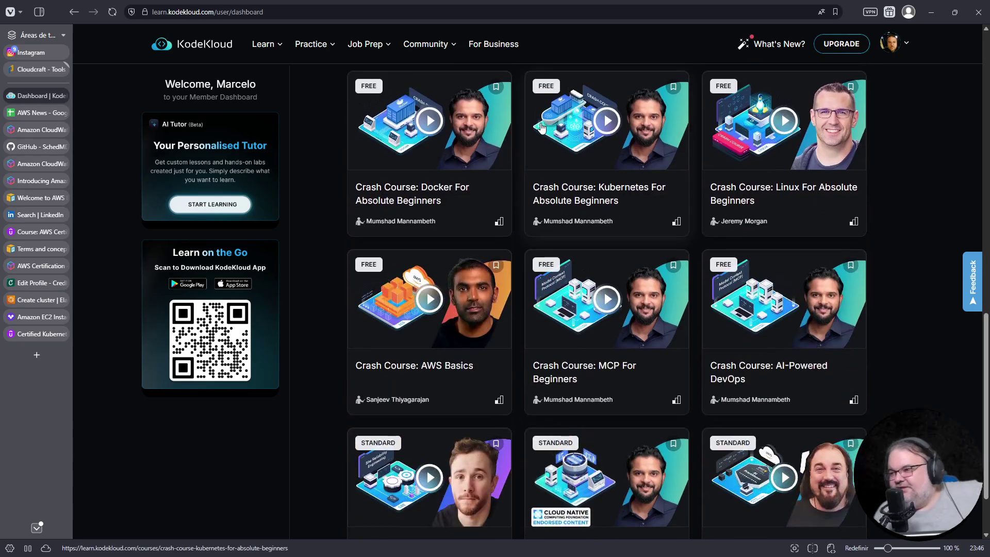
{"action": "scroll", "coordinate": [457, 258], "scroll_direction": "up", "scroll_amount": 3}
{"action": "scroll", "coordinate": [457, 258], "scroll_direction": "down", "scroll_amount": 4}
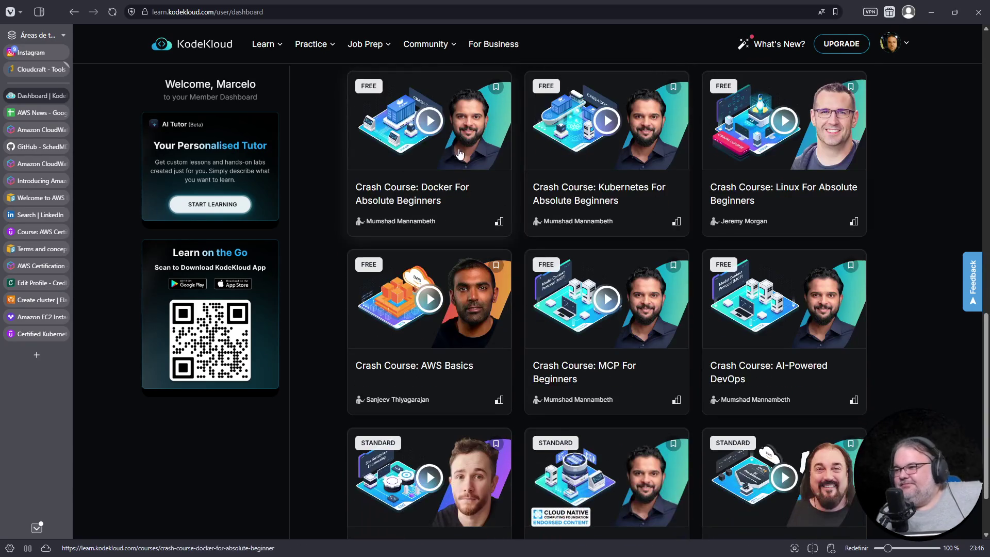
{"action": "scroll", "coordinate": [639, 178], "scroll_direction": "down", "scroll_amount": 1}
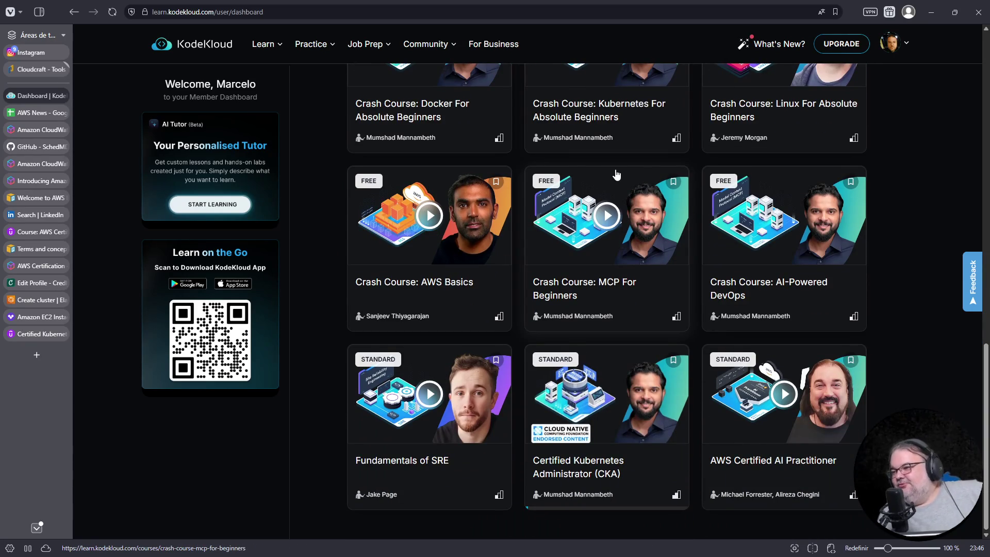
{"action": "scroll", "coordinate": [612, 175], "scroll_direction": "up", "scroll_amount": 4}
{"action": "scroll", "coordinate": [616, 176], "scroll_direction": "down", "scroll_amount": 2}
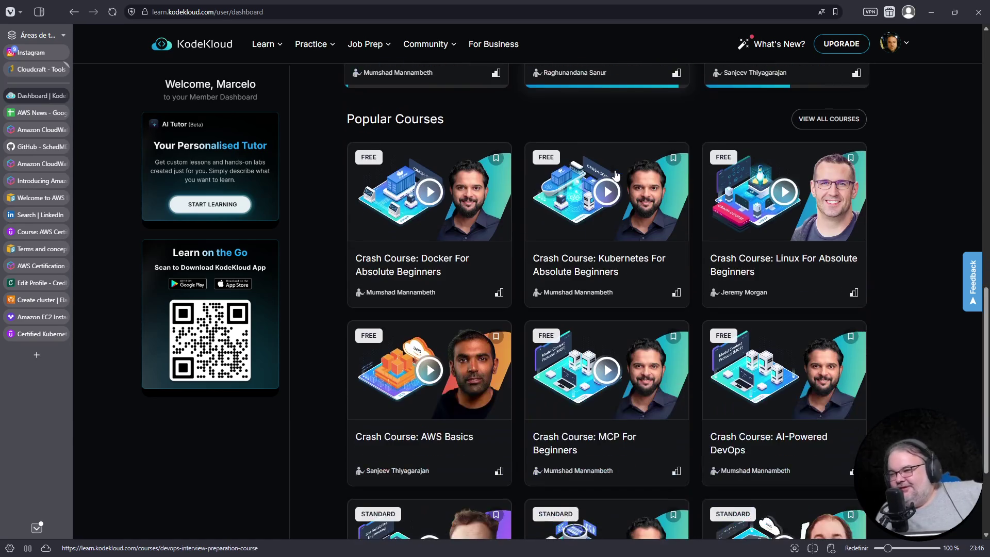
{"action": "scroll", "coordinate": [614, 178], "scroll_direction": "down", "scroll_amount": 3}
{"action": "scroll", "coordinate": [611, 180], "scroll_direction": "up", "scroll_amount": 5}
{"action": "scroll", "coordinate": [785, 311], "scroll_direction": "up", "scroll_amount": 4}
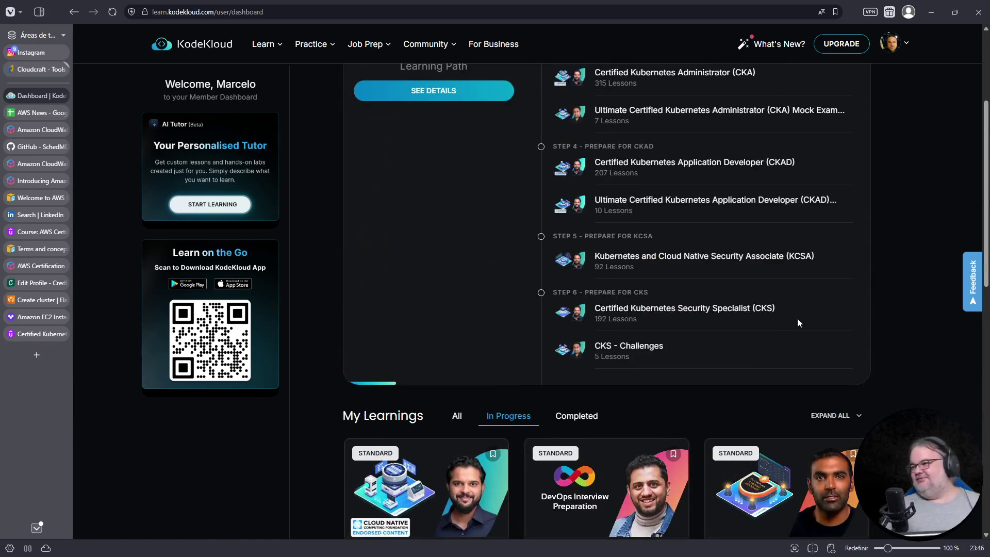
{"action": "scroll", "coordinate": [785, 310], "scroll_direction": "down", "scroll_amount": 3}
{"action": "scroll", "coordinate": [847, 188], "scroll_direction": "up", "scroll_amount": 3}
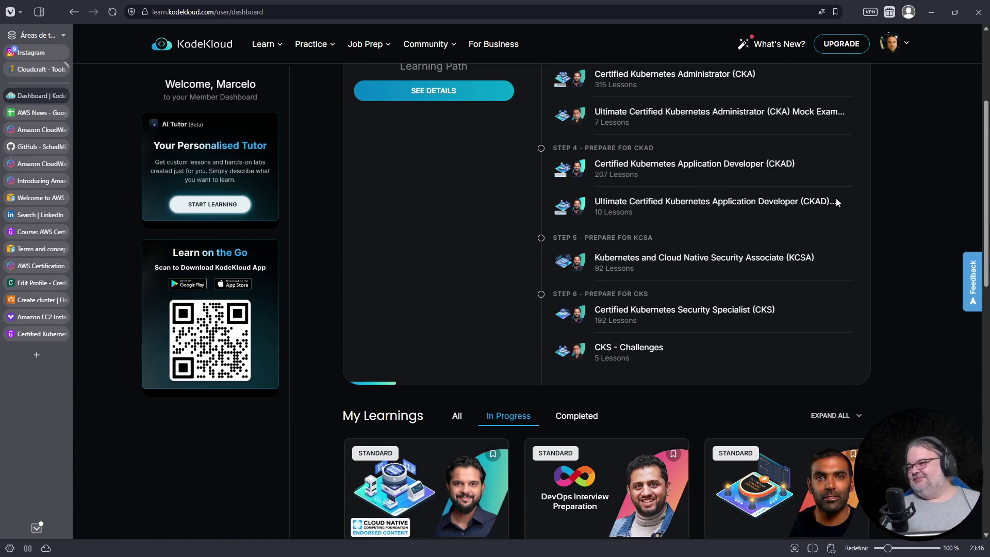
{"action": "scroll", "coordinate": [847, 201], "scroll_direction": "down", "scroll_amount": 5}
{"action": "scroll", "coordinate": [871, 364], "scroll_direction": "down", "scroll_amount": 5}
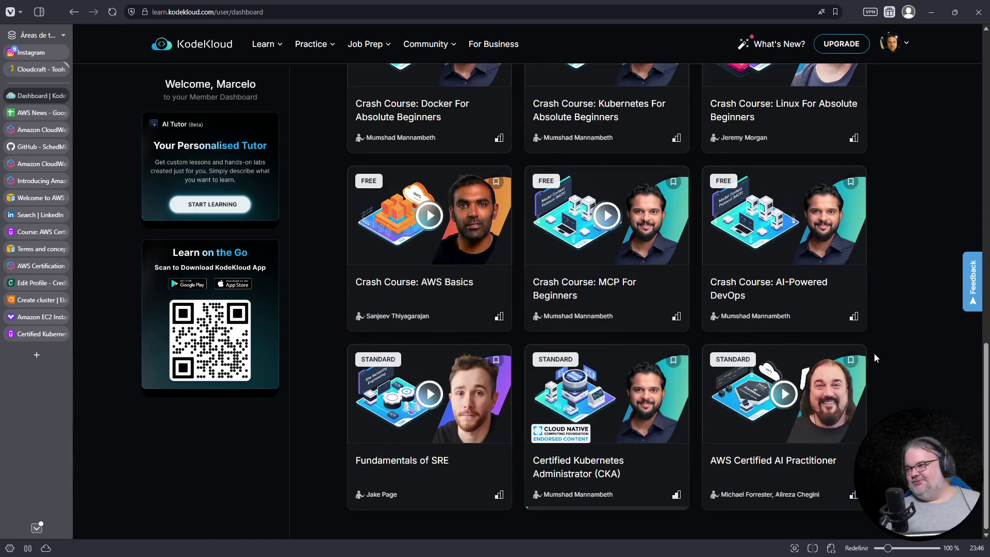
{"action": "scroll", "coordinate": [874, 353], "scroll_direction": "up", "scroll_amount": 5}
{"action": "left_click", "coordinate": [584, 110]}
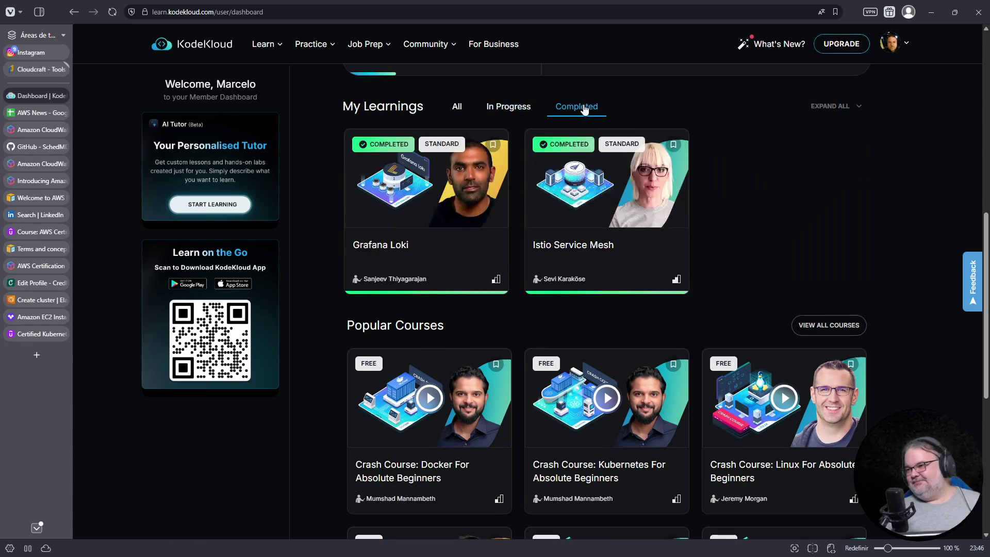
{"action": "left_click", "coordinate": [530, 114]}
{"action": "scroll", "coordinate": [529, 115], "scroll_direction": "down", "scroll_amount": 3}
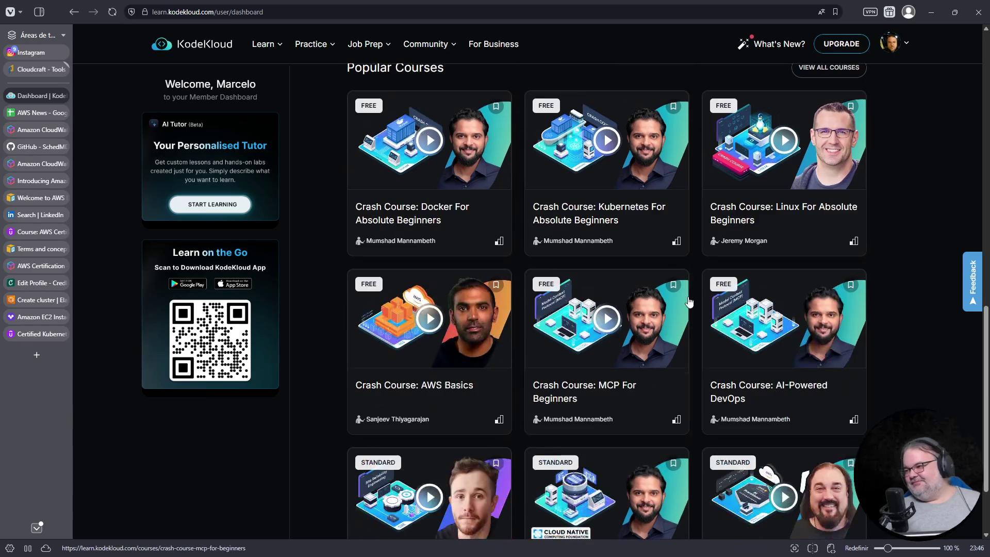
{"action": "key", "text": "ctrl+f"}
{"action": "type", "text": "ck"}
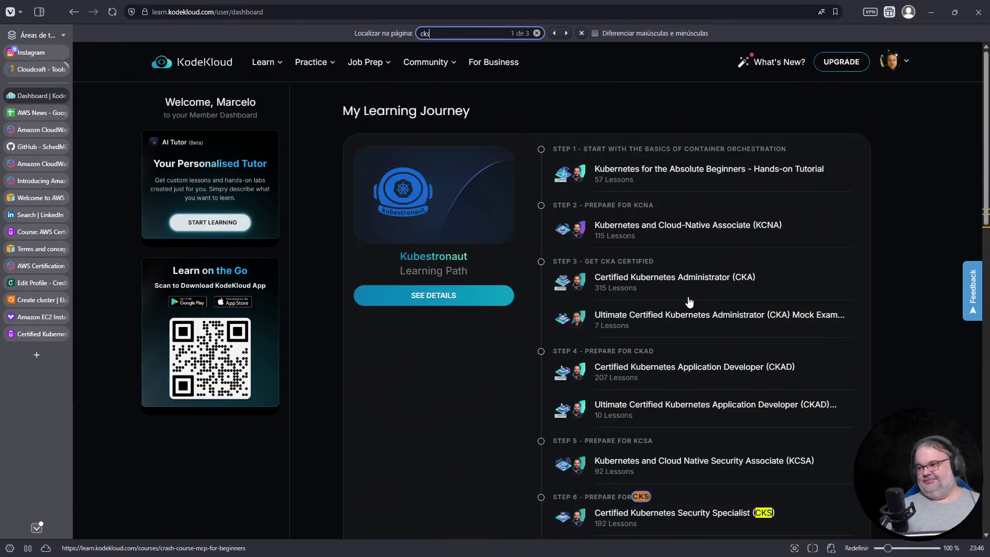
{"action": "type", "text": "s"}
{"action": "scroll", "coordinate": [754, 301], "scroll_direction": "down", "scroll_amount": 2}
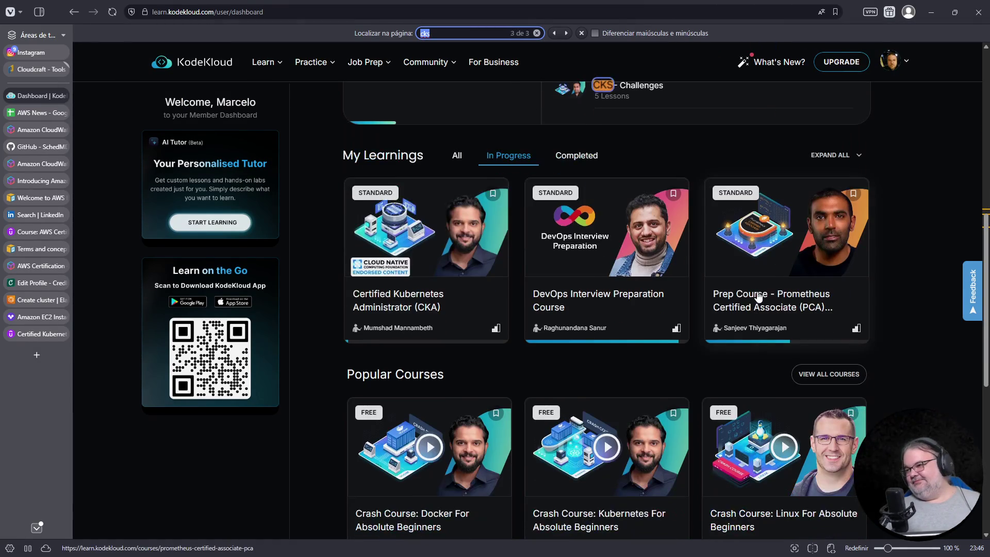
{"action": "scroll", "coordinate": [753, 296], "scroll_direction": "up", "scroll_amount": 3}
{"action": "scroll", "coordinate": [758, 298], "scroll_direction": "down", "scroll_amount": 2}
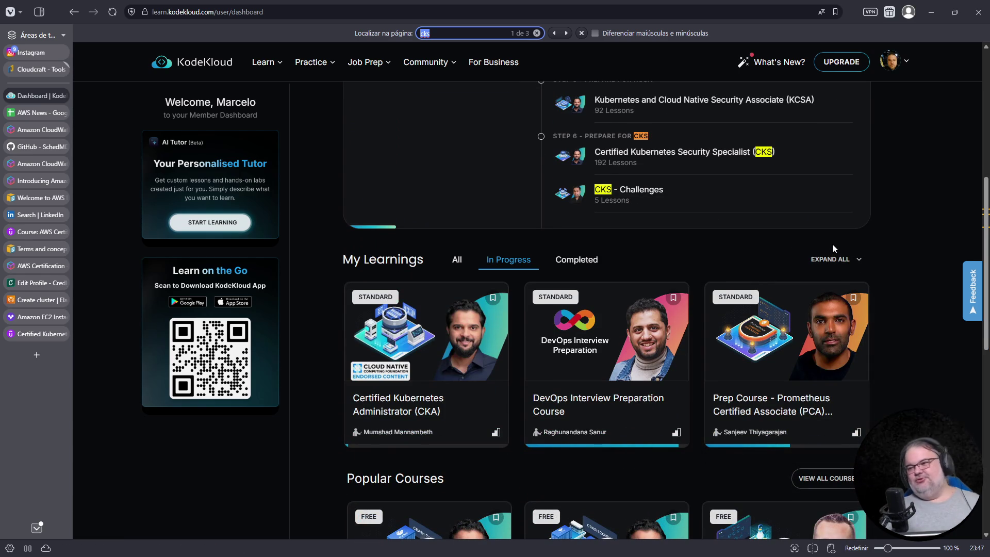
{"action": "scroll", "coordinate": [821, 243], "scroll_direction": "down", "scroll_amount": 4}
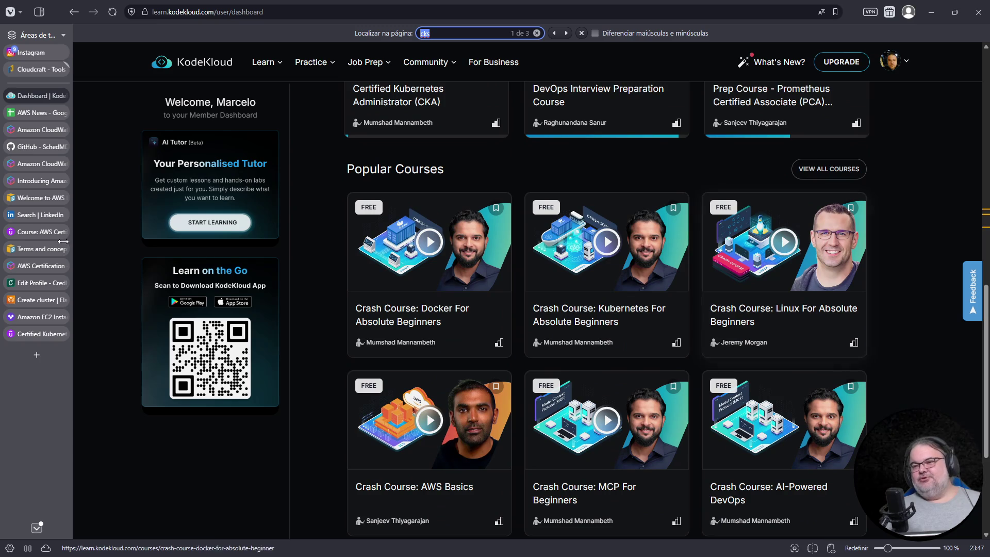
Glance at the Udemy CKA page, return to the dashboard and open the full Courses catalogue
{"action": "left_click", "coordinate": [35, 334]}
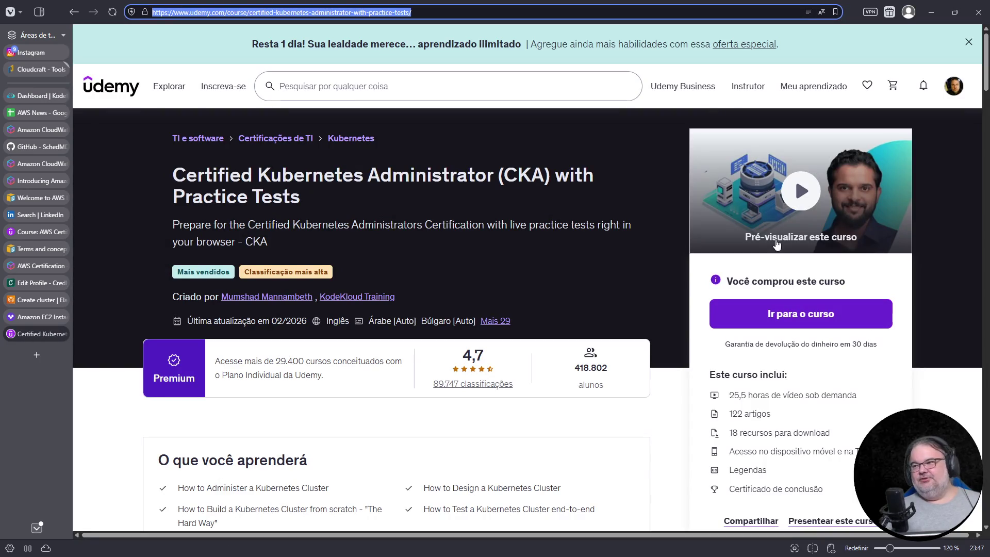
{"action": "left_click", "coordinate": [35, 96]}
{"action": "scroll", "coordinate": [783, 354], "scroll_direction": "down", "scroll_amount": 3}
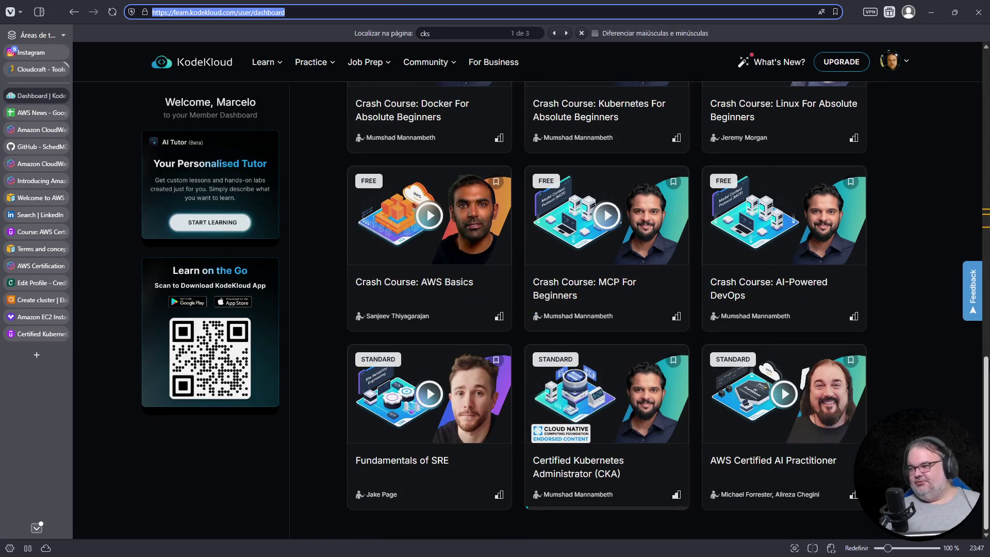
{"action": "left_click", "coordinate": [962, 322]}
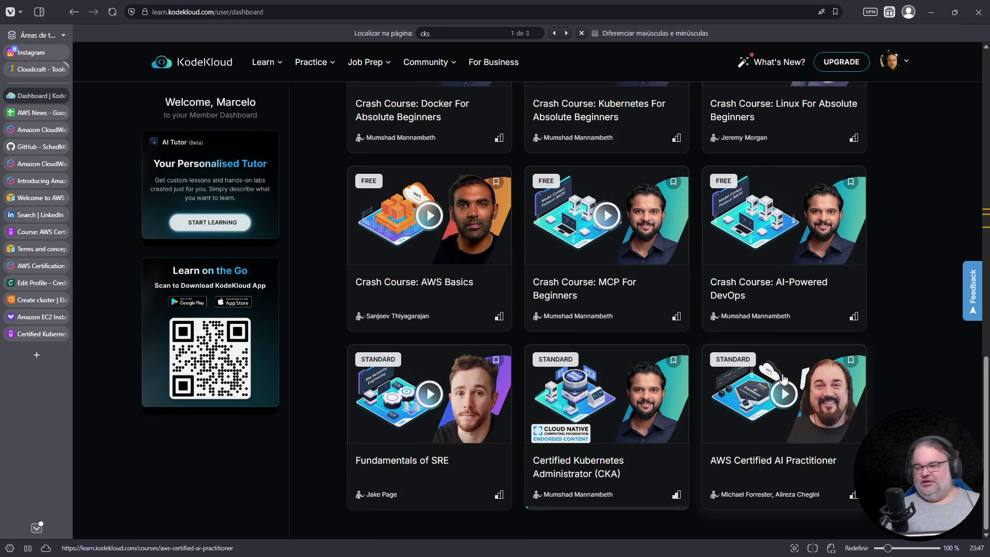
{"action": "scroll", "coordinate": [786, 377], "scroll_direction": "up", "scroll_amount": 3}
{"action": "scroll", "coordinate": [778, 376], "scroll_direction": "down", "scroll_amount": 3}
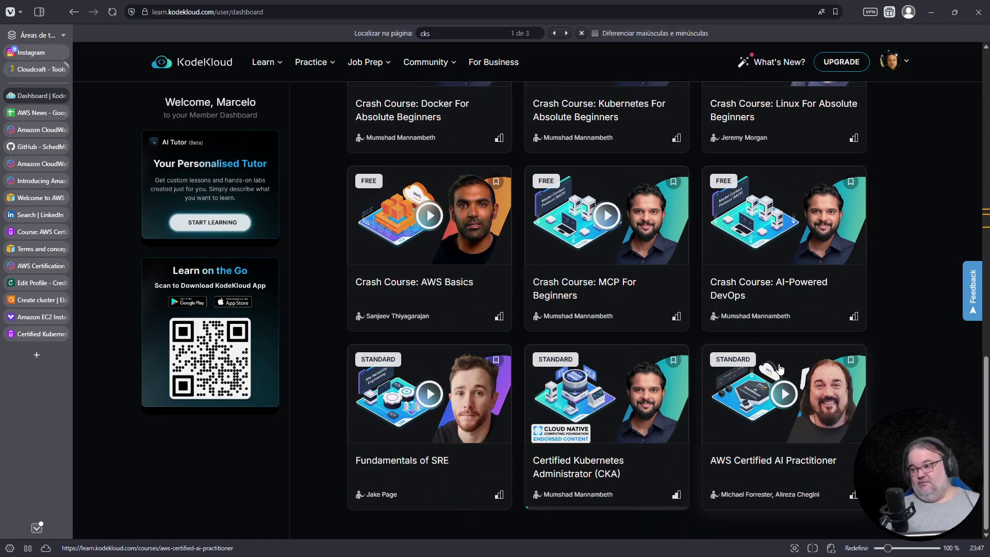
{"action": "scroll", "coordinate": [779, 369], "scroll_direction": "up", "scroll_amount": 4}
{"action": "scroll", "coordinate": [781, 370], "scroll_direction": "up", "scroll_amount": 1}
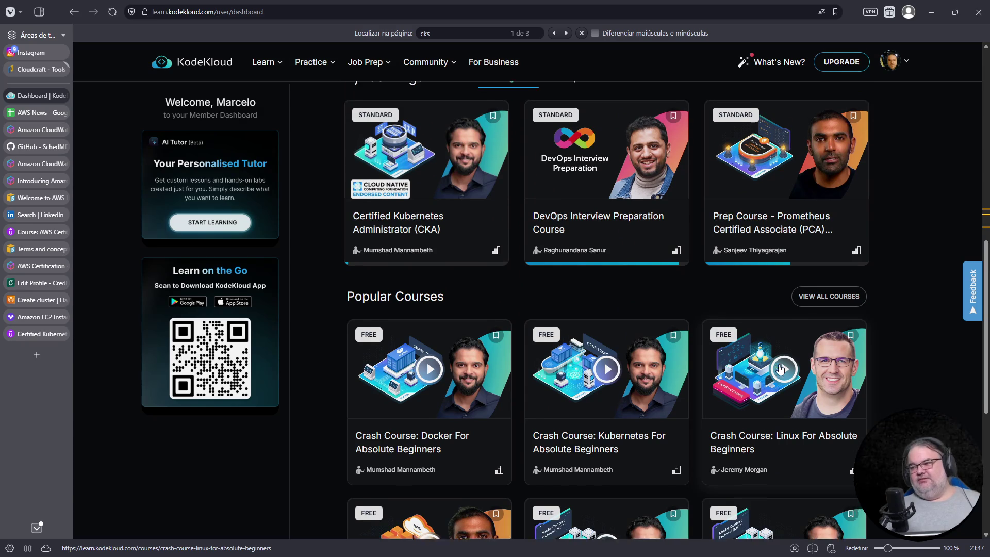
{"action": "scroll", "coordinate": [828, 343], "scroll_direction": "up", "scroll_amount": 1}
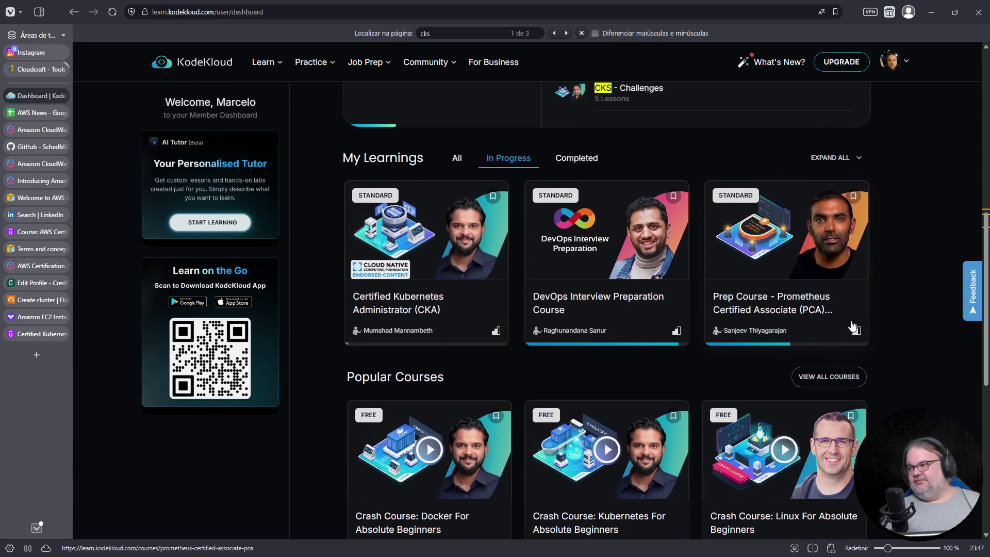
{"action": "left_click", "coordinate": [823, 378]}
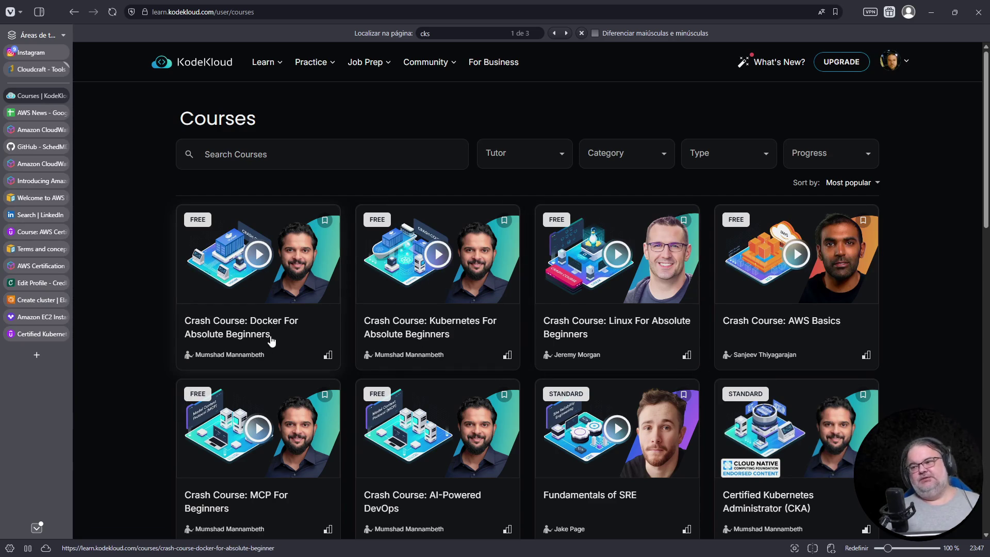
{"action": "scroll", "coordinate": [274, 341], "scroll_direction": "down", "scroll_amount": 2}
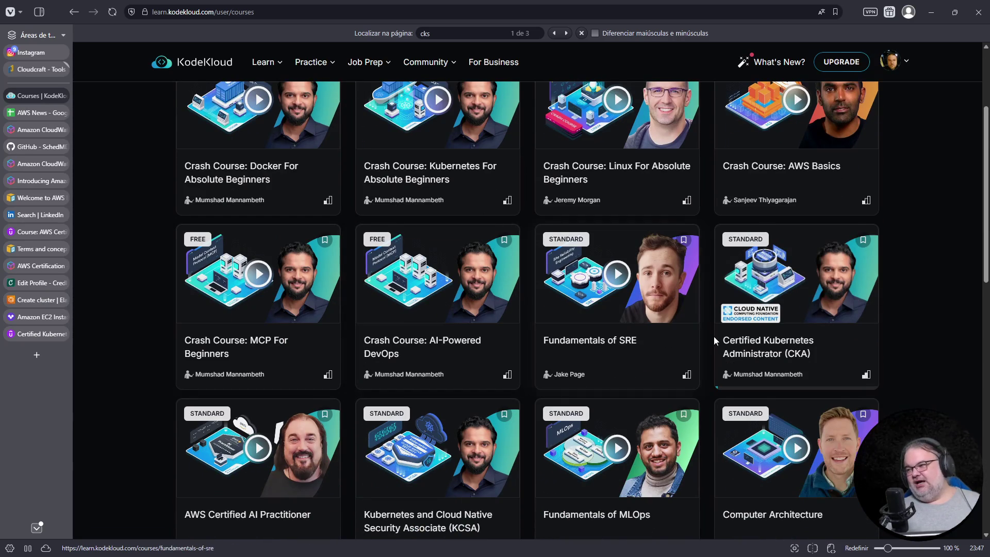
{"action": "scroll", "coordinate": [622, 339], "scroll_direction": "down", "scroll_amount": 1}
{"action": "scroll", "coordinate": [629, 388], "scroll_direction": "down", "scroll_amount": 2}
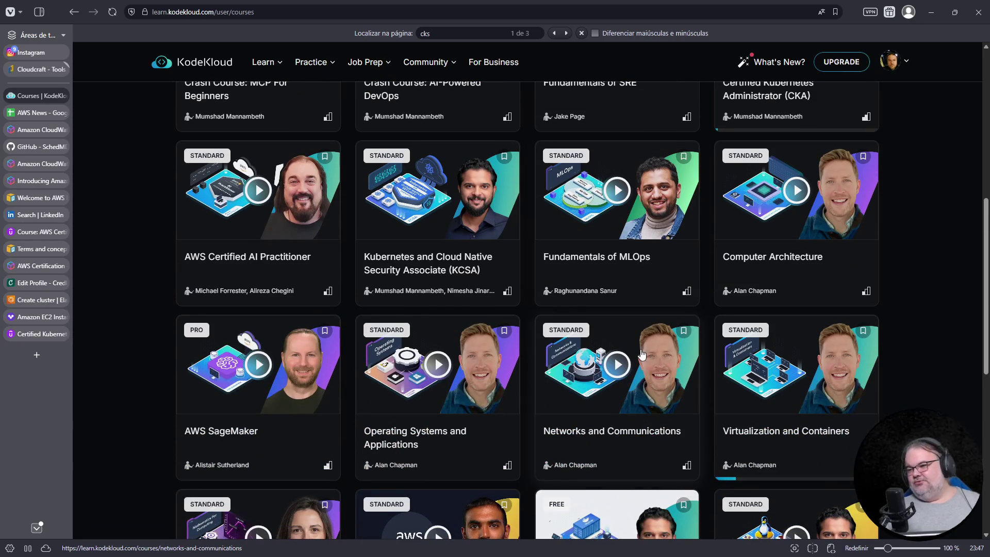
Find CKS on the catalogue, open the CKS course page, then switch to Udemy's CKA course
{"action": "key", "text": "ctrl+f"}
{"action": "type", "text": "cks"}
{"action": "scroll", "coordinate": [643, 355], "scroll_direction": "down", "scroll_amount": 5}
{"action": "scroll", "coordinate": [679, 361], "scroll_direction": "down", "scroll_amount": 5}
{"action": "scroll", "coordinate": [683, 369], "scroll_direction": "down", "scroll_amount": 5}
{"action": "key", "text": "Return"}
{"action": "key", "text": "Return"}
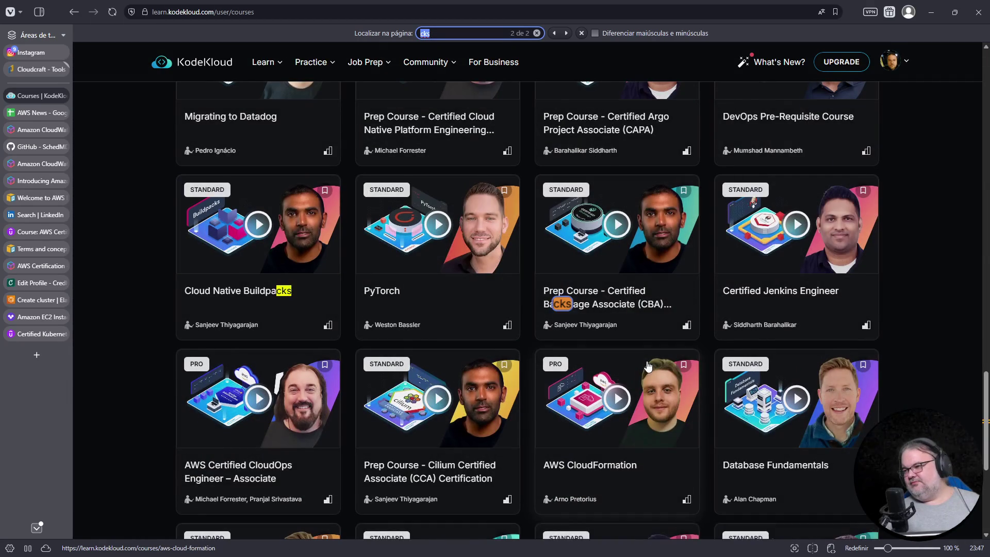
{"action": "scroll", "coordinate": [649, 367], "scroll_direction": "down", "scroll_amount": 5}
{"action": "key", "text": "Return"}
{"action": "key", "text": "Return"}
{"action": "key", "text": "Return"}
{"action": "key", "text": "Return"}
{"action": "key", "text": "Return"}
{"action": "key", "text": "Return"}
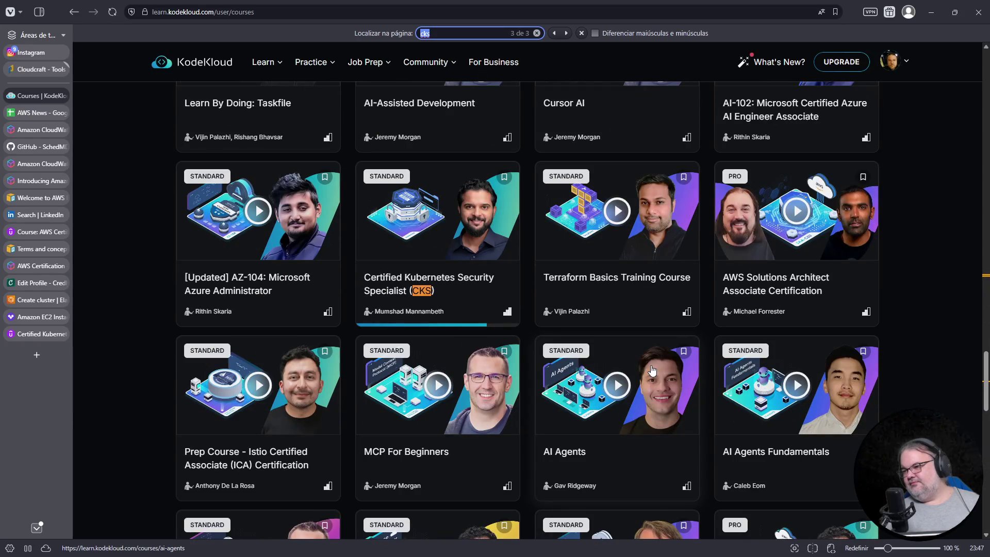
{"action": "left_click", "coordinate": [404, 281]}
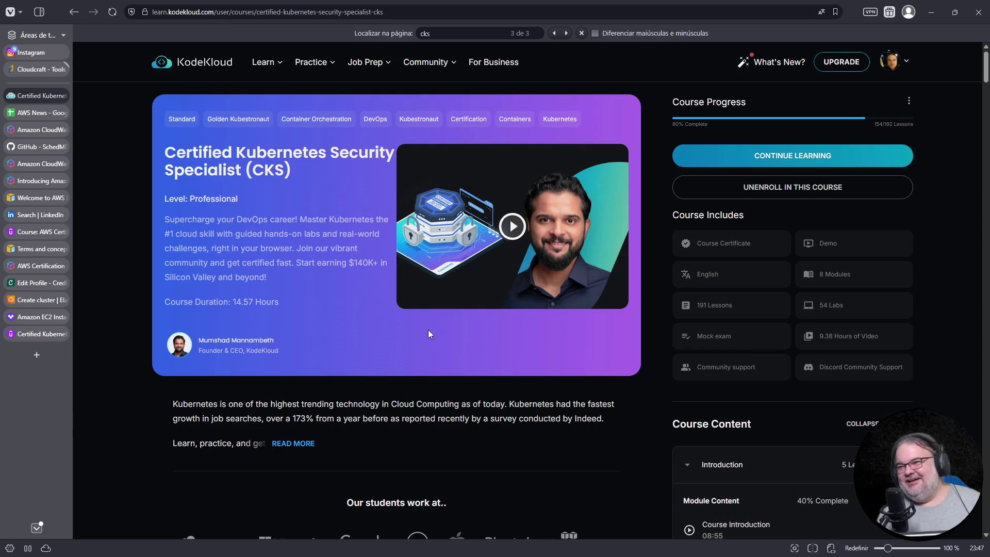
{"action": "left_click", "coordinate": [39, 334]}
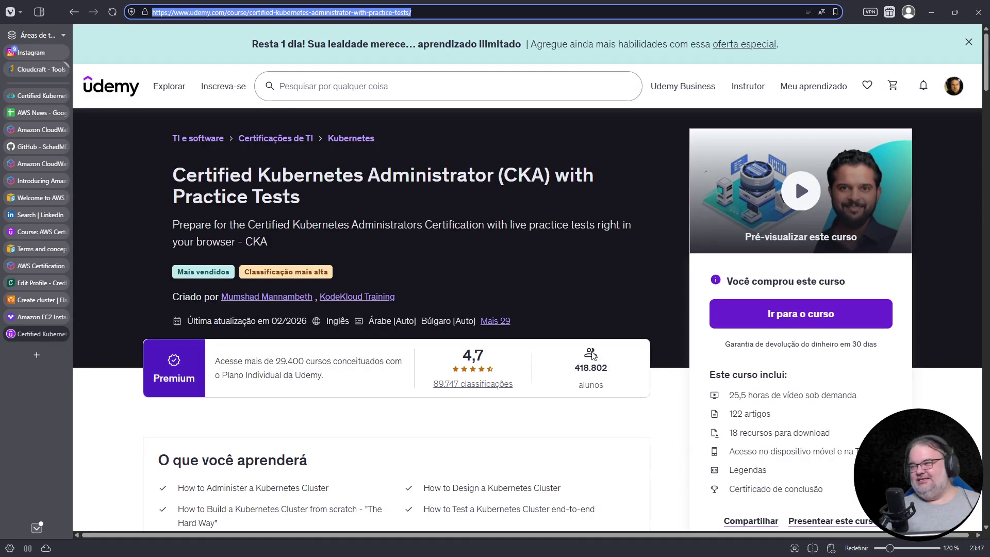
Open the purchased CKA course and follow the Mock Exam - 1 lab link to KodeKloud
{"action": "left_click", "coordinate": [777, 318]}
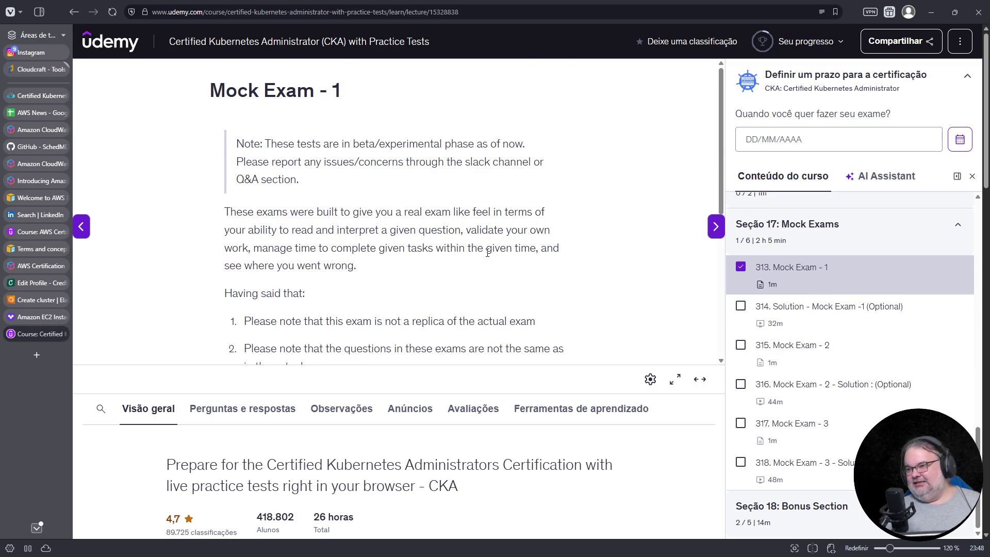
{"action": "scroll", "coordinate": [487, 250], "scroll_direction": "down", "scroll_amount": 5}
{"action": "left_click", "coordinate": [465, 265]}
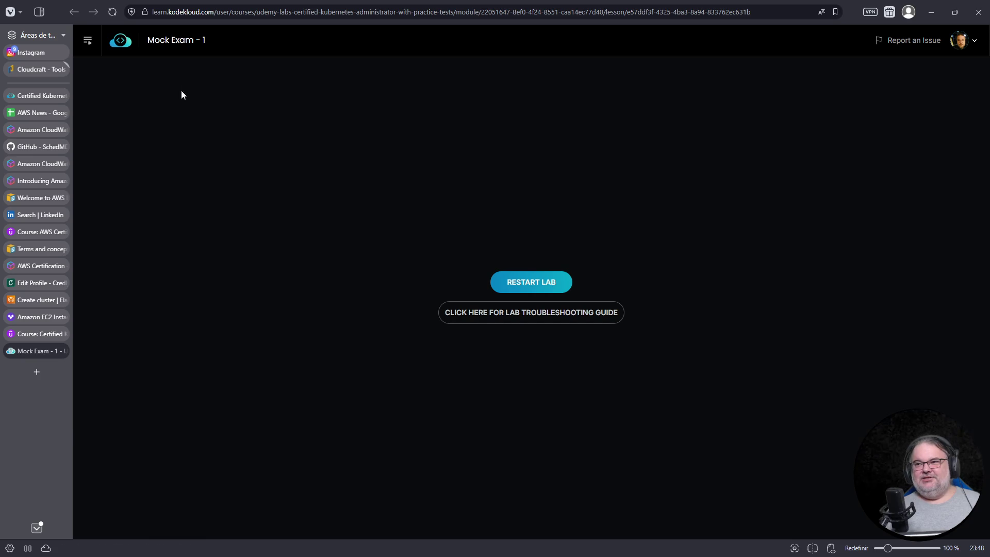
Restart the Mock Exam - 1 lab and visit the Security Specialist course tab
{"action": "left_click", "coordinate": [88, 40]}
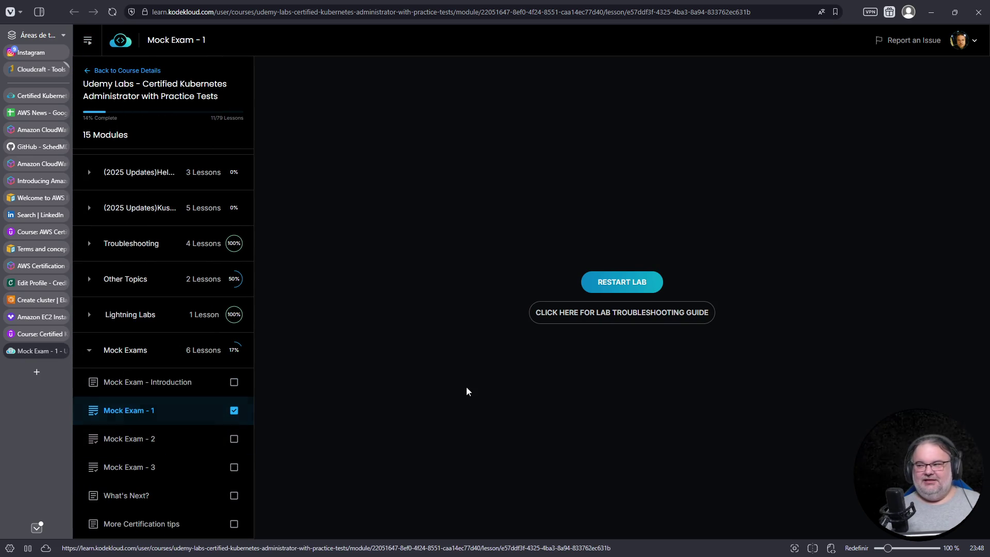
{"action": "left_click", "coordinate": [633, 283]}
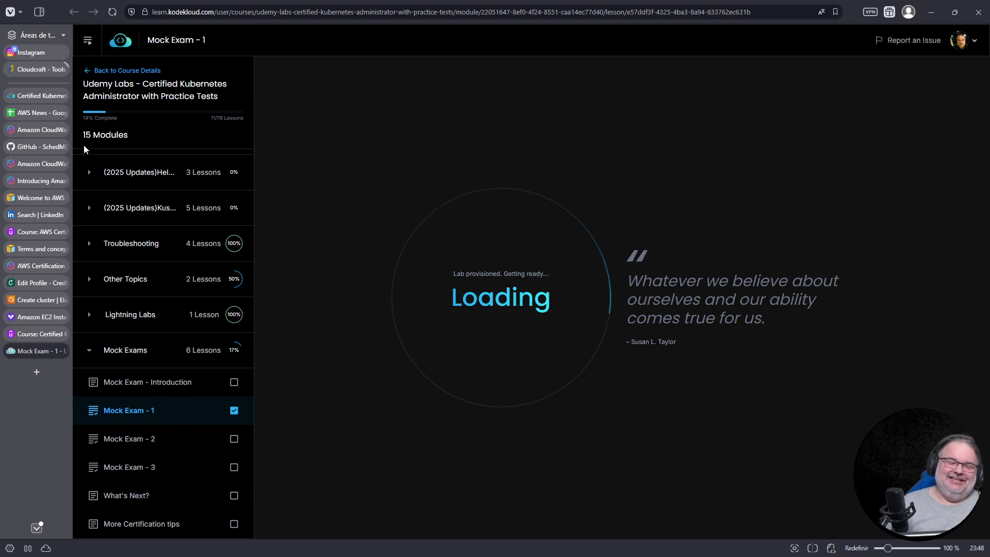
{"action": "left_click", "coordinate": [45, 97]}
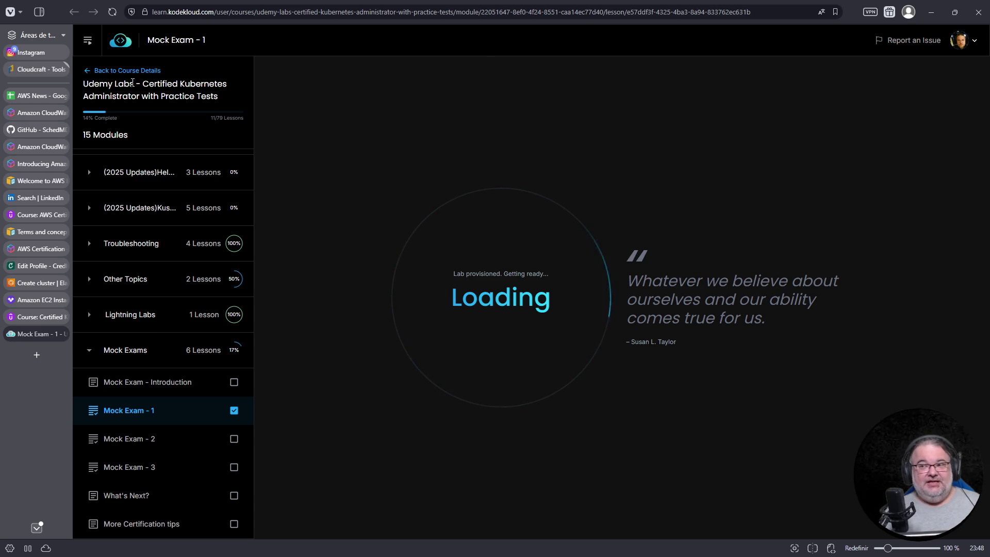
{"action": "scroll", "coordinate": [197, 376], "scroll_direction": "up", "scroll_amount": 2}
{"action": "scroll", "coordinate": [156, 348], "scroll_direction": "up", "scroll_amount": 3}
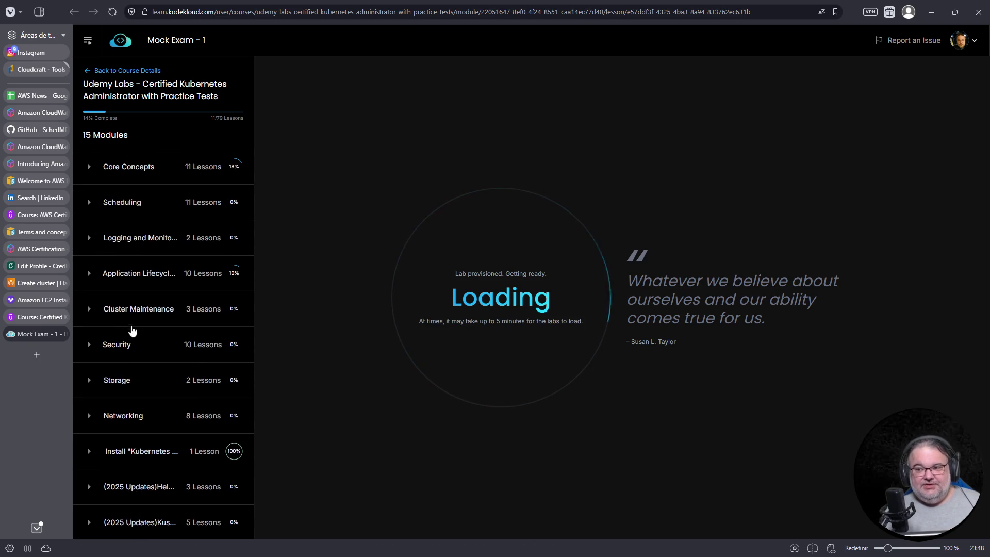
Expand the Logging and Monitoring and Application Lifecycle modules, then return to Udemy
{"action": "left_click", "coordinate": [83, 242]}
{"action": "left_click", "coordinate": [86, 339]}
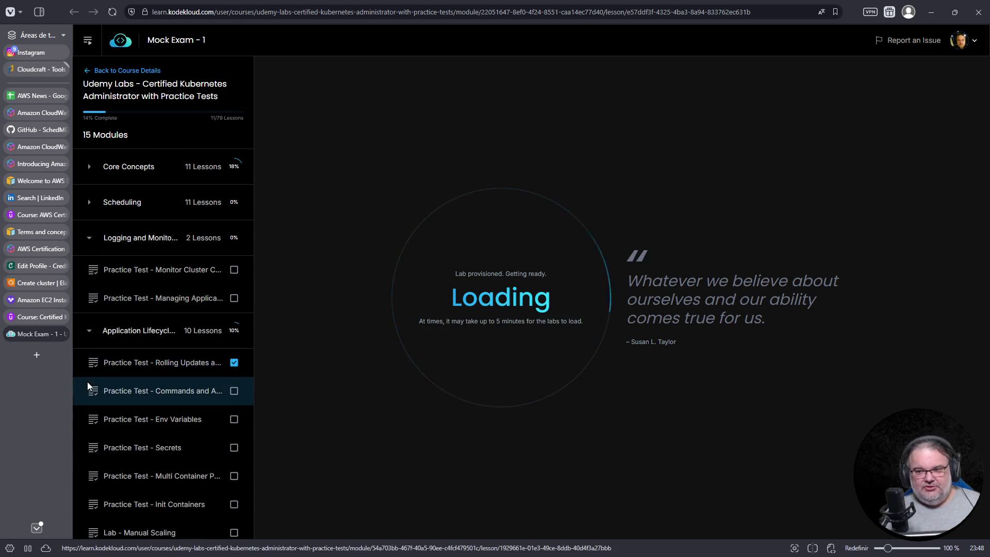
{"action": "scroll", "coordinate": [171, 387], "scroll_direction": "down", "scroll_amount": 5}
{"action": "scroll", "coordinate": [174, 397], "scroll_direction": "down", "scroll_amount": 4}
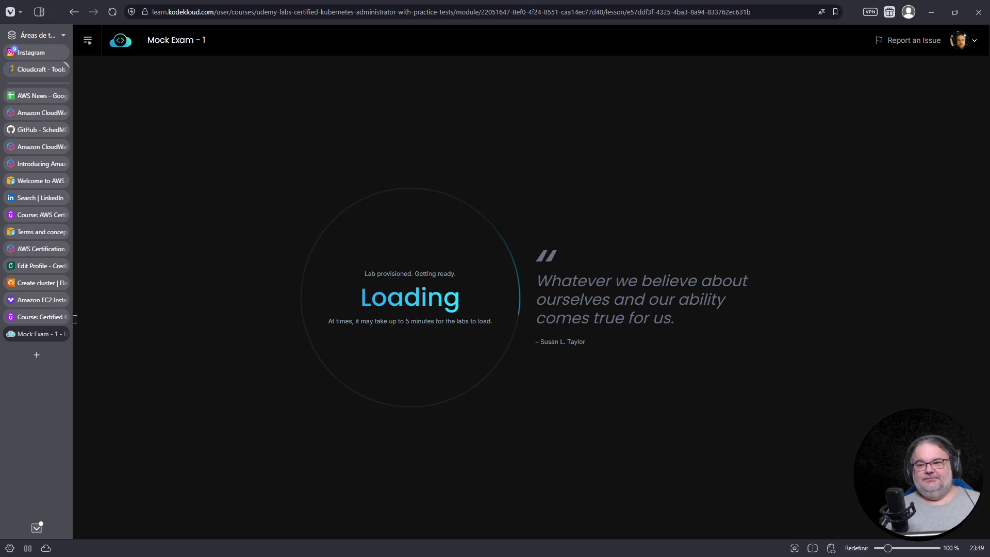
{"action": "left_click", "coordinate": [37, 317]}
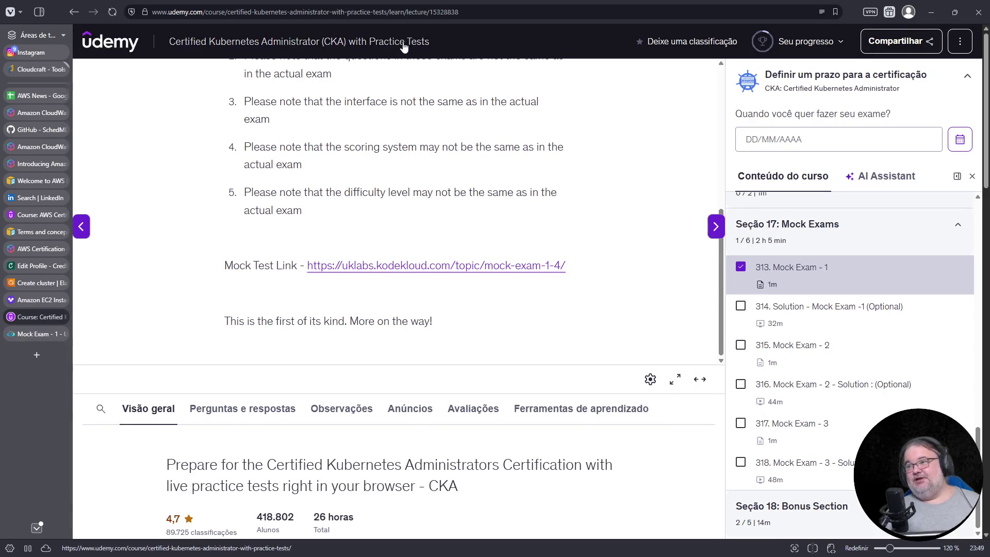
Copy the lecture address up to its id, then return to the Mock Exam - 1 lab
{"action": "left_click", "coordinate": [392, 17]}
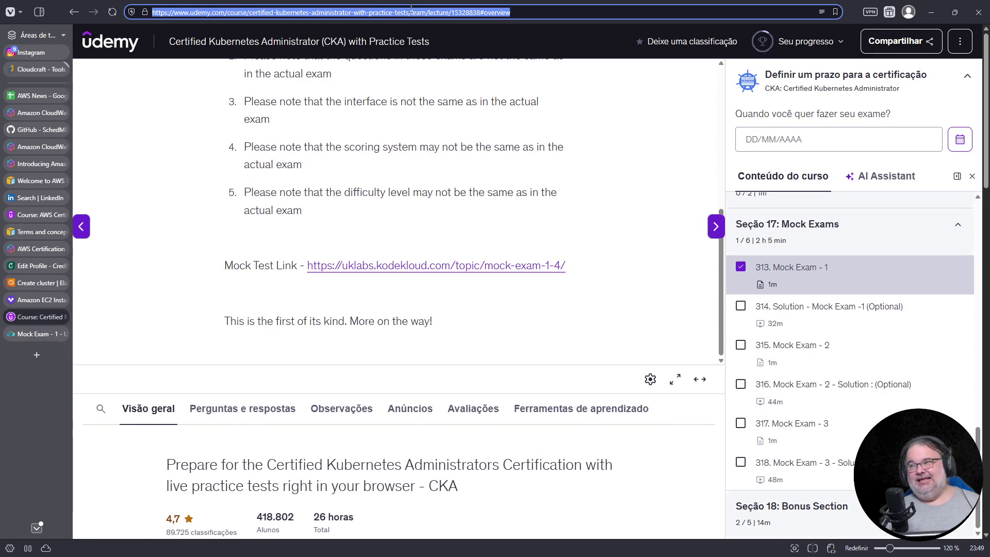
{"action": "left_click", "coordinate": [412, 12]}
{"action": "left_click_drag", "start_coordinate": [482, 13], "coordinate": [72, 4]}
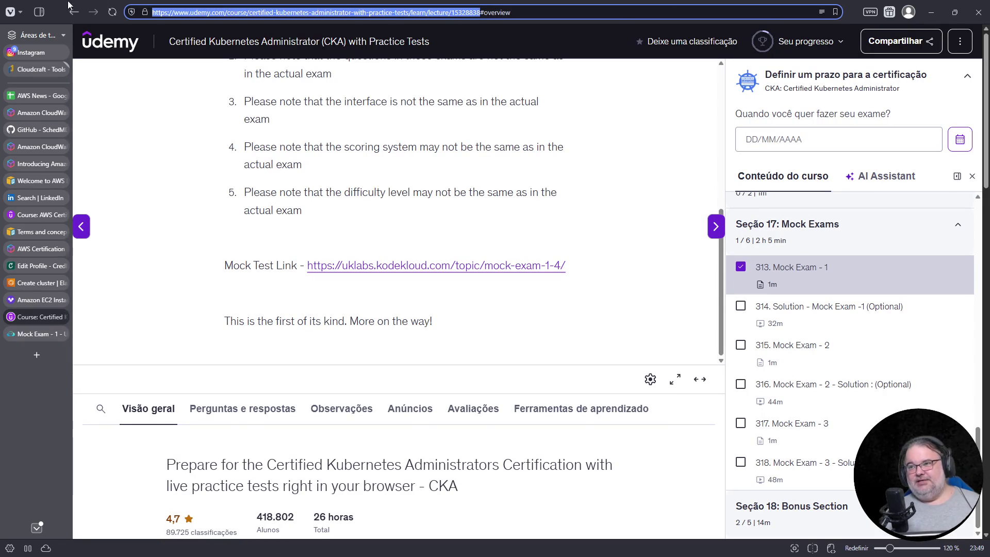
{"action": "key", "text": "Escape"}
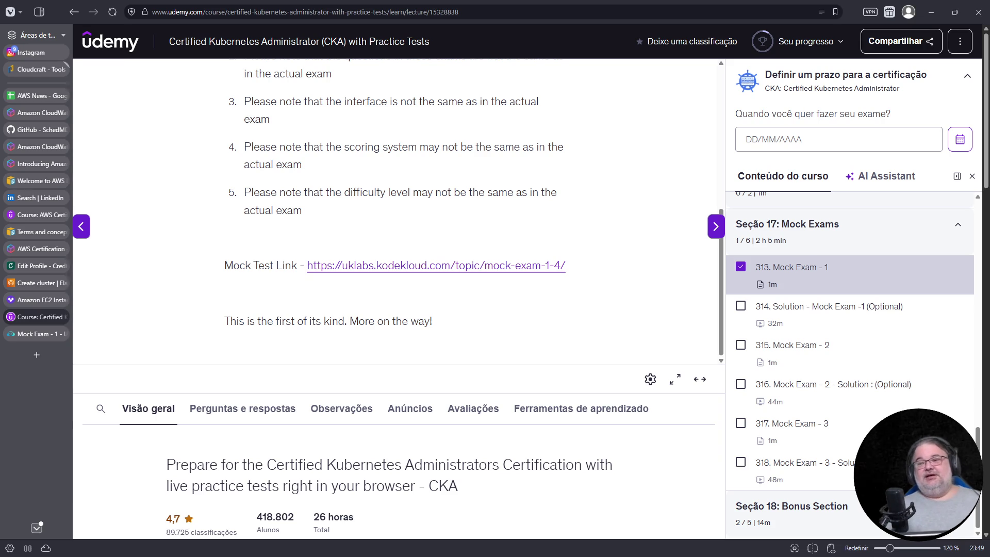
{"action": "left_click", "coordinate": [57, 334]}
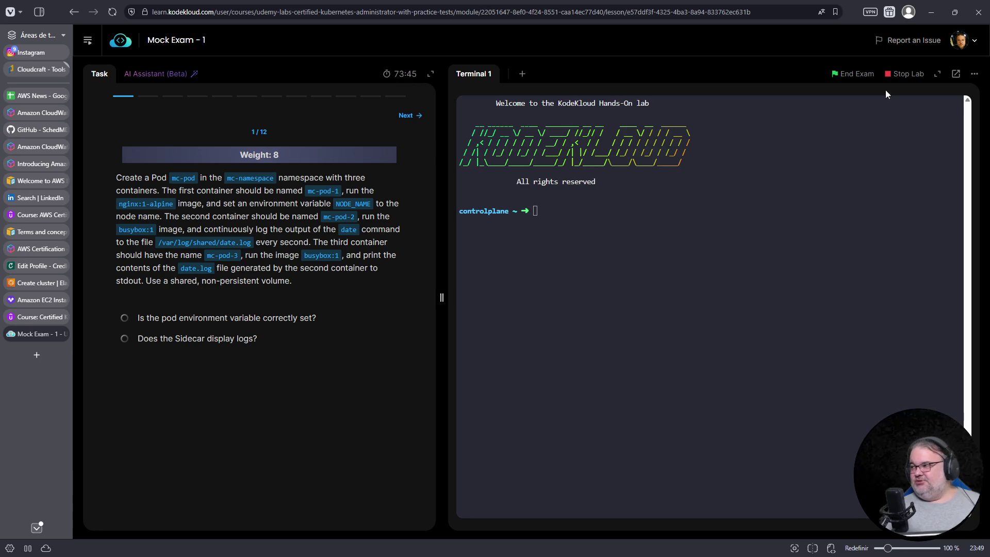
Run kubectl create deploy nginx --replicas=3 --dry-run -o yaml into 01-deploy.yaml in a full-width terminal
{"action": "left_click", "coordinate": [938, 74]}
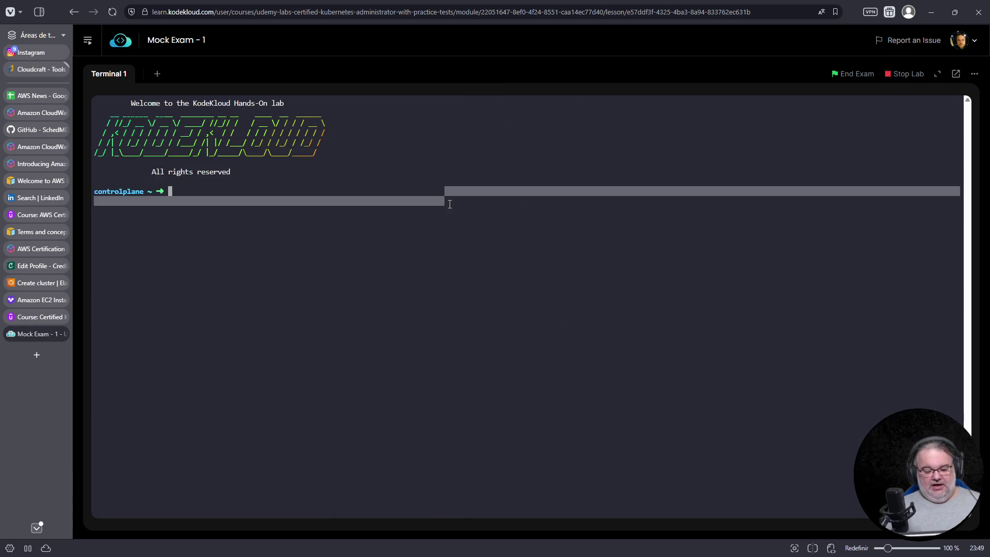
{"action": "key", "text": "ctrl+l"}
{"action": "scroll", "coordinate": [364, 253], "scroll_direction": "up", "scroll_amount": 3, "text": "ctrl"}
{"action": "scroll", "coordinate": [364, 252], "scroll_direction": "up", "scroll_amount": 1, "text": "ctrl"}
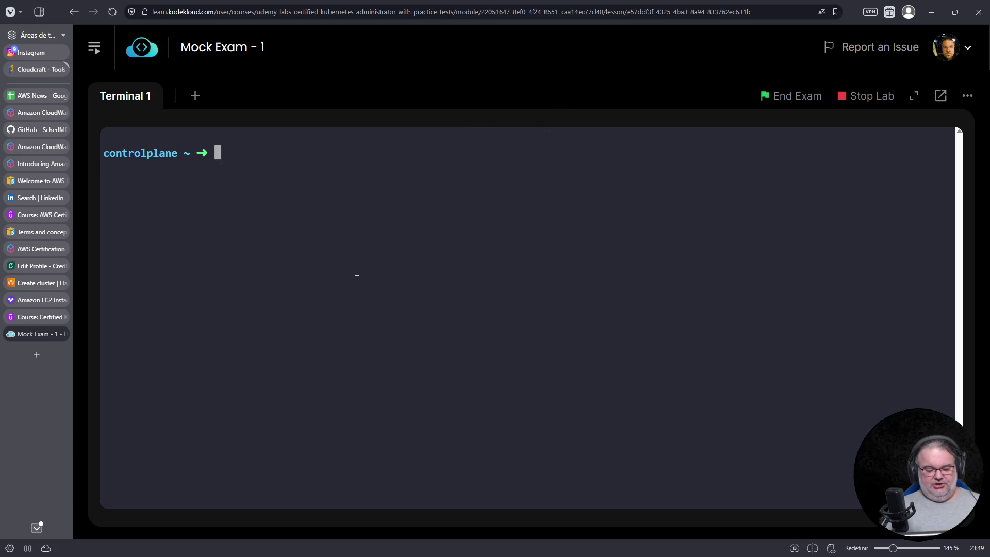
{"action": "type", "text": "kubnec"}
{"action": "key", "text": "ctrl+c"}
{"action": "type", "text": "kubectl create deploy nginx --image=nginx --replicas=3 --dry-rubn -o yaml"}
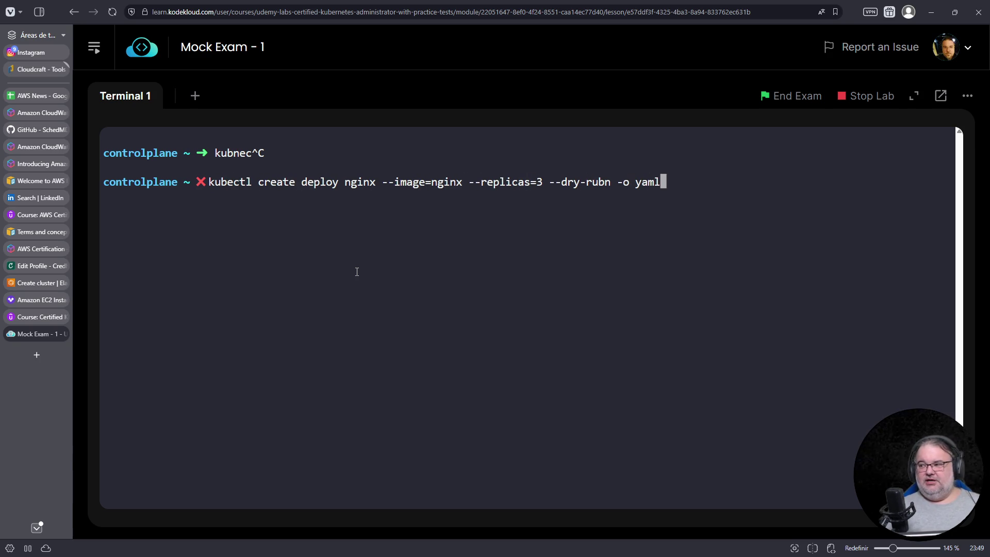
{"action": "key", "text": "Left"}
{"action": "key", "text": "Left"}
{"action": "key", "text": "Left"}
{"action": "key", "text": "Left"}
{"action": "key", "text": "Delete"}
{"action": "key", "text": "End"}
{"action": "type", "text": "> 01-deployt.tyaml"}
{"action": "key", "text": "Left"}
{"action": "key", "text": "Left"}
{"action": "key", "text": "Left"}
{"action": "key", "text": "Left"}
{"action": "key", "text": "BackSpace"}
{"action": "key", "text": "BackSpace"}
{"action": "key", "text": "Delete"}
{"action": "type", "text": "."}
{"action": "key", "text": "Return"}
{"action": "type", "text": "vim de"}
{"action": "key", "text": "BackSpace"}
{"action": "key", "text": "BackSpace"}
{"action": "type", "text": "0"}
Open 01-deploy.yaml in vim
{"action": "key", "text": "Tab"}
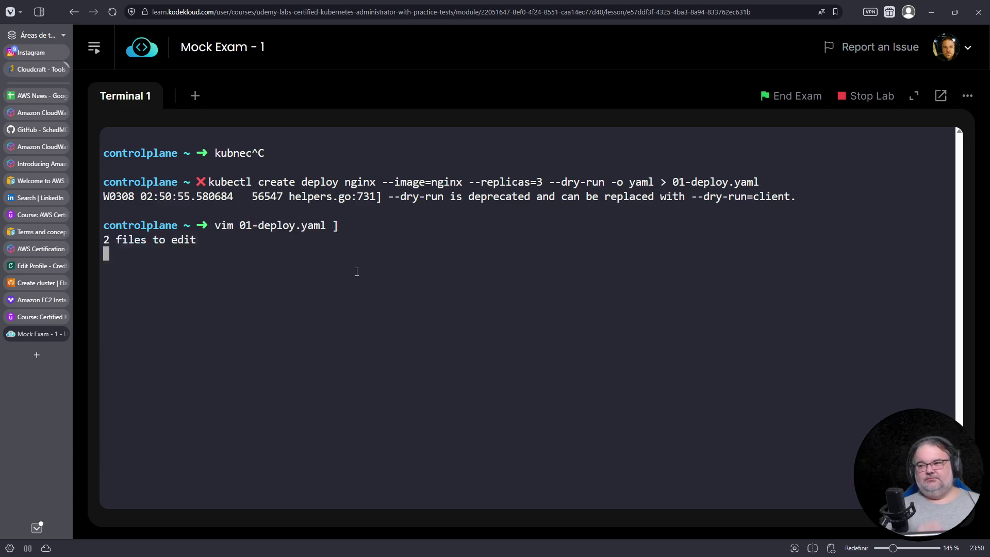
{"action": "key", "text": "Return"}
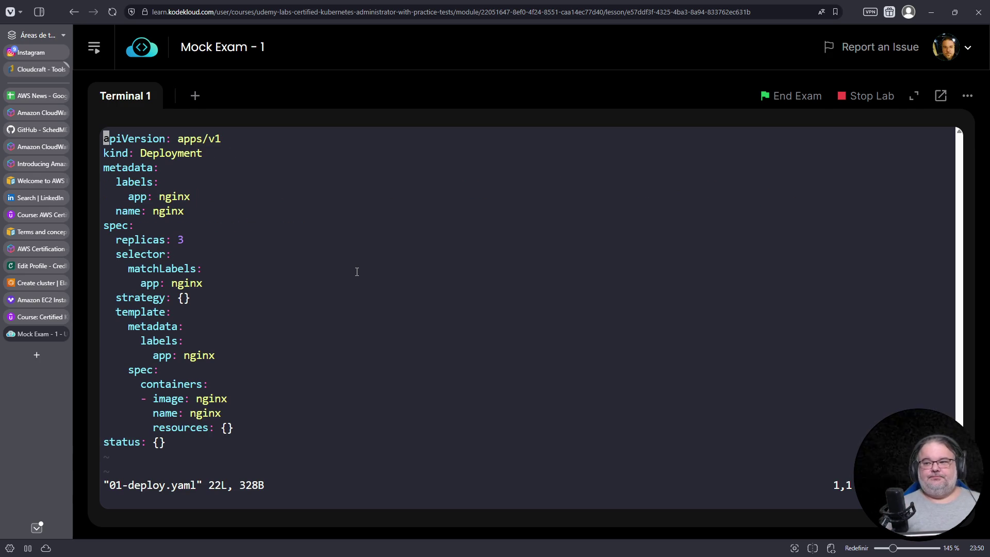
Open a second terminal, then add a securityContext: line under resources in the nginx container
{"action": "left_click", "coordinate": [195, 97]}
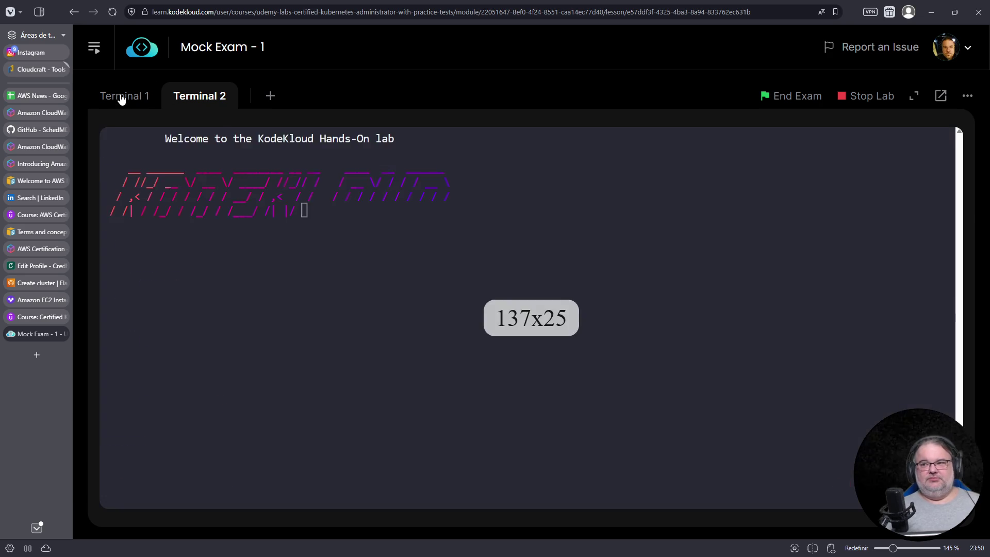
{"action": "left_click", "coordinate": [121, 100]}
{"action": "key", "text": "Down"}
{"action": "key", "text": "Down"}
{"action": "key", "text": "Down"}
{"action": "key", "text": "Down"}
{"action": "key", "text": "Down"}
{"action": "key", "text": "Down"}
{"action": "key", "text": "Up"}
{"action": "key", "text": "Up"}
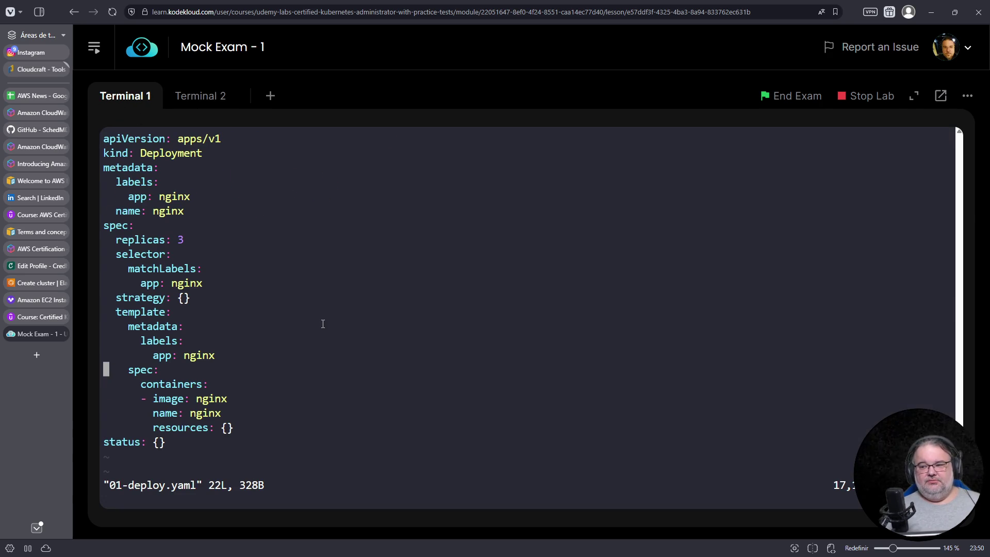
{"action": "key", "text": "Down"}
{"action": "key", "text": "Down"}
{"action": "key", "text": "Down"}
{"action": "key", "text": "Down"}
{"action": "key", "text": "End"}
{"action": "type", "text": "o0"}
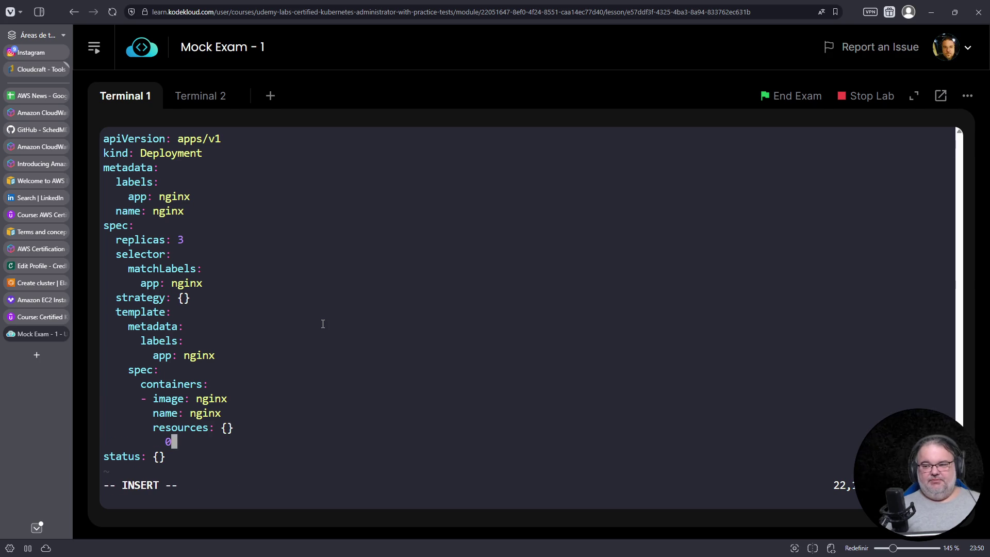
{"action": "key", "text": "Left"}
{"action": "key", "text": "BackSpace"}
{"action": "key", "text": "BackSpace"}
{"action": "type", "text": "securityContext:"}
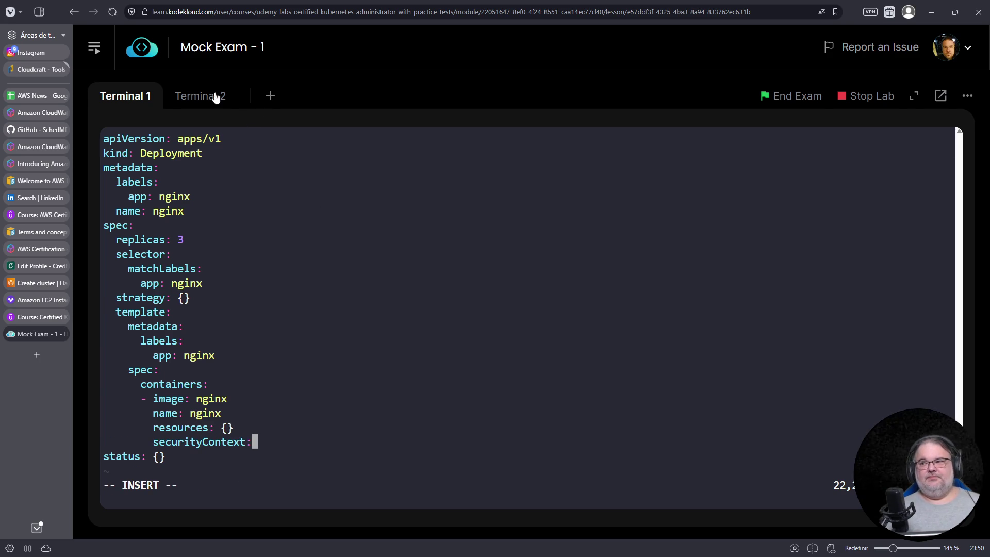
Run kubectl explain pod.spec.containers in the second terminal
{"action": "left_click", "coordinate": [223, 97]}
{"action": "type", "text": "kubectl explain pod.spec.containers"}
{"action": "key", "text": "Return"}
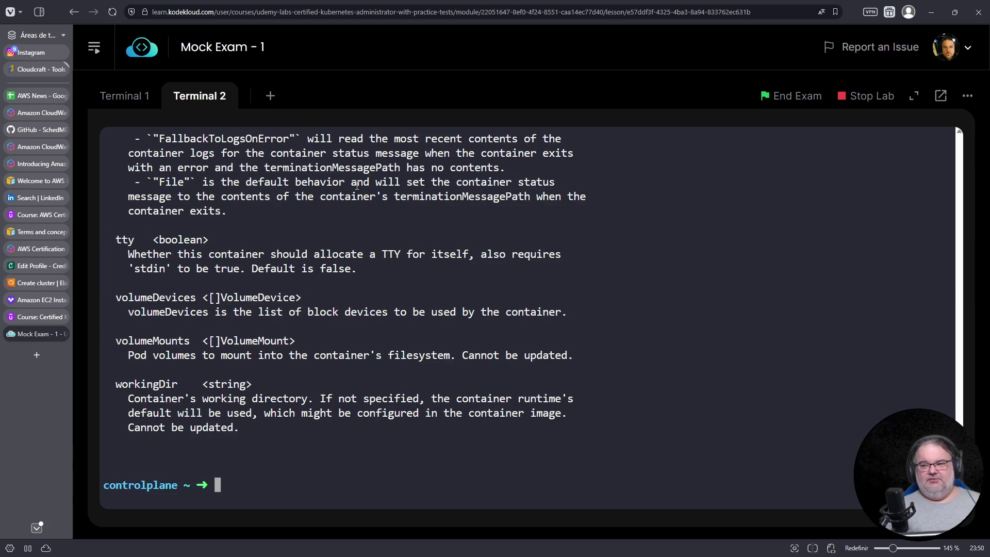
Rerun the security-filtered explain and copy the securityContext field name from its output
{"action": "key", "text": "Up"}
{"action": "type", "text": "| fgrep security"}
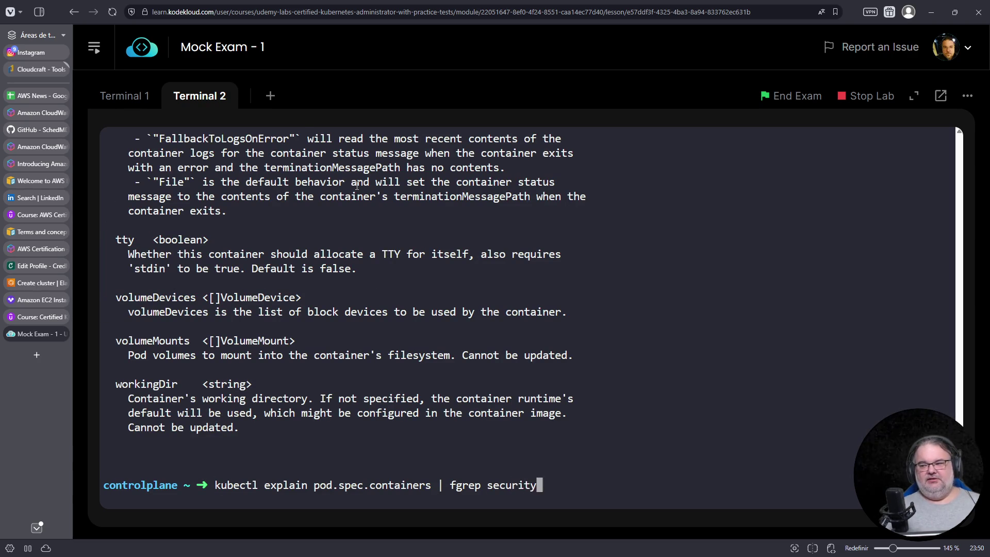
{"action": "key", "text": "Return"}
{"action": "double_click", "coordinate": [162, 428]}
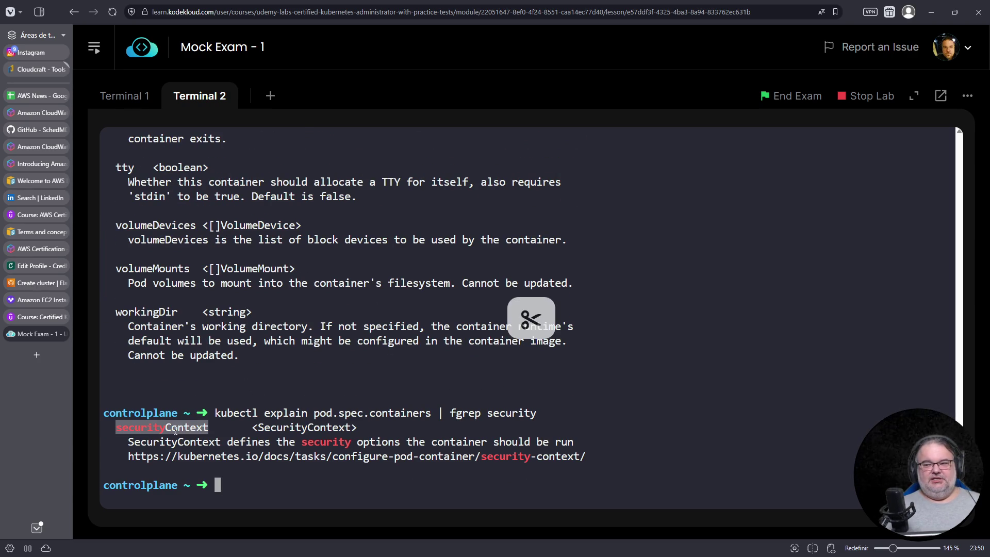
{"action": "right_click", "coordinate": [175, 425]}
{"action": "left_click", "coordinate": [213, 198]}
Run kubectl explain on the containers.securityContext path to list its fields
{"action": "key", "text": "Up"}
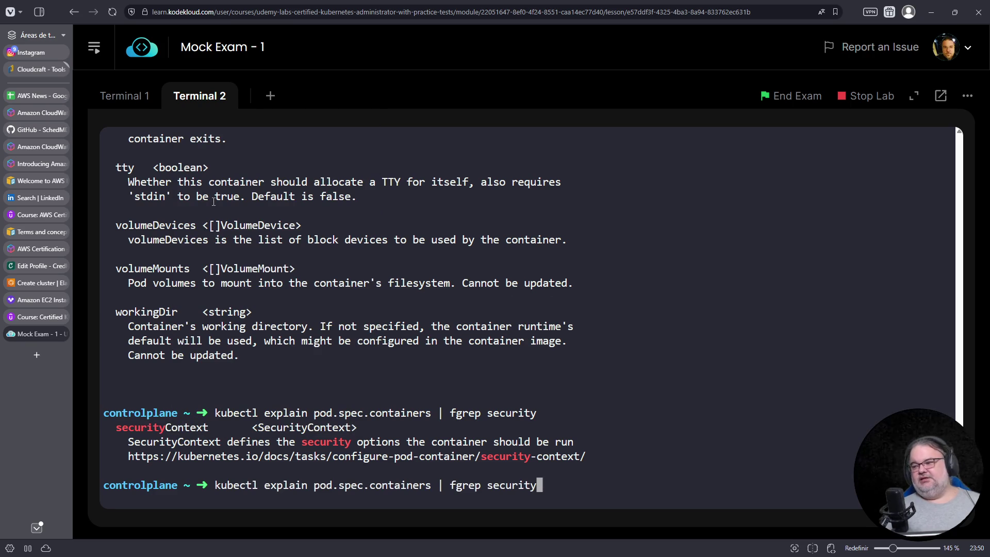
{"action": "key", "text": "BackSpace"}
{"action": "key", "text": "BackSpace"}
{"action": "key", "text": "BackSpace"}
{"action": "key", "text": "BackSpace"}
{"action": "key", "text": "BackSpace"}
{"action": "key", "text": "BackSpace"}
{"action": "key", "text": "BackSpace"}
{"action": "key", "text": "BackSpace"}
{"action": "type", "text": "."}
{"action": "right_click", "coordinate": [260, 197]}
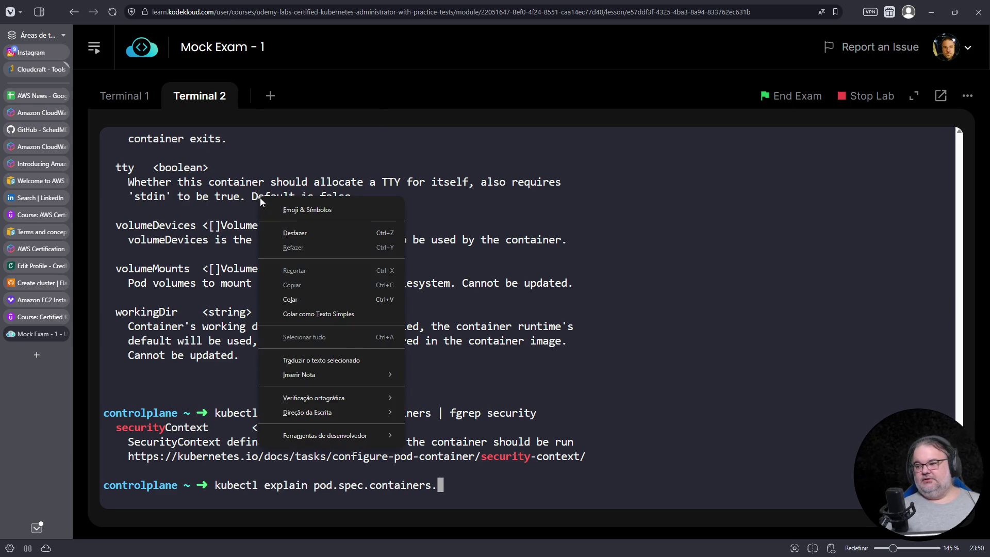
{"action": "left_click", "coordinate": [312, 299]}
{"action": "key", "text": "Return"}
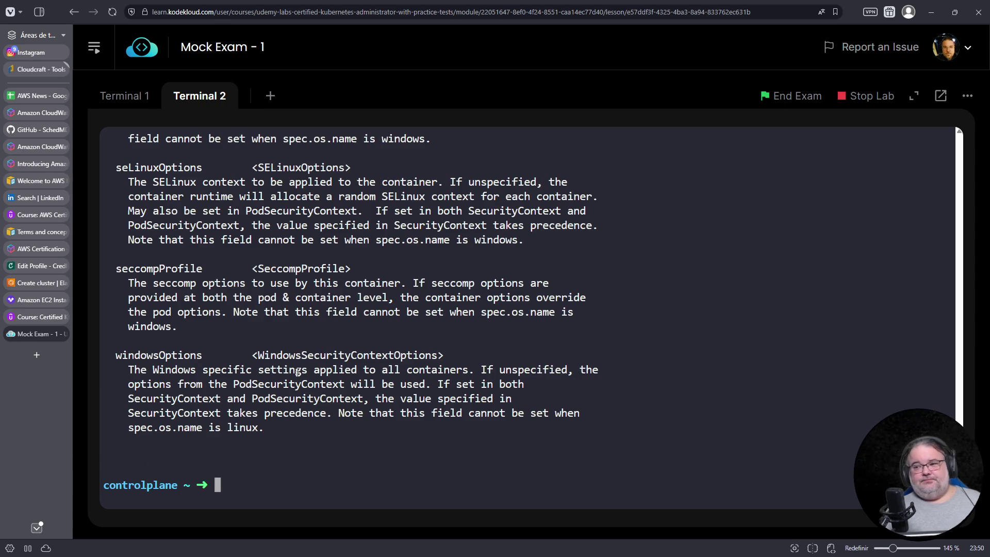
{"action": "scroll", "coordinate": [284, 388], "scroll_direction": "up", "scroll_amount": 4}
{"action": "scroll", "coordinate": [165, 426], "scroll_direction": "up", "scroll_amount": 1}
{"action": "scroll", "coordinate": [178, 353], "scroll_direction": "up", "scroll_amount": 1}
{"action": "scroll", "coordinate": [163, 339], "scroll_direction": "up", "scroll_amount": 4}
Copy readOnlyRootFilesystem from the output and return to the Terminal 1 YAML editor
{"action": "double_click", "coordinate": [182, 258]}
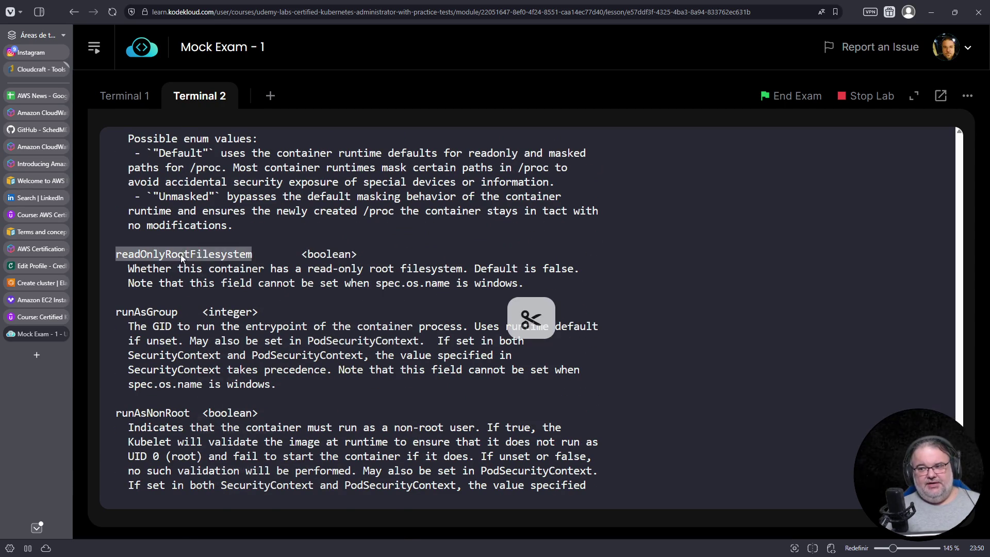
{"action": "right_click", "coordinate": [182, 257]}
{"action": "left_click", "coordinate": [203, 337]}
{"action": "left_click", "coordinate": [126, 96]}
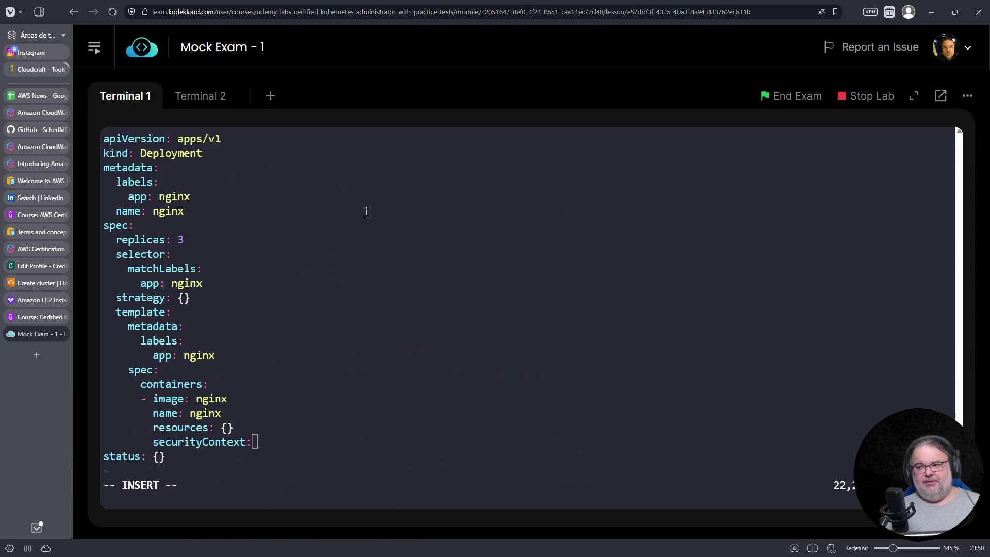
Add readOnlyRootFilesystem: true under securityContext, fix its indent and save the file
{"action": "key", "text": "Return"}
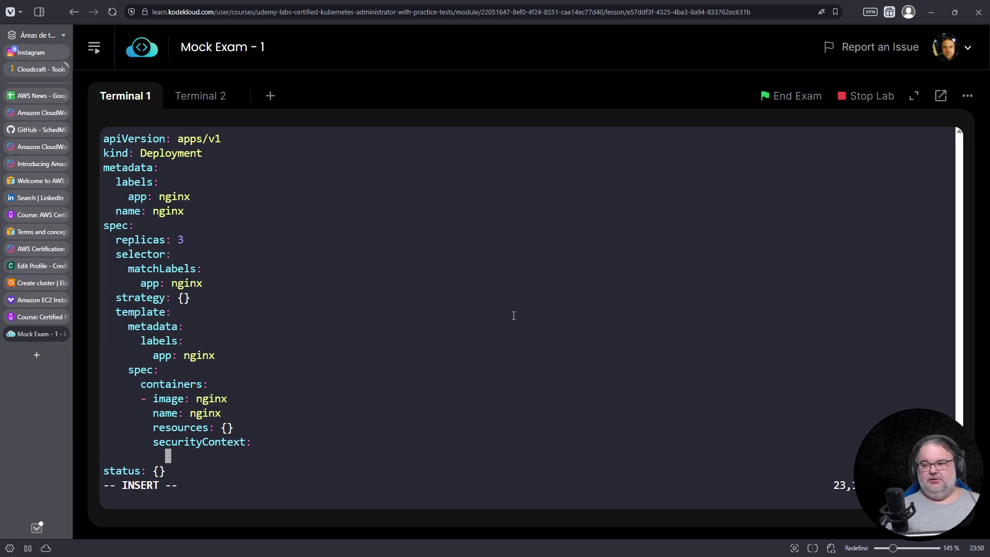
{"action": "right_click", "coordinate": [513, 315]}
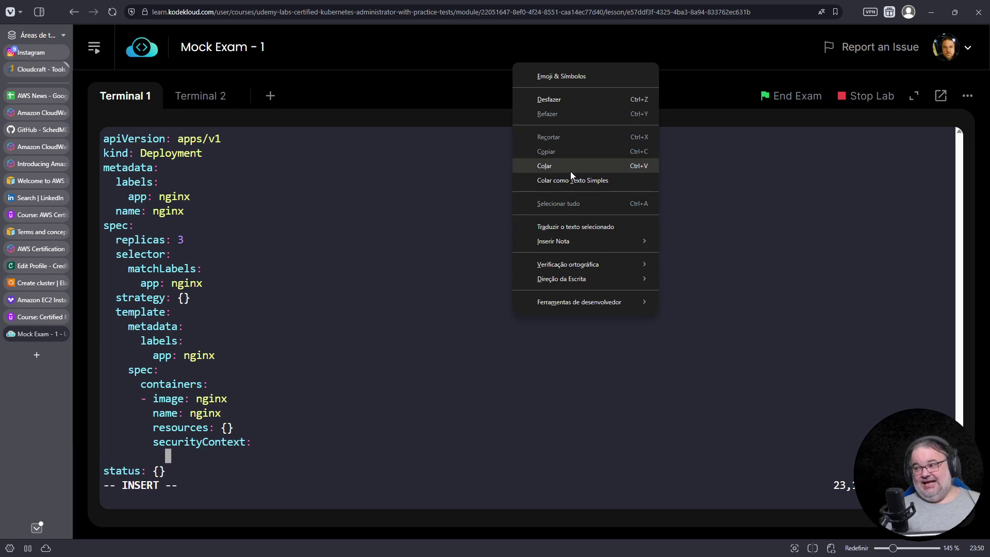
{"action": "left_click", "coordinate": [548, 165]}
{"action": "type", "text": ": trye"}
{"action": "key", "text": "BackSpace"}
{"action": "key", "text": "BackSpace"}
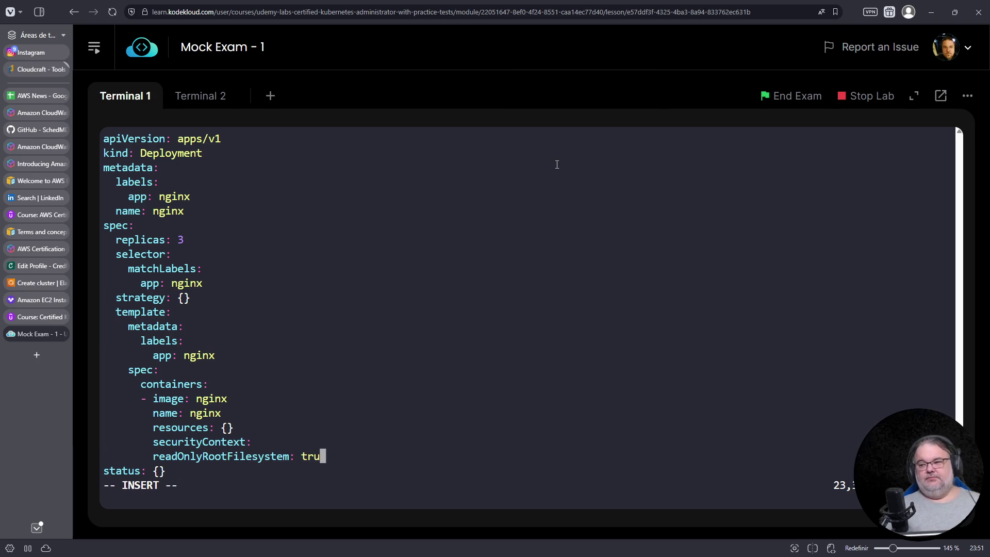
{"action": "type", "text": "ue"}
{"action": "key", "text": "Escape"}
{"action": "key", "text": "i"}
{"action": "key", "text": "Escape"}
{"action": "type", "text": ":w"}
{"action": "key", "text": "Return"}
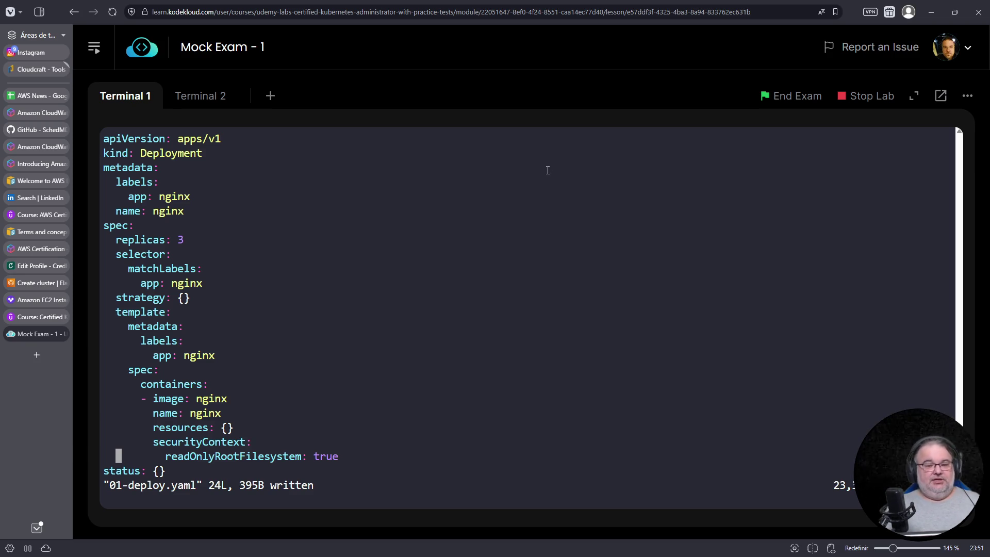
Copy runAsNonRoot from the docs terminal and add runAsNonRoot: true aligned below it
{"action": "left_click", "coordinate": [226, 98]}
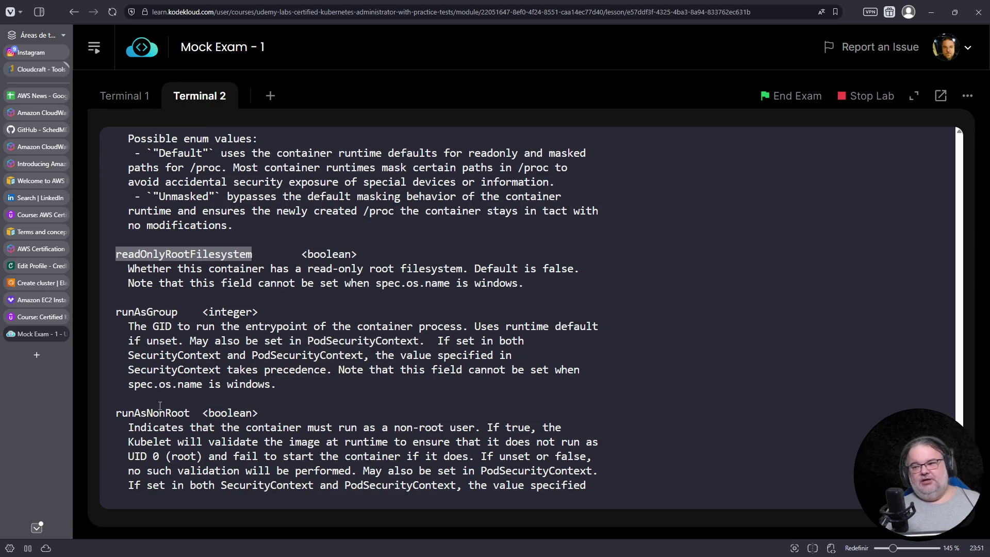
{"action": "scroll", "coordinate": [164, 412], "scroll_direction": "down", "scroll_amount": 1}
{"action": "double_click", "coordinate": [155, 370]}
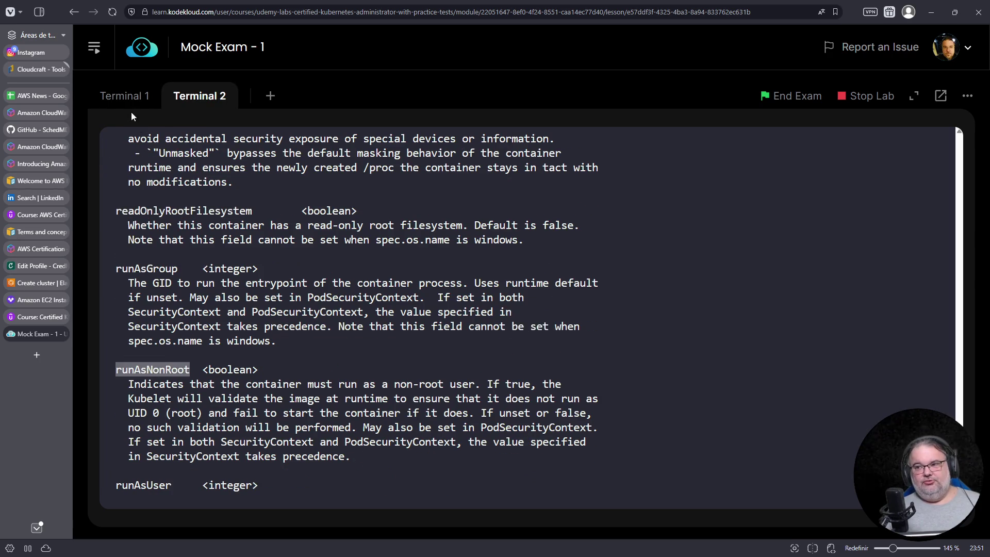
{"action": "left_click", "coordinate": [127, 98]}
{"action": "key", "text": "o"}
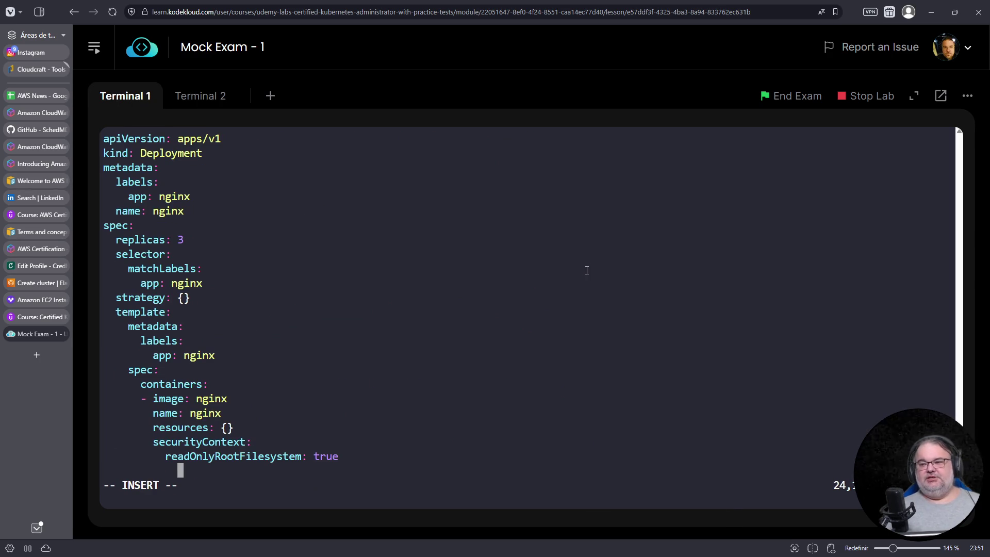
{"action": "right_click", "coordinate": [586, 271]}
{"action": "left_click", "coordinate": [622, 374]}
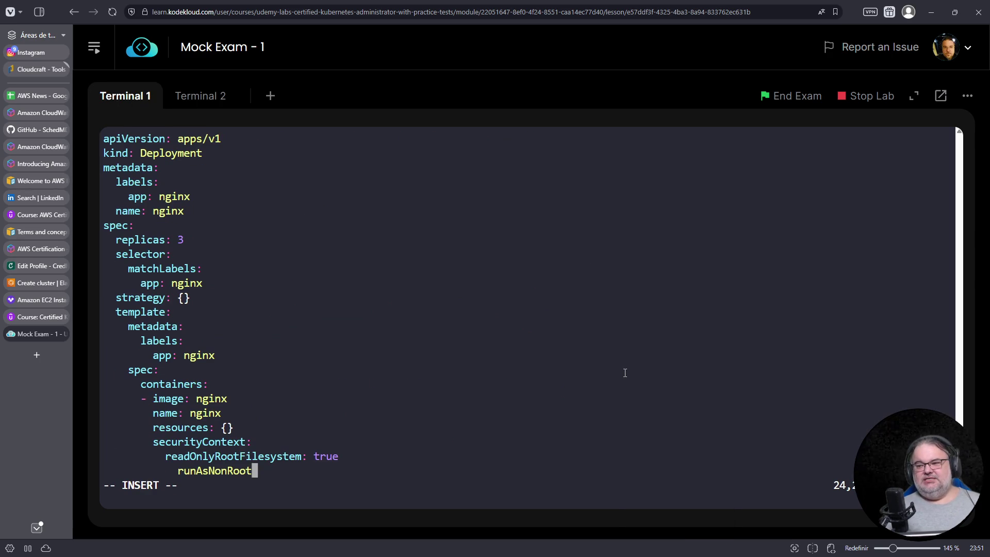
{"action": "key", "text": "Home"}
{"action": "key", "text": "Delete"}
{"action": "key", "text": "Delete"}
{"action": "key", "text": "End"}
{"action": "type", "text": ": tr"}
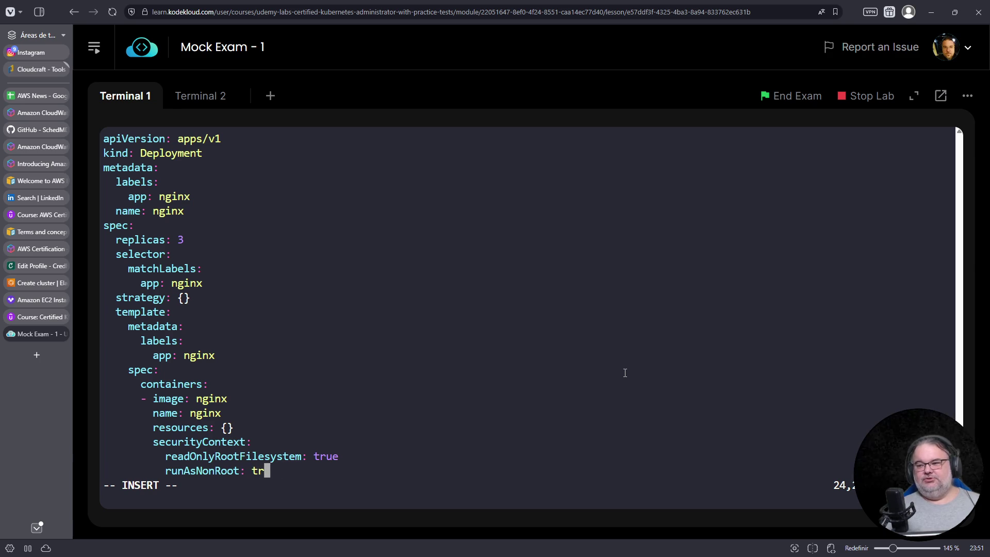
{"action": "type", "text": "ue"}
{"action": "key", "text": "Escape"}
Copy runAsUser from the docs terminal and add runAsUser: 1001 below runAsNonRoot
{"action": "key", "text": "o"}
{"action": "key", "text": "BackSpace"}
{"action": "key", "text": "BackSpace"}
{"action": "key", "text": "BackSpace"}
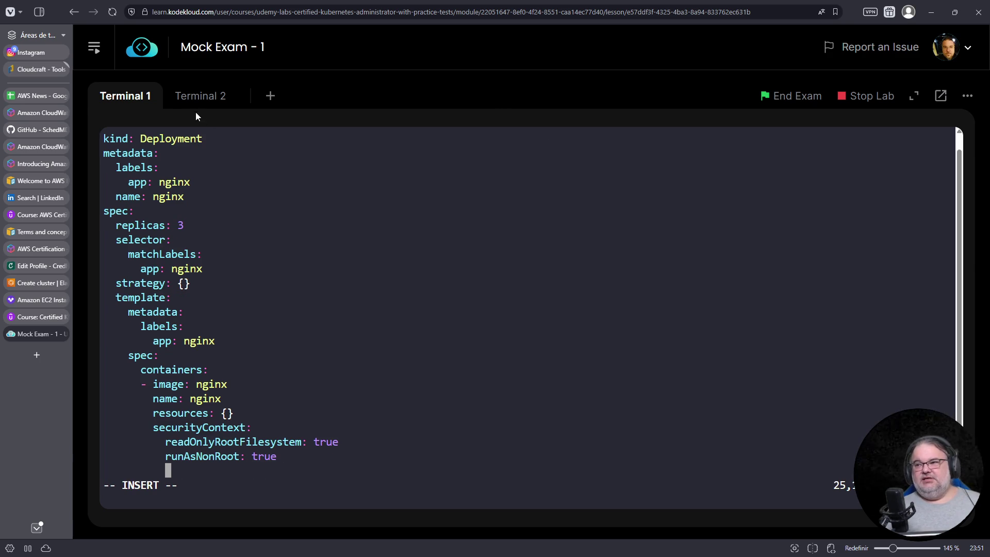
{"action": "left_click", "coordinate": [201, 95]}
{"action": "left_click", "coordinate": [307, 327]}
{"action": "scroll", "coordinate": [306, 327], "scroll_direction": "down", "scroll_amount": 5}
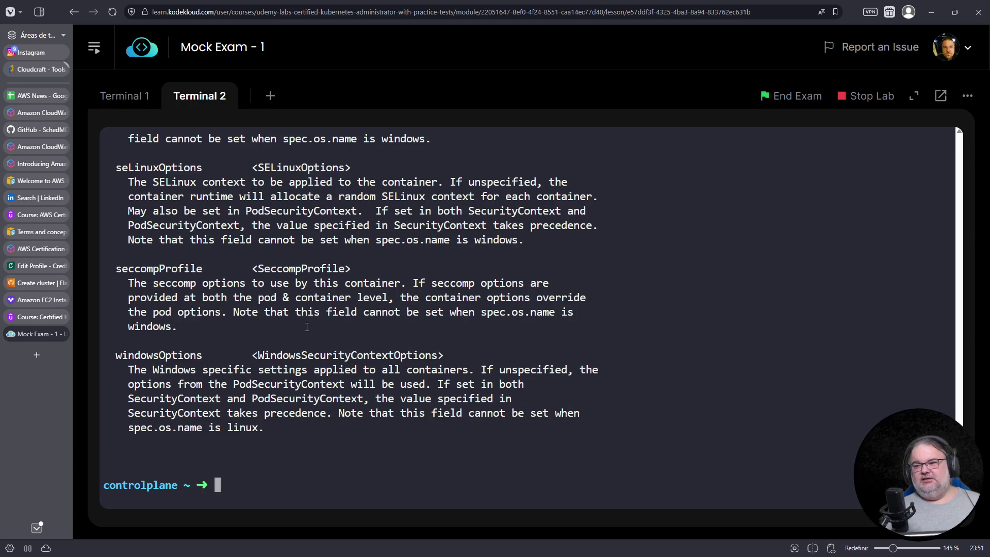
{"action": "scroll", "coordinate": [306, 326], "scroll_direction": "up", "scroll_amount": 6}
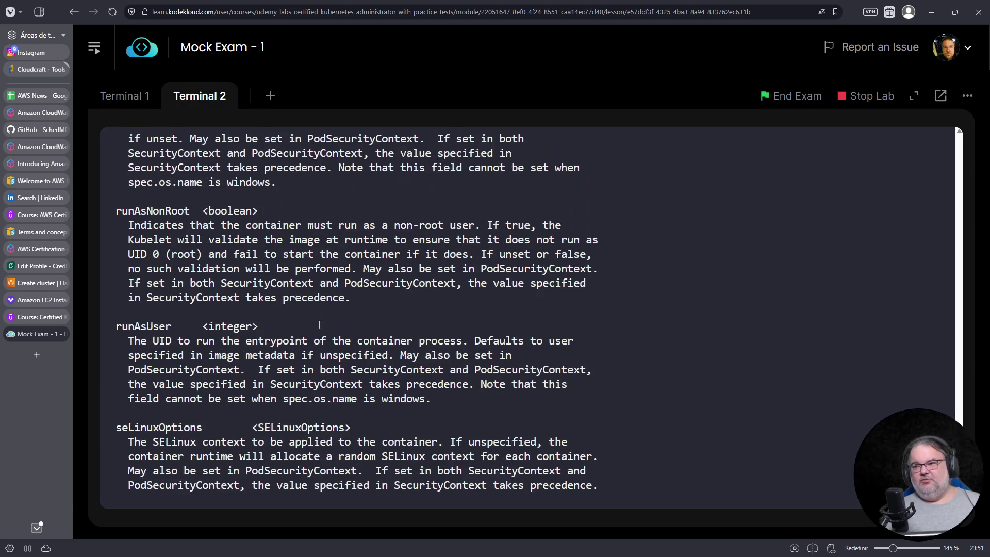
{"action": "double_click", "coordinate": [149, 326]}
{"action": "left_click", "coordinate": [124, 94]}
{"action": "right_click", "coordinate": [482, 273]}
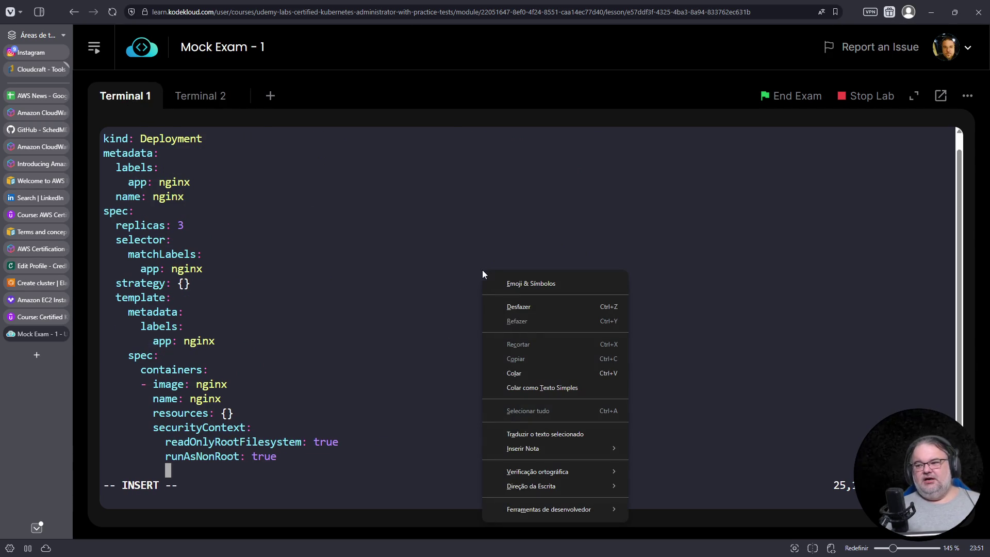
{"action": "left_click", "coordinate": [524, 372]}
{"action": "type", "text": ": 1001"}
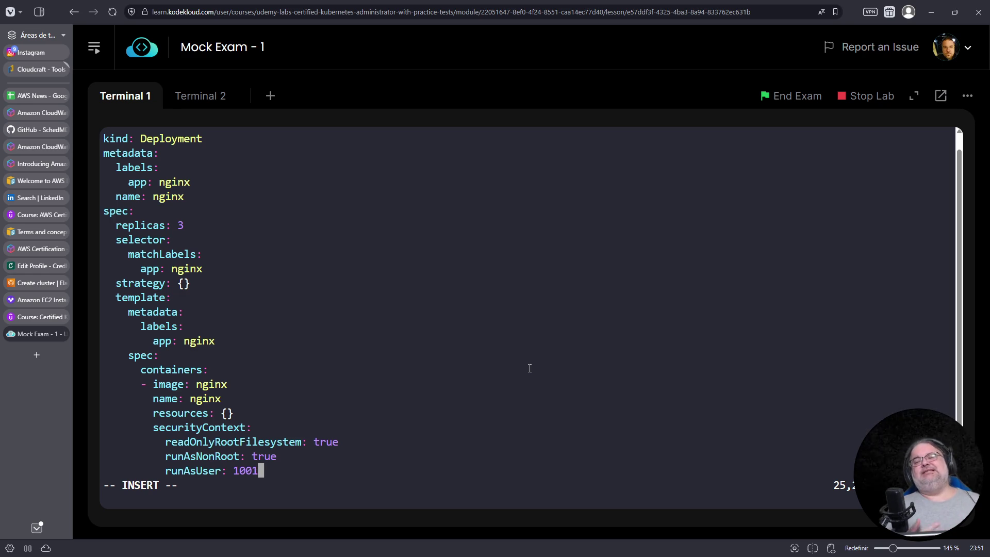
Delete the status line from the deployment manifest
{"action": "key", "text": "Down"}
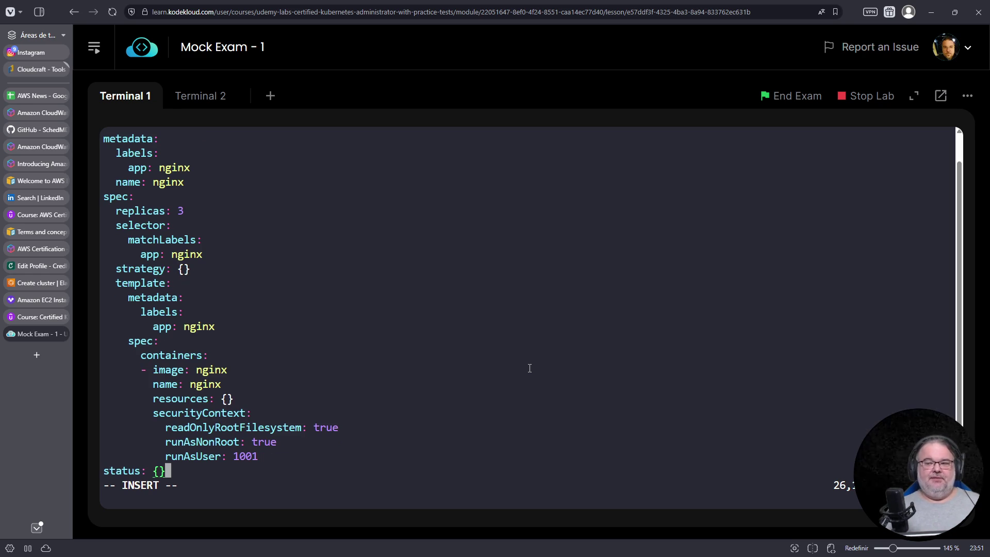
{"action": "key", "text": "Escape"}
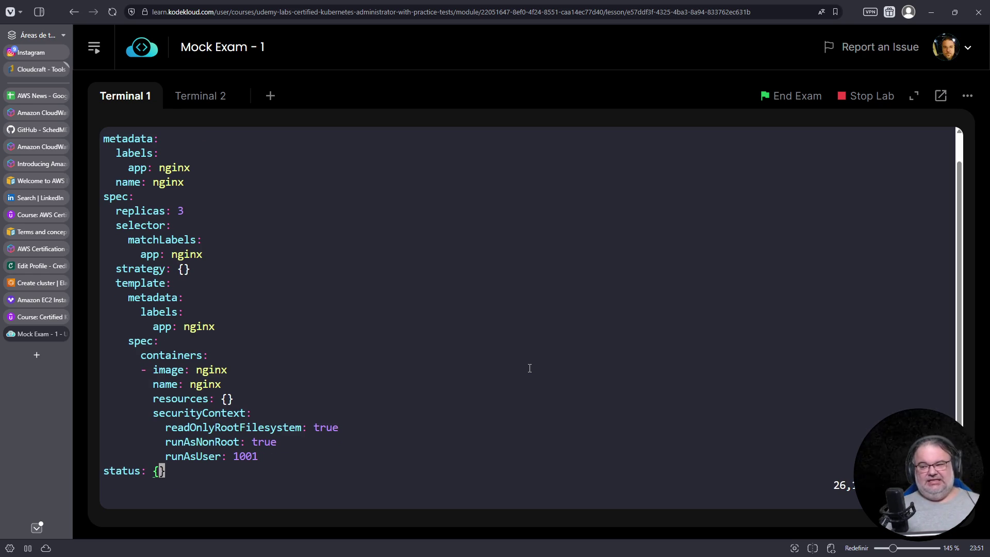
{"action": "key", "text": "d"}
{"action": "key", "text": "d"}
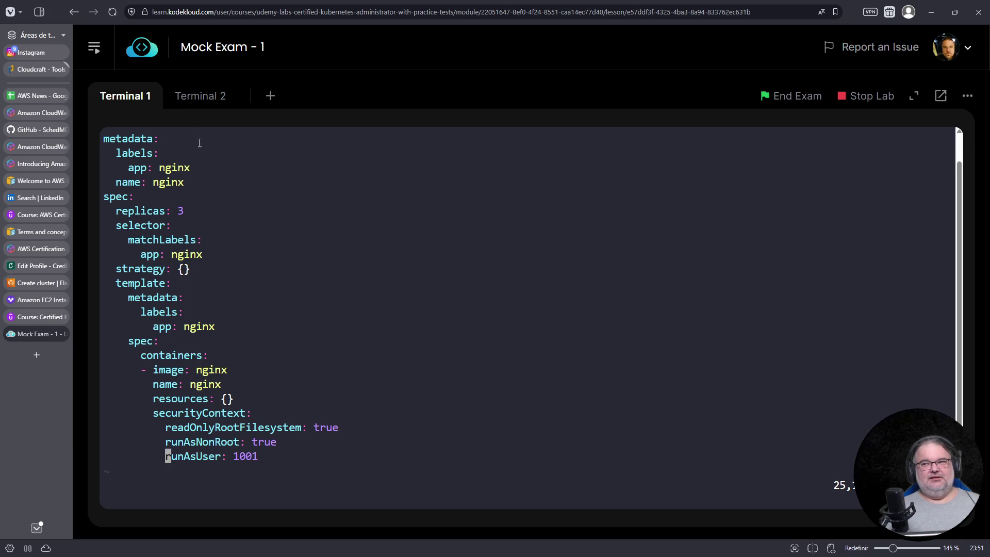
In Terminal 2 run kubectl explain pod.spec.affinity to list its affinity fields
{"action": "left_click", "coordinate": [194, 99]}
{"action": "type", "text": "qq"}
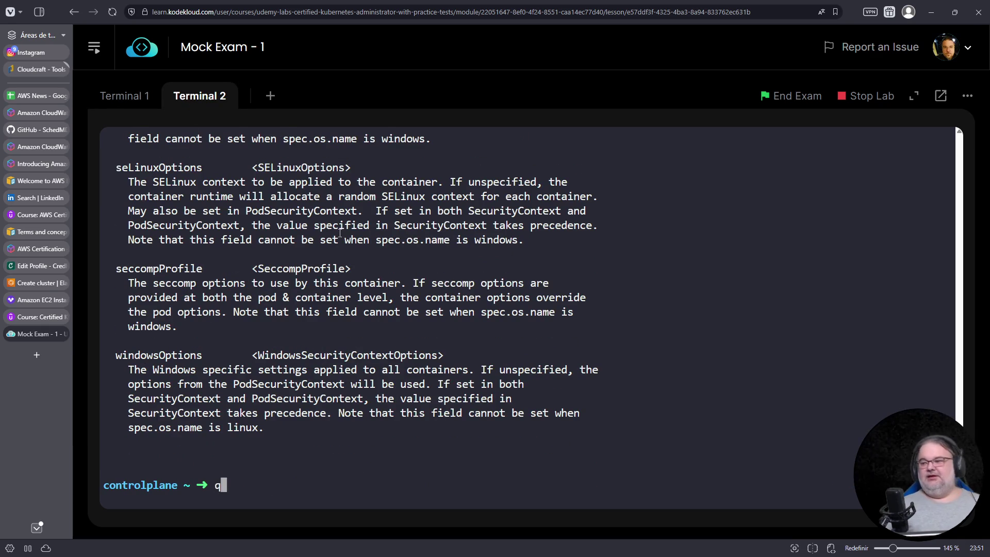
{"action": "key", "text": "Up"}
{"action": "key", "text": "ctrl+l"}
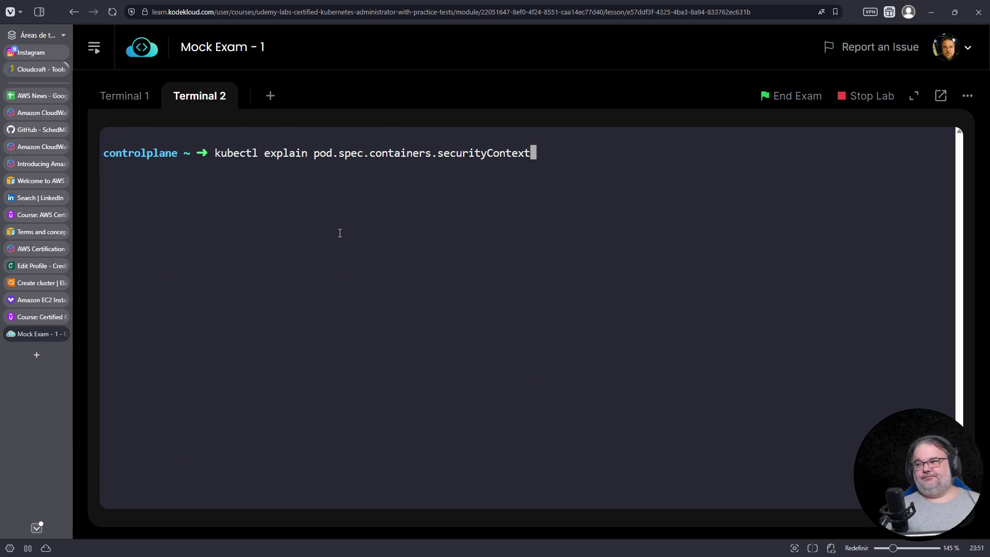
{"action": "key", "text": "BackSpace"}
{"action": "key", "text": "BackSpace"}
{"action": "key", "text": "BackSpace"}
{"action": "key", "text": "BackSpace"}
{"action": "key", "text": "BackSpace"}
{"action": "key", "text": "BackSpace"}
{"action": "key", "text": "BackSpace"}
{"action": "key", "text": "BackSpace"}
{"action": "key", "text": "BackSpace"}
{"action": "key", "text": "BackSpace"}
{"action": "type", "text": ".affinit"}
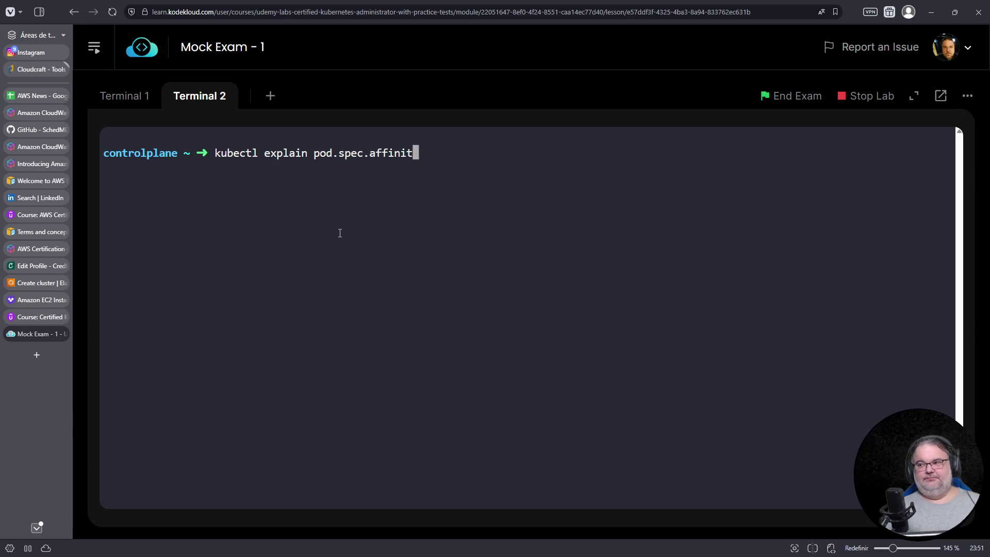
{"action": "type", "text": "y"}
{"action": "key", "text": "Return"}
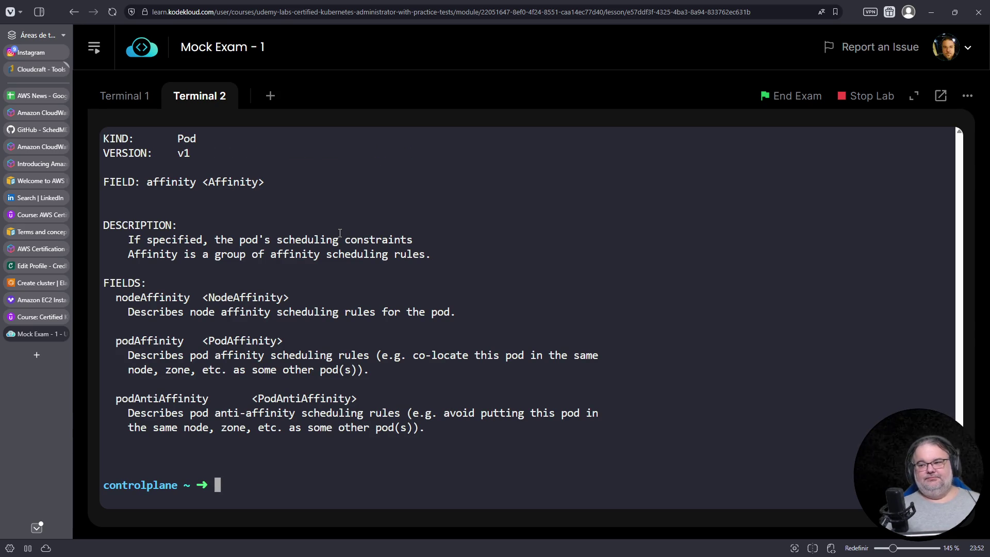
{"action": "key", "text": "Up"}
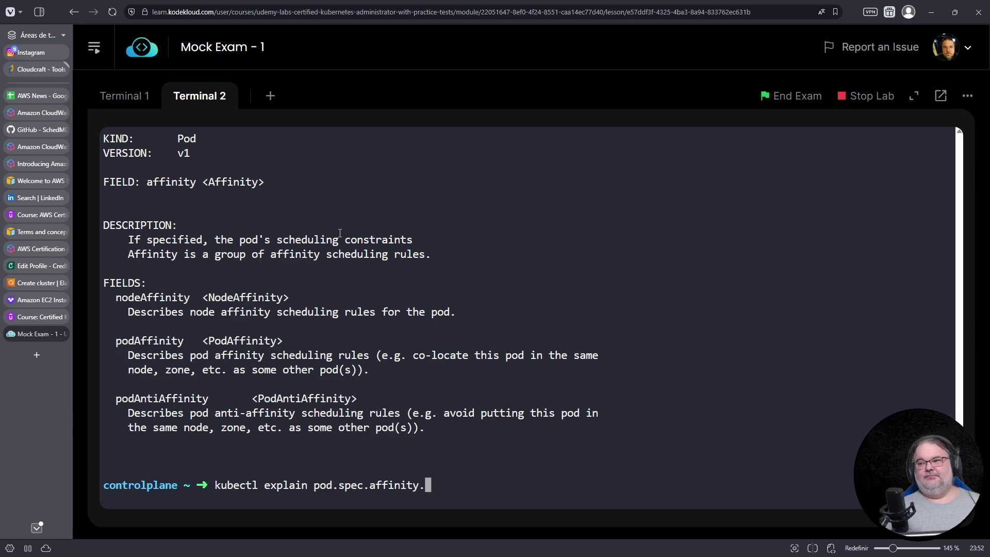
Add an affinity: block under the pod template spec with nodeAffinity pasted beneath it
{"action": "left_click", "coordinate": [131, 97]}
{"action": "key", "text": "Up"}
{"action": "key", "text": "Up"}
{"action": "key", "text": "Up"}
{"action": "key", "text": "Up"}
{"action": "key", "text": "Up"}
{"action": "key", "text": "Up"}
{"action": "key", "text": "Up"}
{"action": "type", "text": "op"}
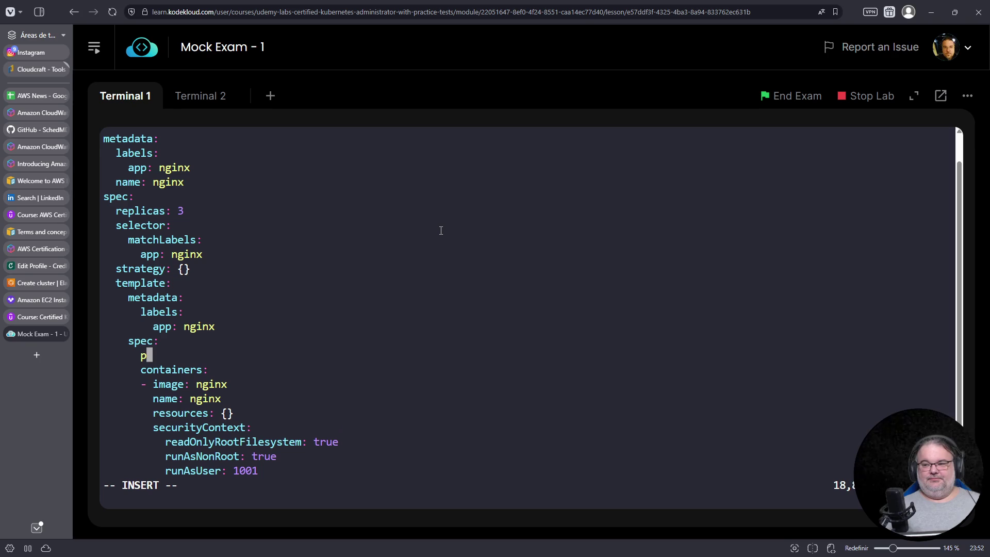
{"action": "key", "text": "BackSpace"}
{"action": "type", "text": "affinity:"}
{"action": "key", "text": "Return"}
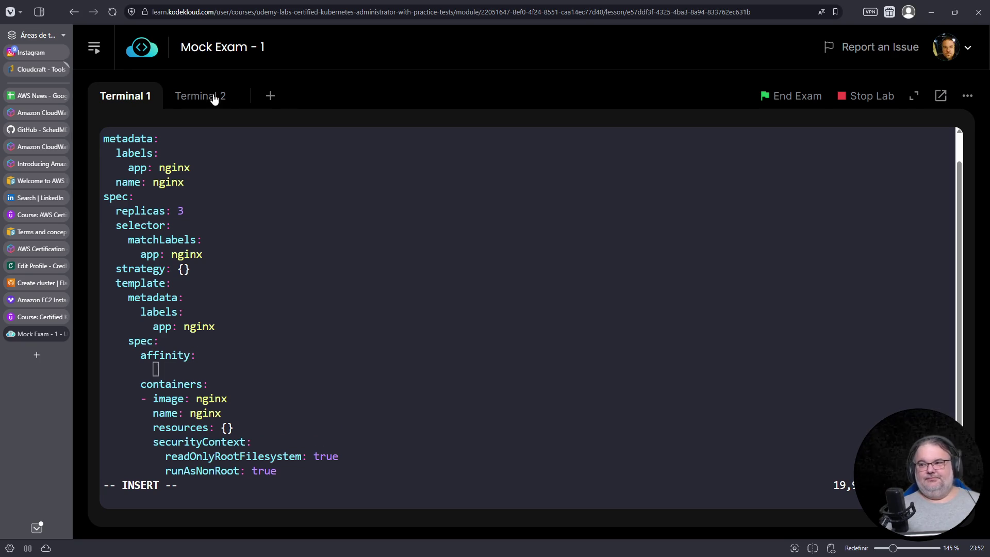
{"action": "left_click", "coordinate": [216, 99]}
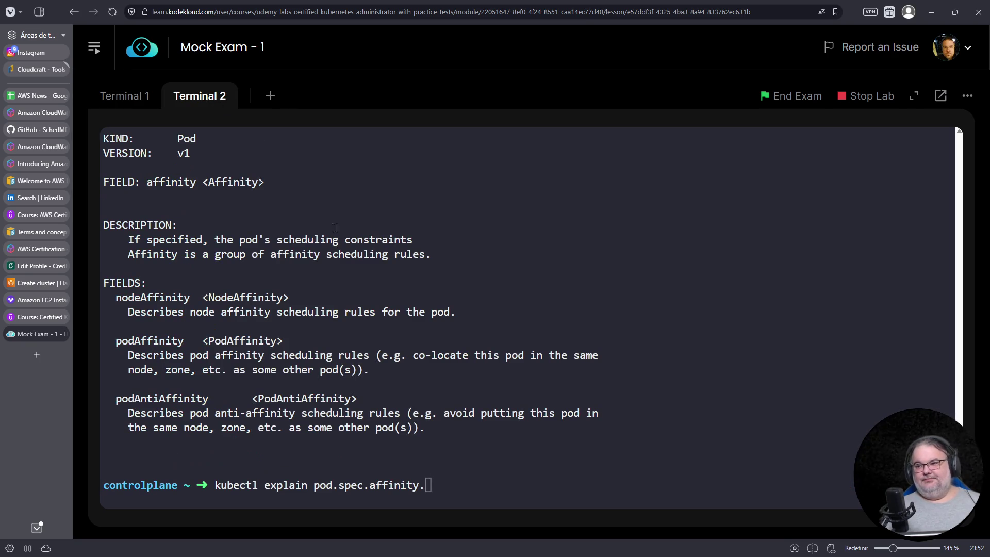
{"action": "double_click", "coordinate": [153, 298]}
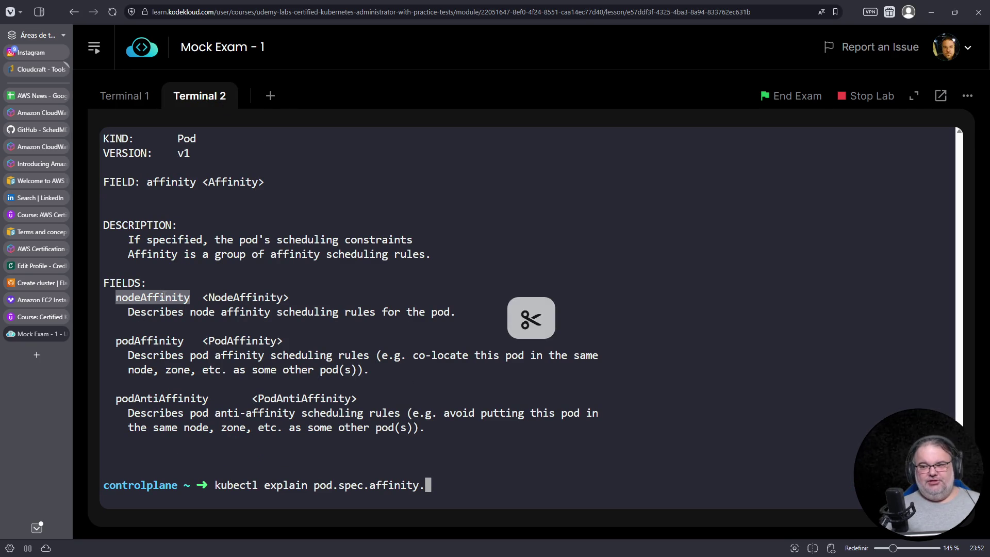
{"action": "left_click", "coordinate": [118, 100]}
{"action": "right_click", "coordinate": [431, 228]}
{"action": "left_click", "coordinate": [494, 335]}
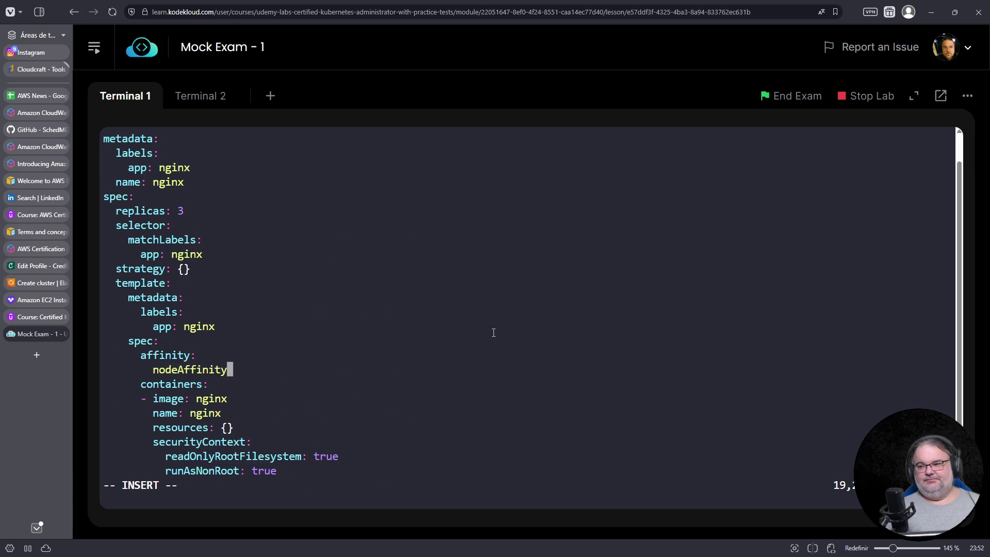
{"action": "type", "text": ":"}
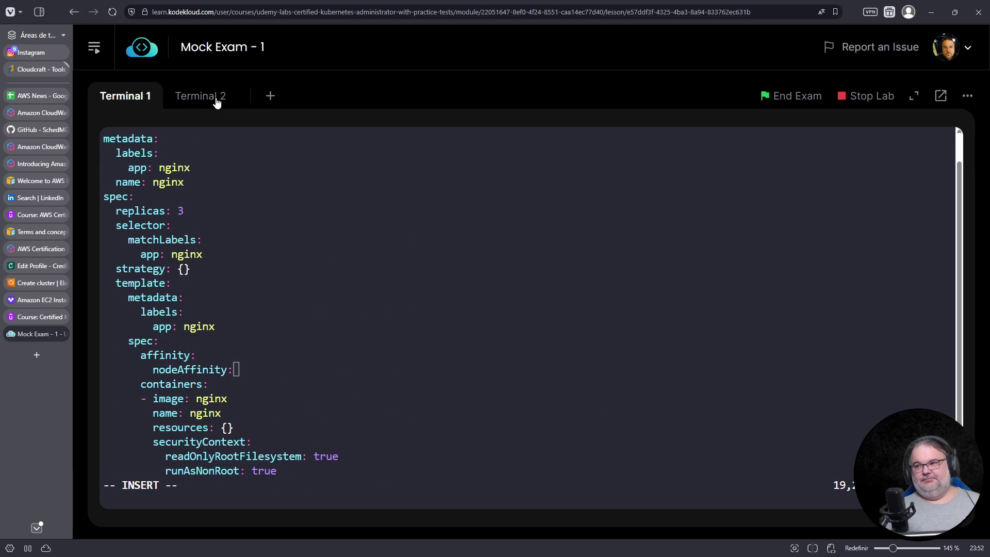
{"action": "left_click", "coordinate": [216, 103]}
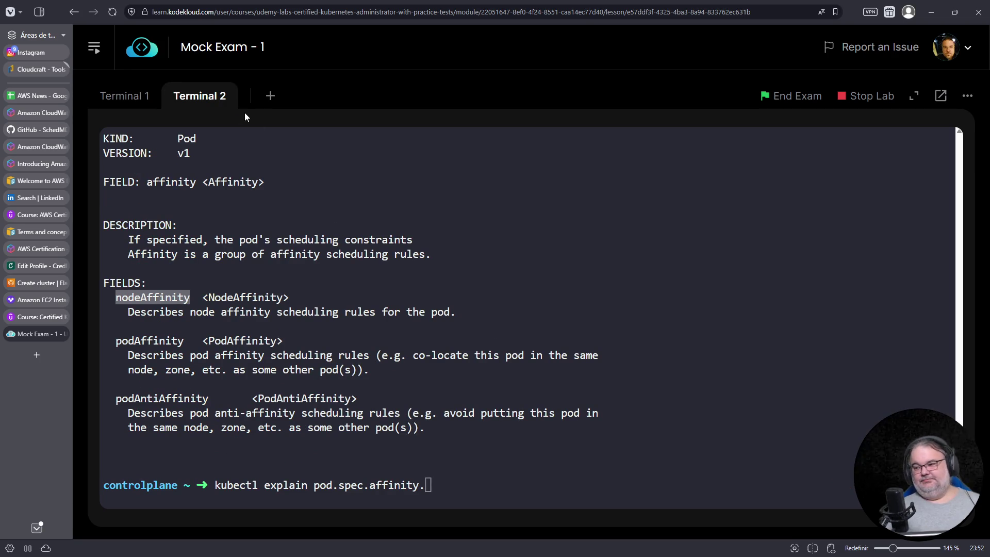
{"action": "left_click", "coordinate": [534, 269]}
{"action": "type", "text": "nodeAffinity"}
Explain nodeAffinity and paste requiredDuringSchedulingIgnoredDuringExecution under nodeAffinity in the manifest
{"action": "key", "text": "Return"}
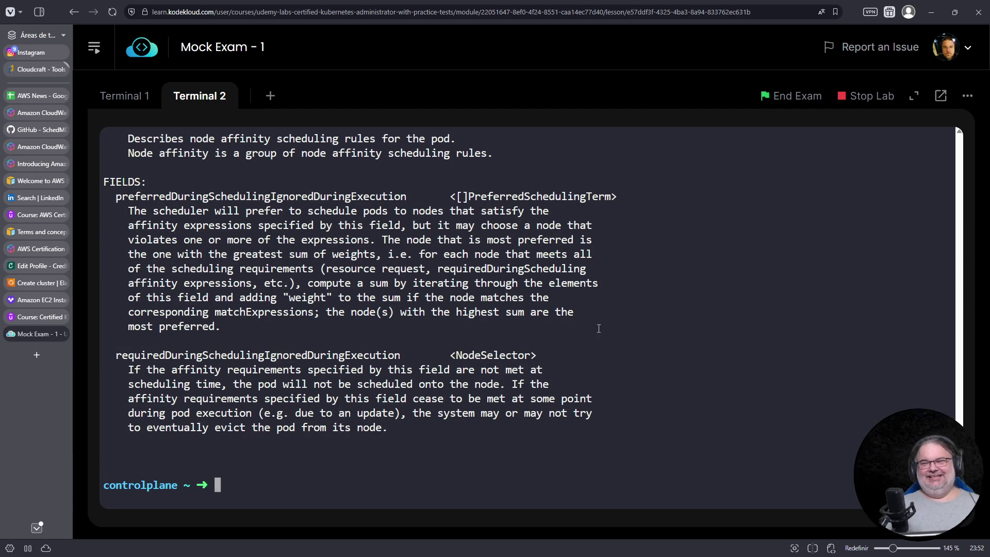
{"action": "double_click", "coordinate": [225, 360]}
{"action": "left_click", "coordinate": [125, 96]}
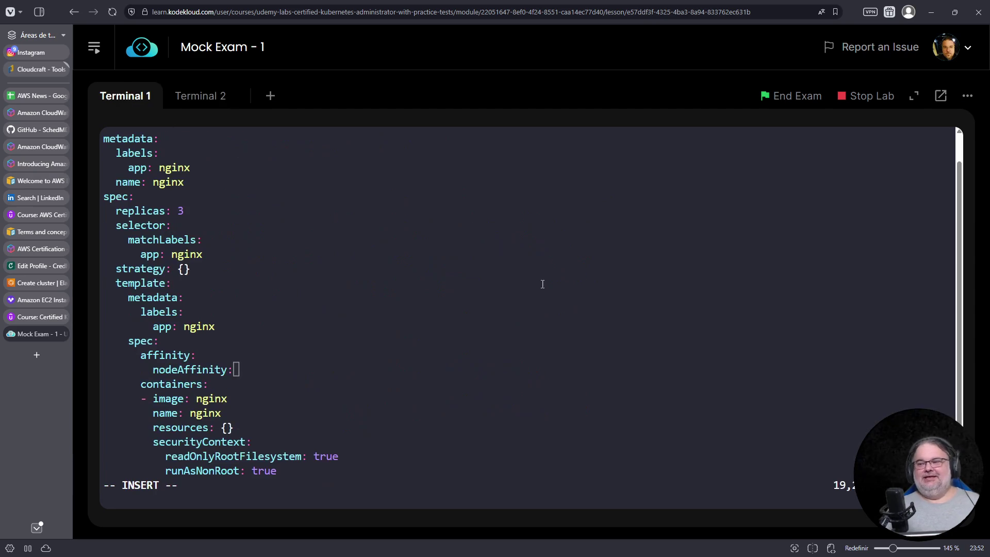
{"action": "key", "text": "Return"}
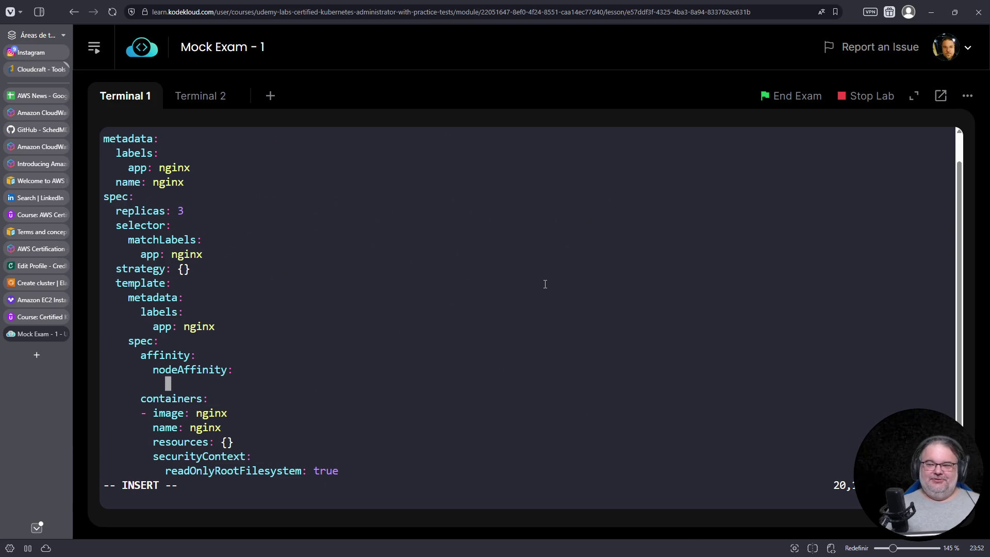
{"action": "right_click", "coordinate": [543, 285]}
{"action": "left_click", "coordinate": [591, 387]}
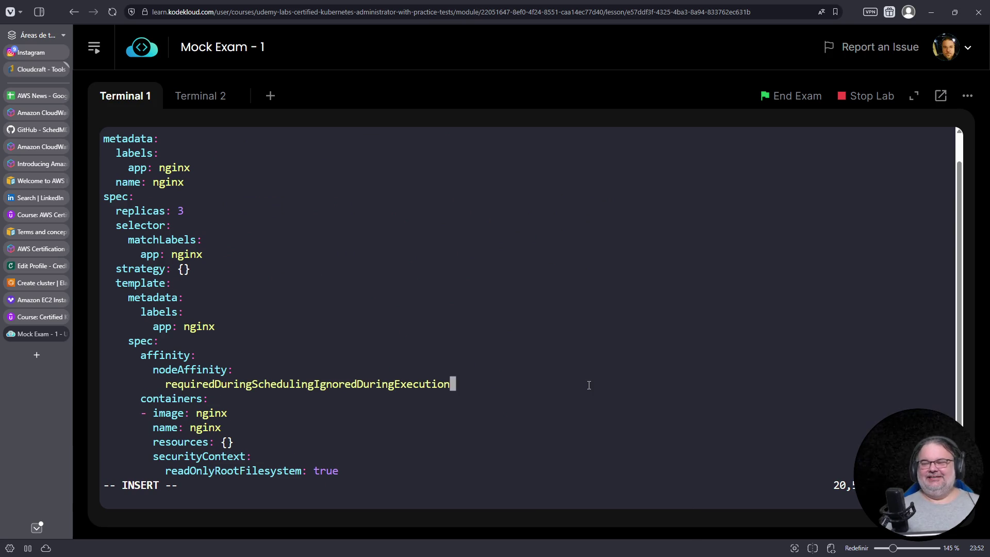
{"action": "type", "text": ":"}
{"action": "key", "text": "Return"}
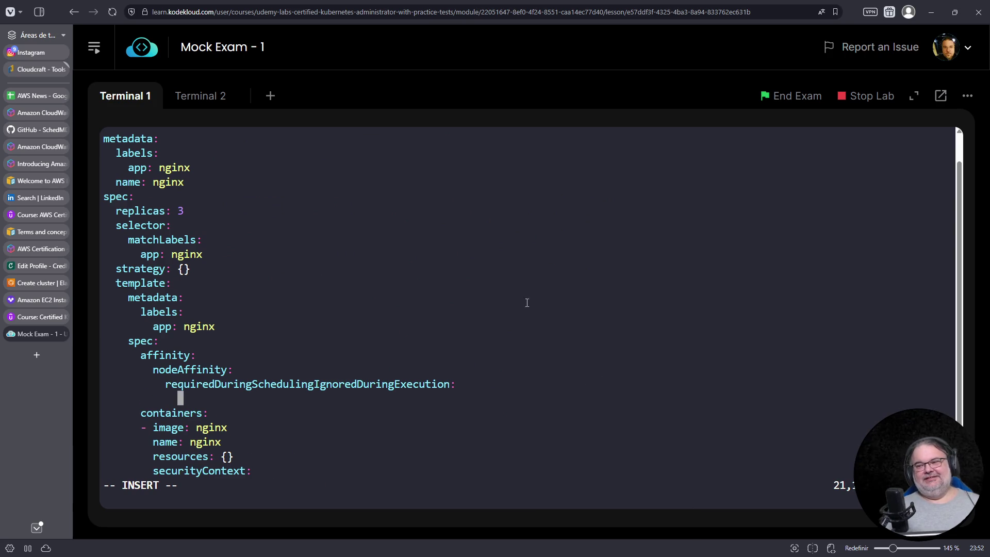
Explain the requiredDuringSchedulingIgnoredDuringExecution path and select its nodeSelectorTerms field
{"action": "left_click", "coordinate": [188, 94]}
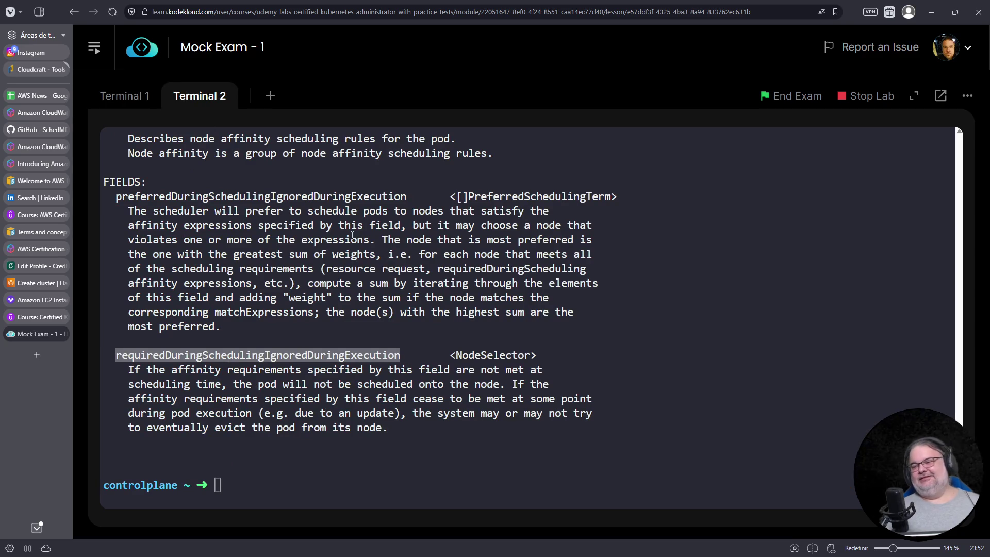
{"action": "left_click", "coordinate": [494, 363]}
{"action": "key", "text": "Up"}
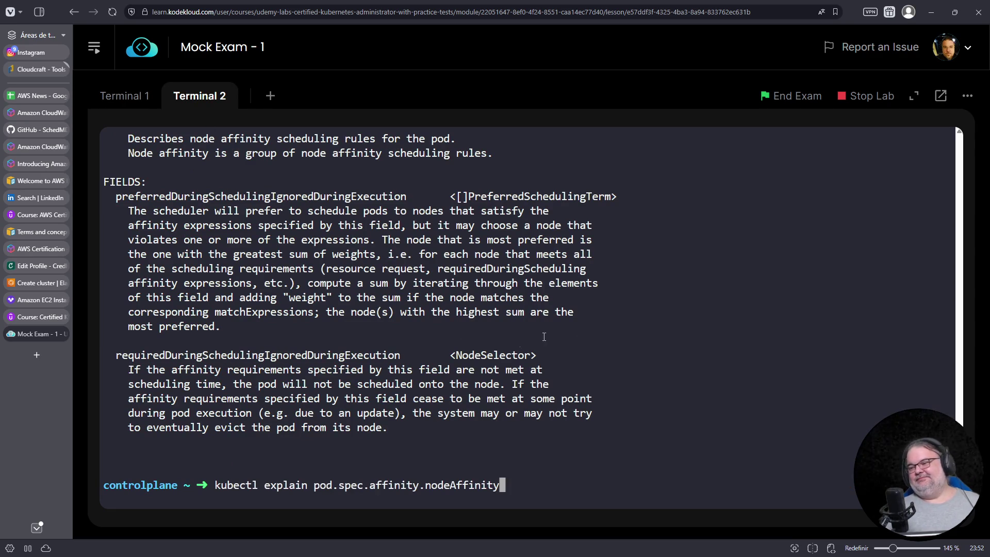
{"action": "right_click", "coordinate": [604, 332]}
{"action": "left_click", "coordinate": [604, 331]}
{"action": "type", "text": "."}
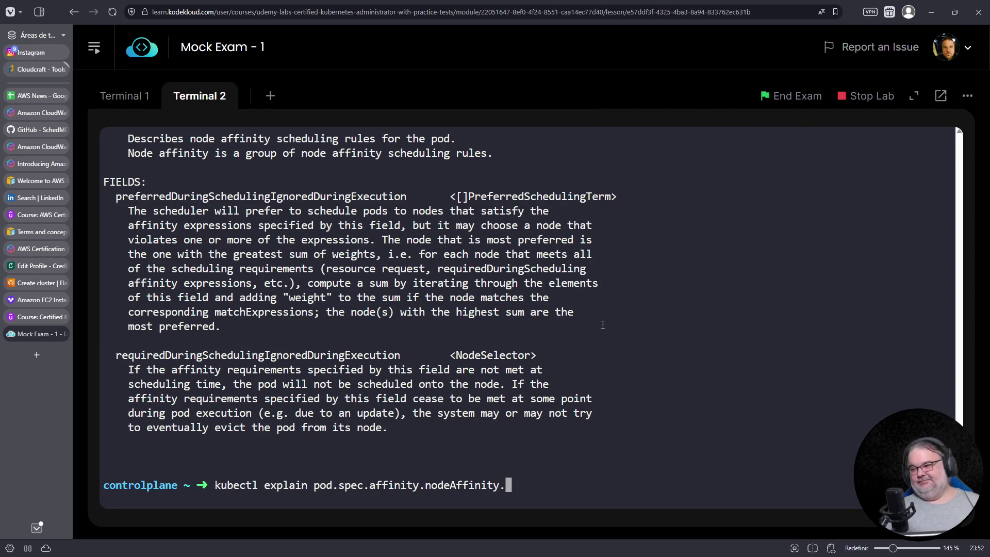
{"action": "right_click", "coordinate": [656, 331]}
{"action": "left_click", "coordinate": [705, 195]}
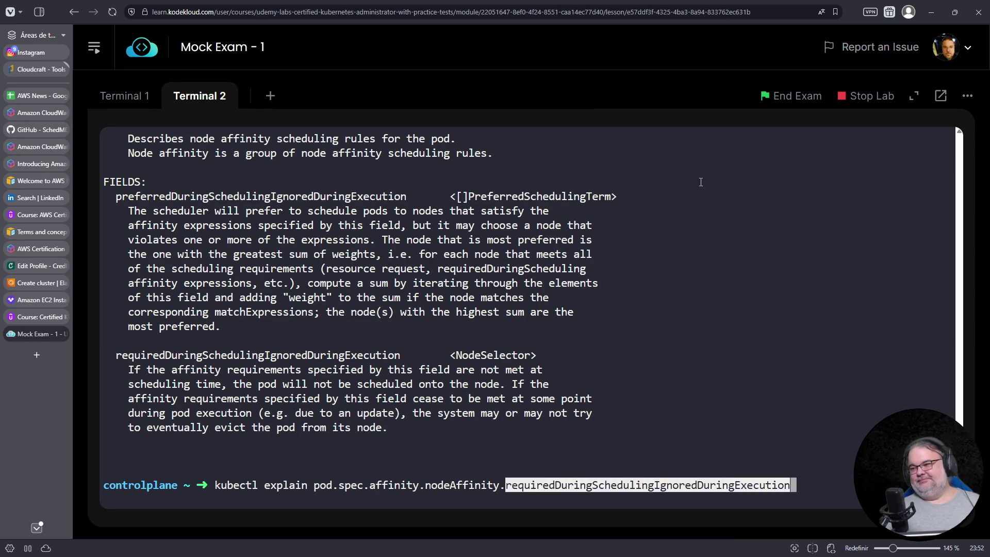
{"action": "key", "text": "Return"}
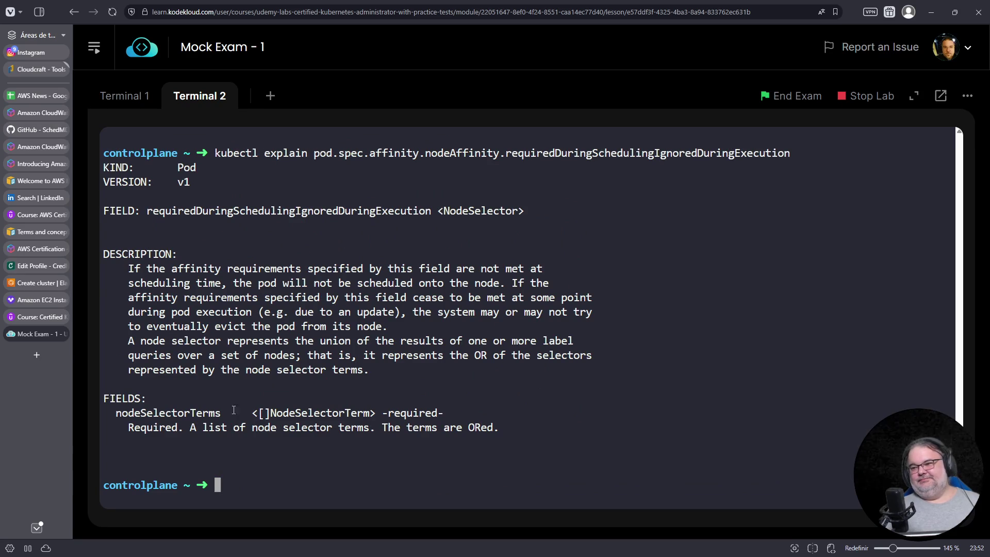
{"action": "double_click", "coordinate": [191, 414]}
{"action": "left_click", "coordinate": [129, 105]}
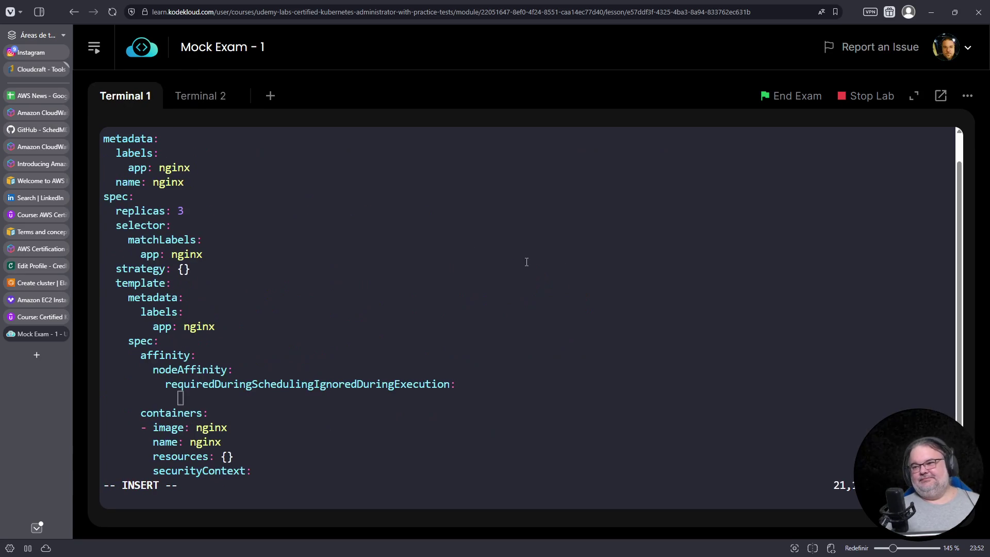
Explain the nodeSelectorTerms path and copy the matchExpressions field name
{"action": "right_click", "coordinate": [570, 266]}
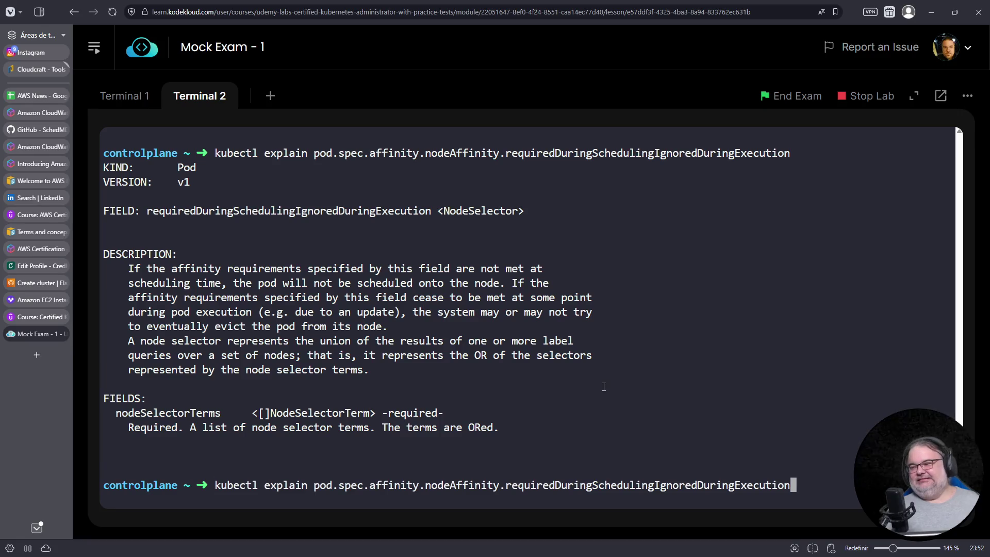
{"action": "type", "text": "."}
{"action": "right_click", "coordinate": [603, 387]}
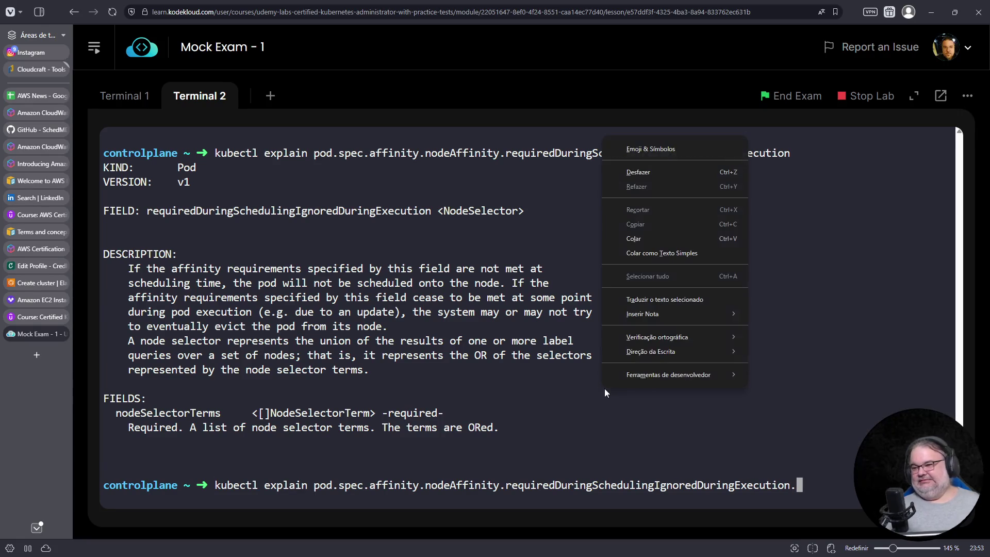
{"action": "left_click", "coordinate": [632, 239]}
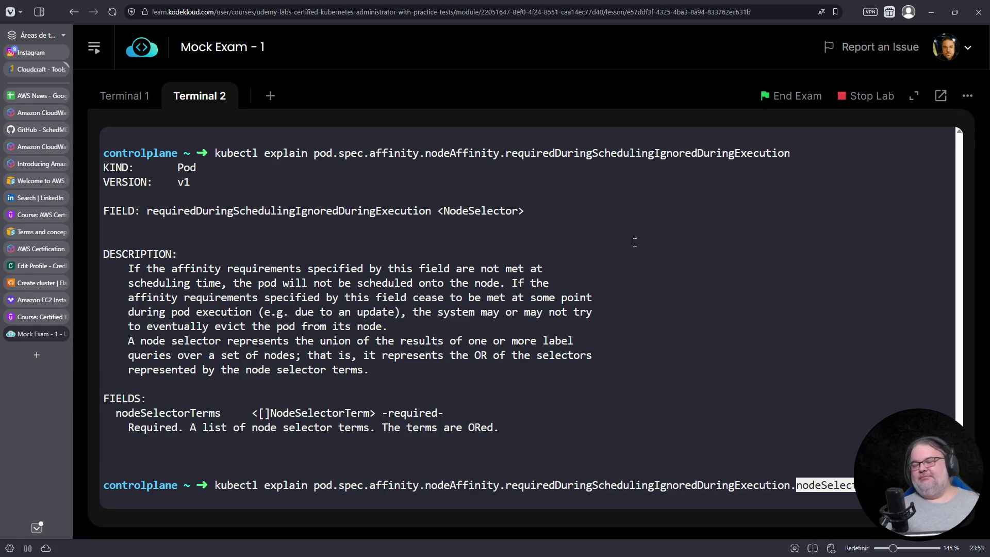
{"action": "key", "text": "Return"}
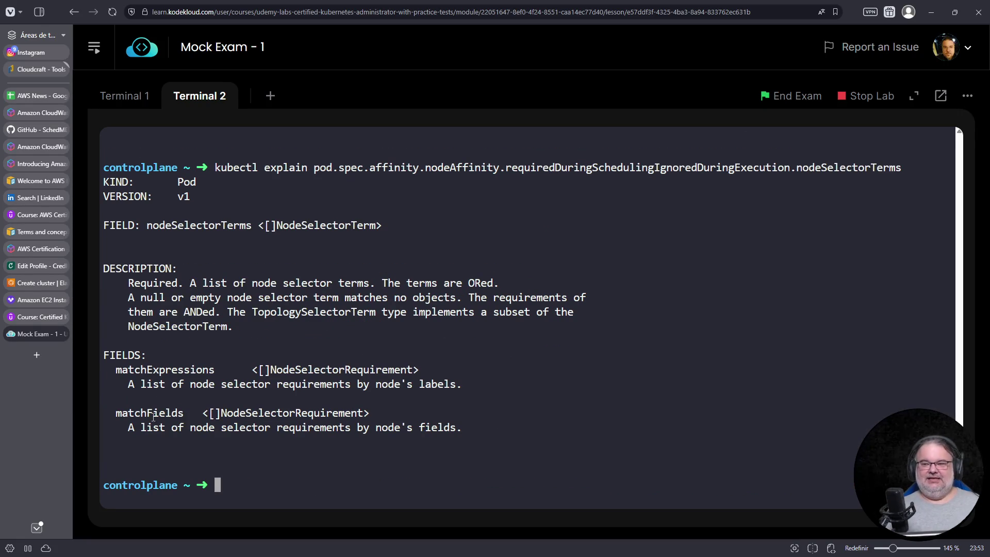
{"action": "double_click", "coordinate": [157, 372]}
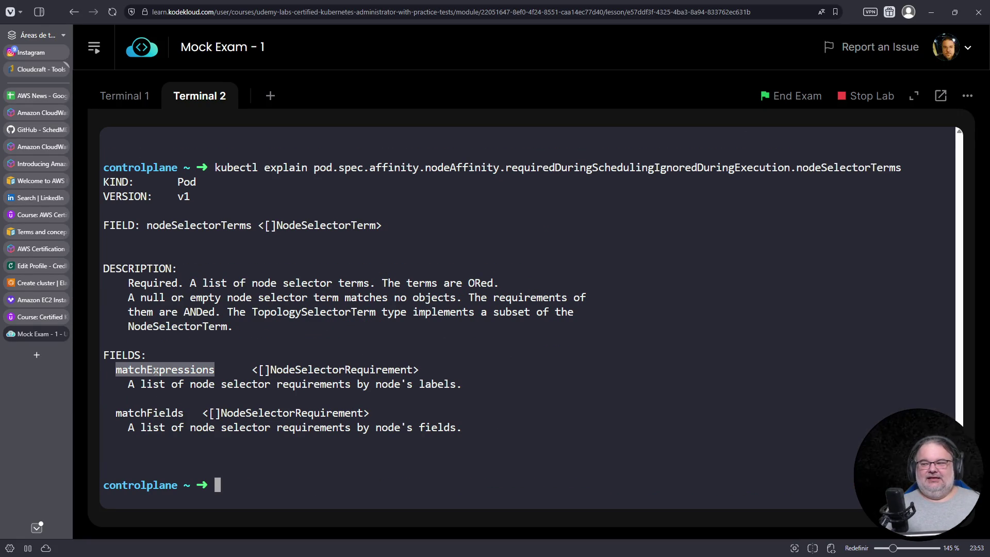
{"action": "right_click", "coordinate": [203, 421]}
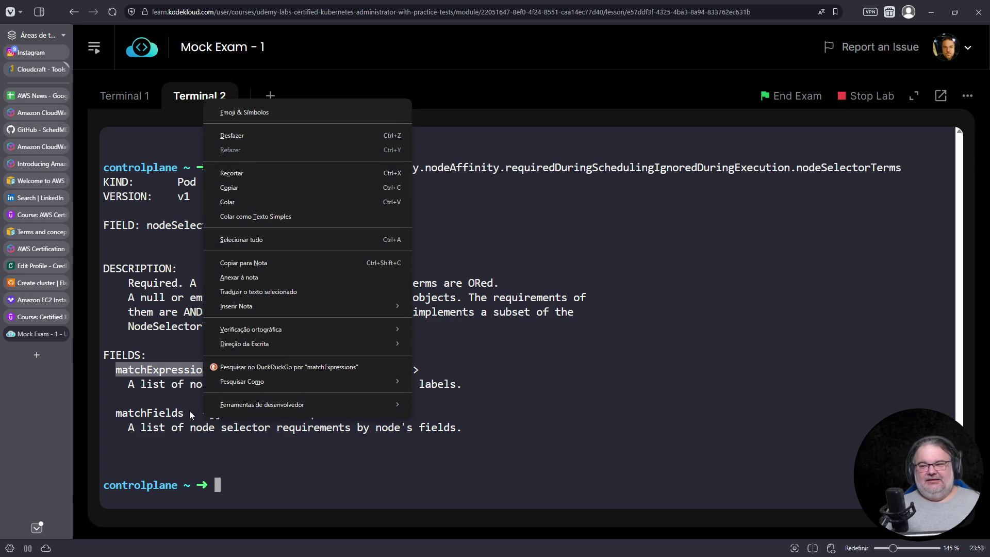
{"action": "right_click", "coordinate": [161, 372]}
{"action": "left_click", "coordinate": [194, 139]}
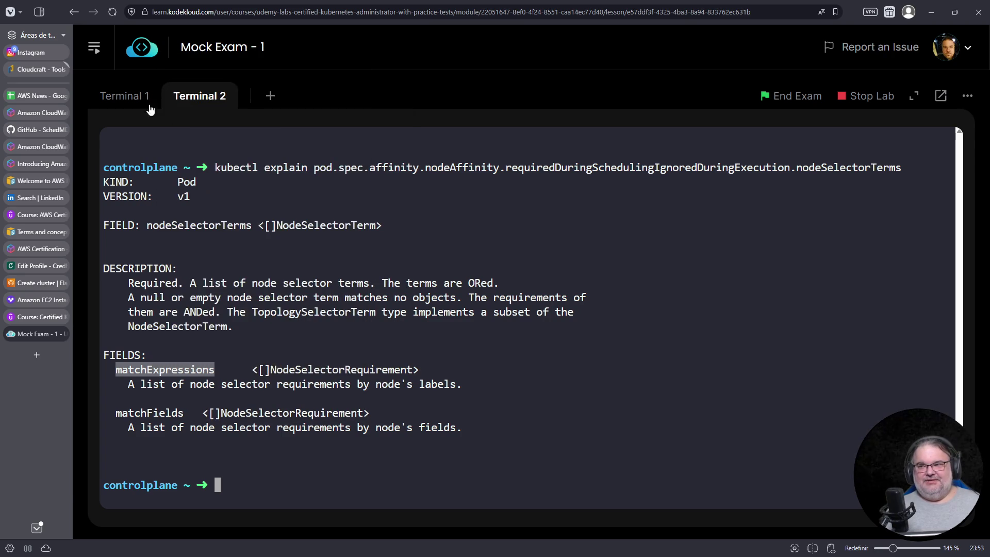
Paste matchExpressions under nodeSelectorTerms in the manifest
{"action": "left_click", "coordinate": [136, 98]}
{"action": "right_click", "coordinate": [586, 275]}
{"action": "left_click", "coordinate": [619, 374]}
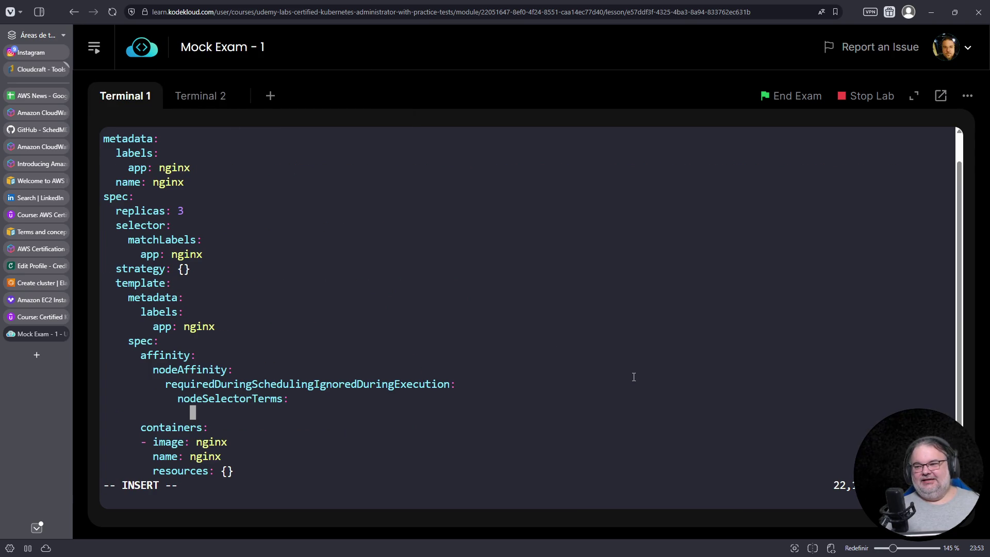
{"action": "type", "text": ":"}
{"action": "key", "text": "Return"}
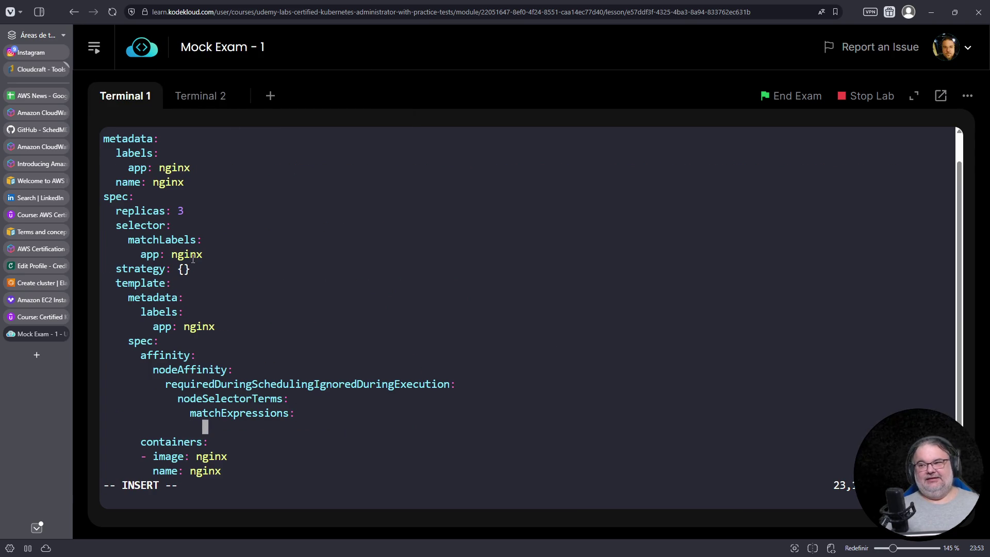
Explain the matchExpressions path to show its key, operator and values fields
{"action": "left_click", "coordinate": [214, 96]}
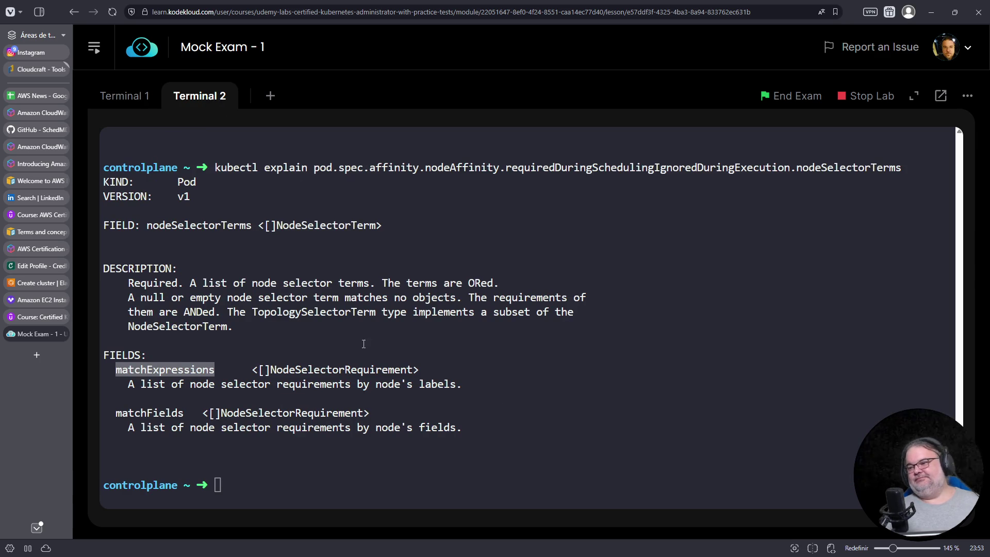
{"action": "key", "text": "Up"}
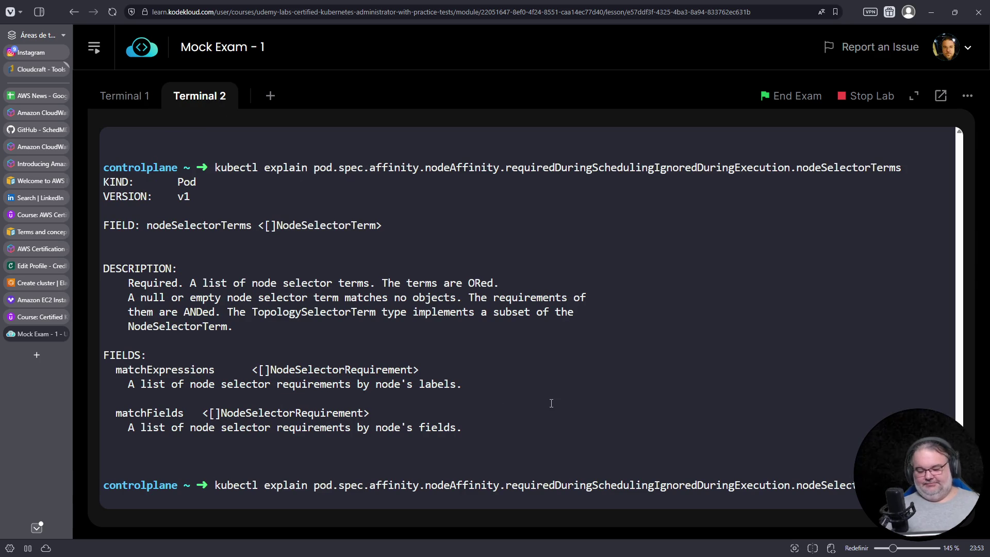
{"action": "right_click", "coordinate": [569, 142]}
{"action": "left_click", "coordinate": [644, 244]}
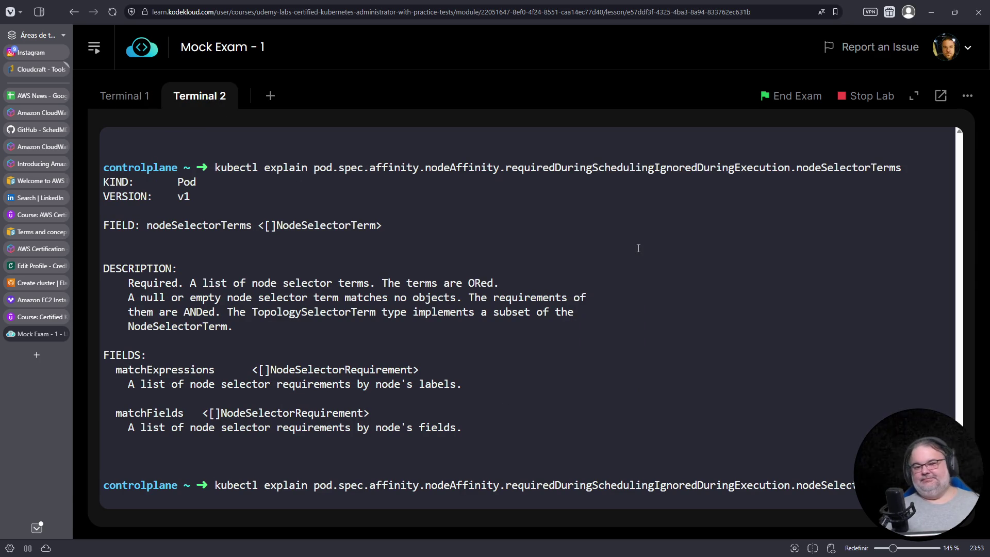
{"action": "key", "text": "Return"}
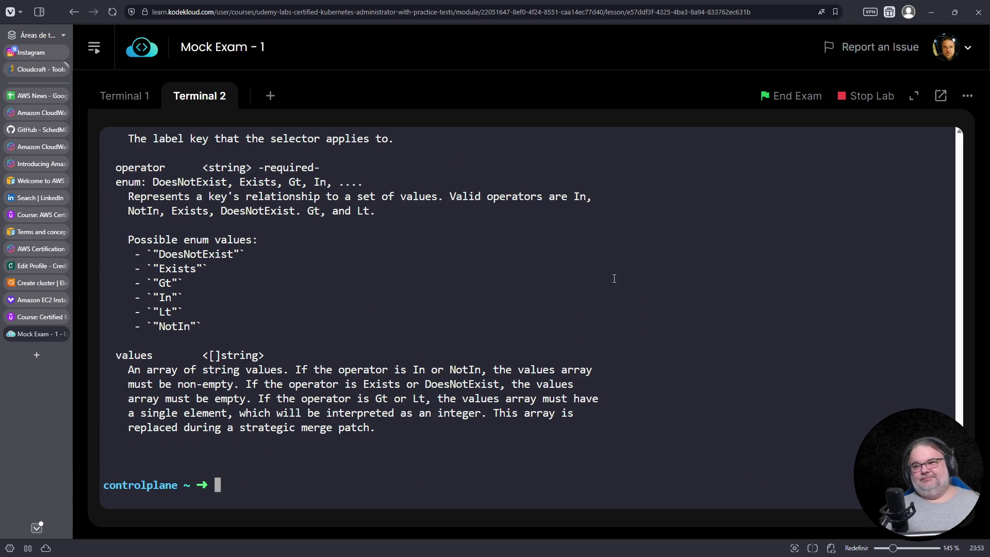
{"action": "scroll", "coordinate": [396, 289], "scroll_direction": "up", "scroll_amount": 1}
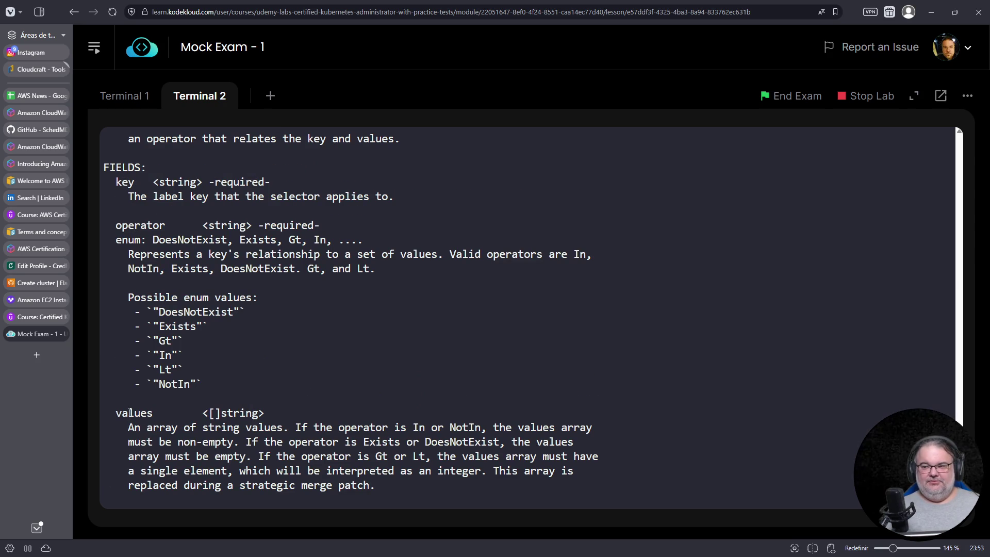
Add empty key, operator and values lines under matchExpressions in the manifest
{"action": "left_click", "coordinate": [132, 101]}
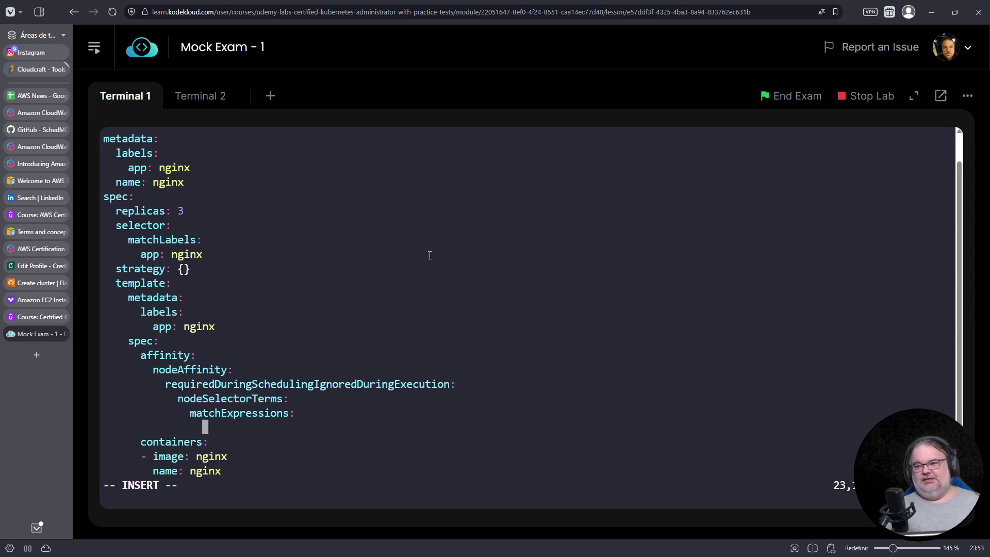
{"action": "type", "text": "key:"}
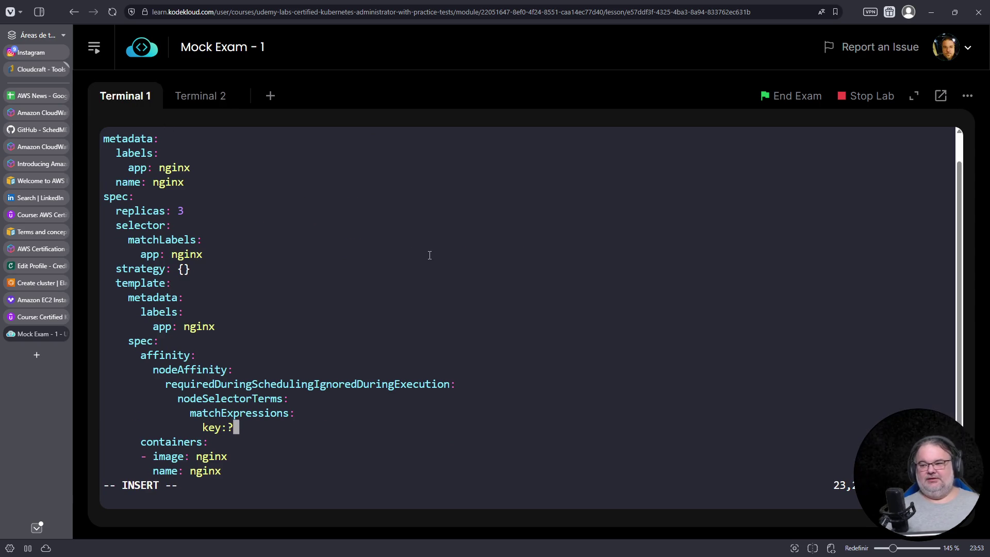
{"action": "key", "text": "Return"}
{"action": "key", "text": "BackSpace"}
{"action": "key", "text": "BackSpace"}
{"action": "type", "text": "operator"}
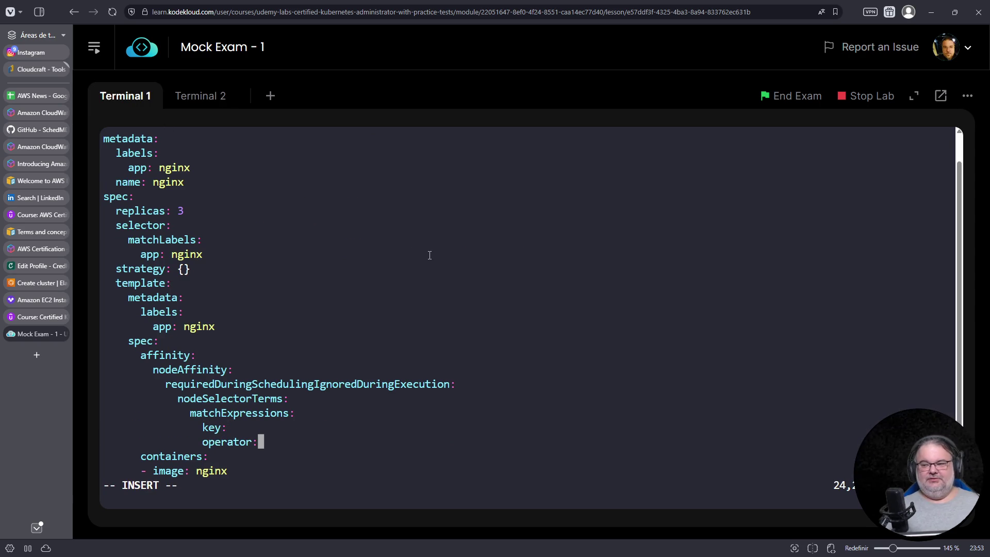
{"action": "type", "text": ":"}
{"action": "key", "text": "Return"}
{"action": "key", "text": "BackSpace"}
{"action": "key", "text": "BackSpace"}
{"action": "type", "text": "values:"}
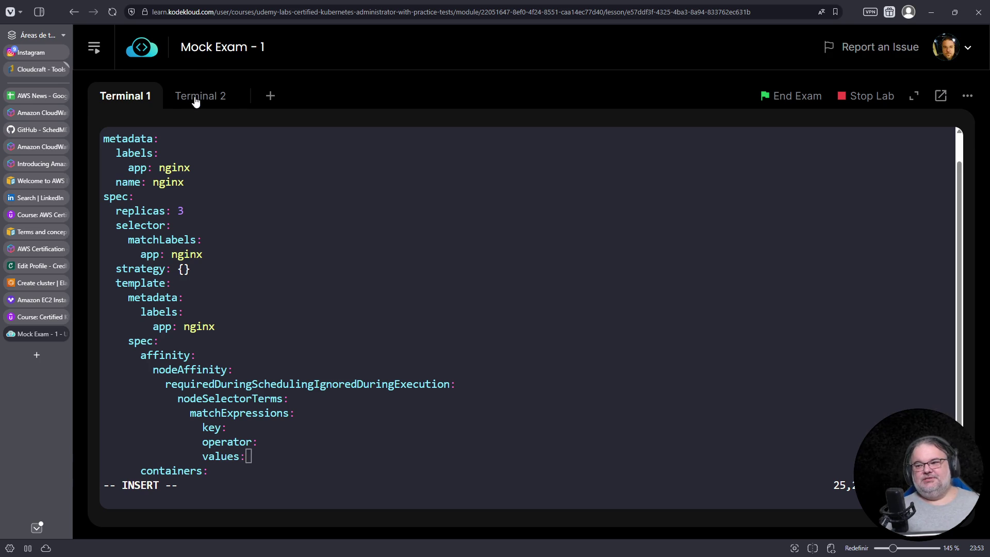
{"action": "left_click", "coordinate": [196, 103]}
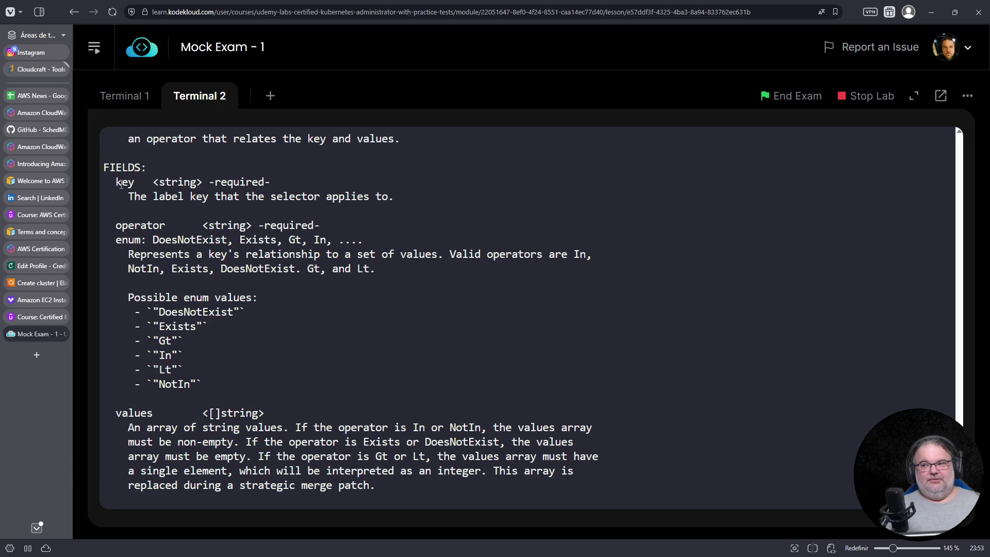
Review the operator's allowed values, copy Exists, and start a new browser tab
{"action": "left_click_drag", "start_coordinate": [130, 197], "coordinate": [247, 197]}
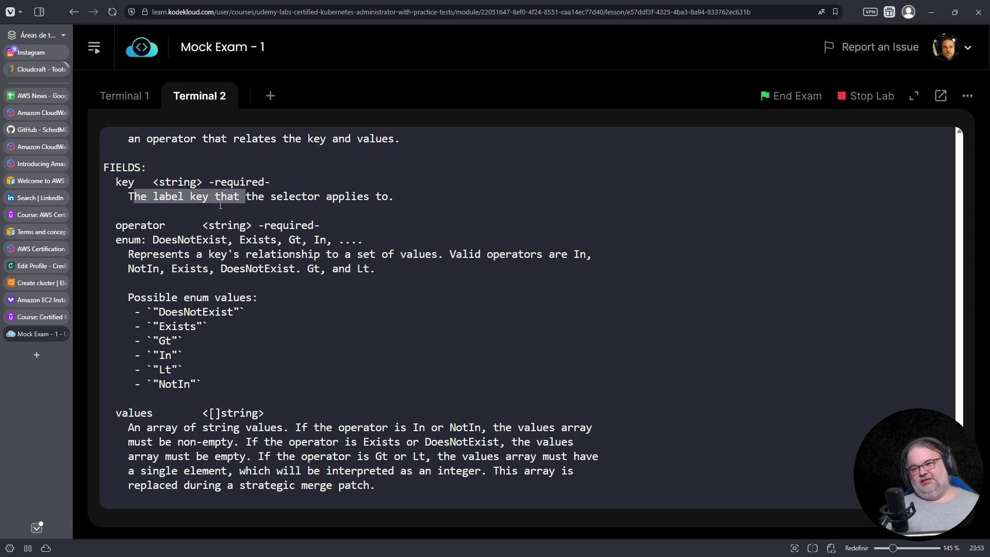
{"action": "double_click", "coordinate": [129, 226]}
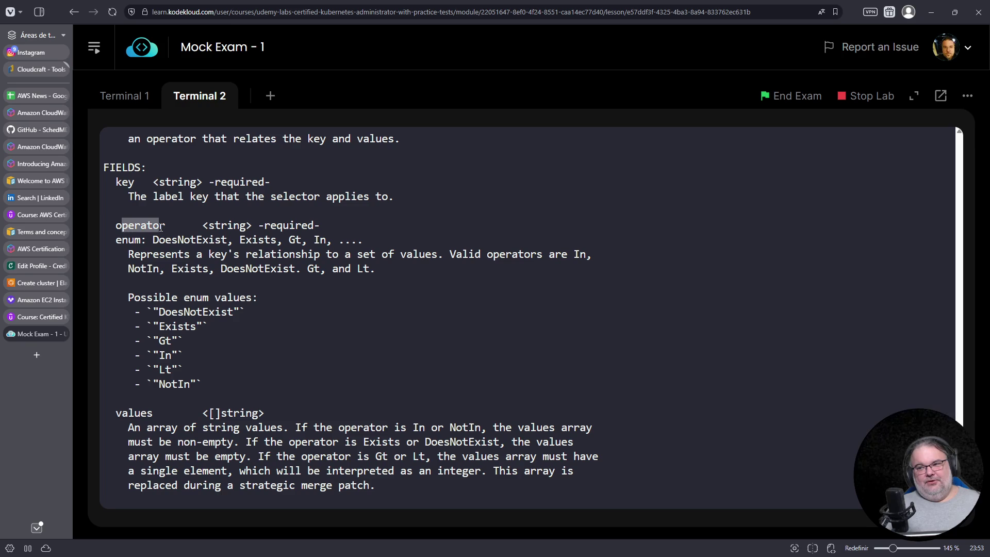
{"action": "left_click_drag", "start_coordinate": [203, 384], "coordinate": [100, 304]}
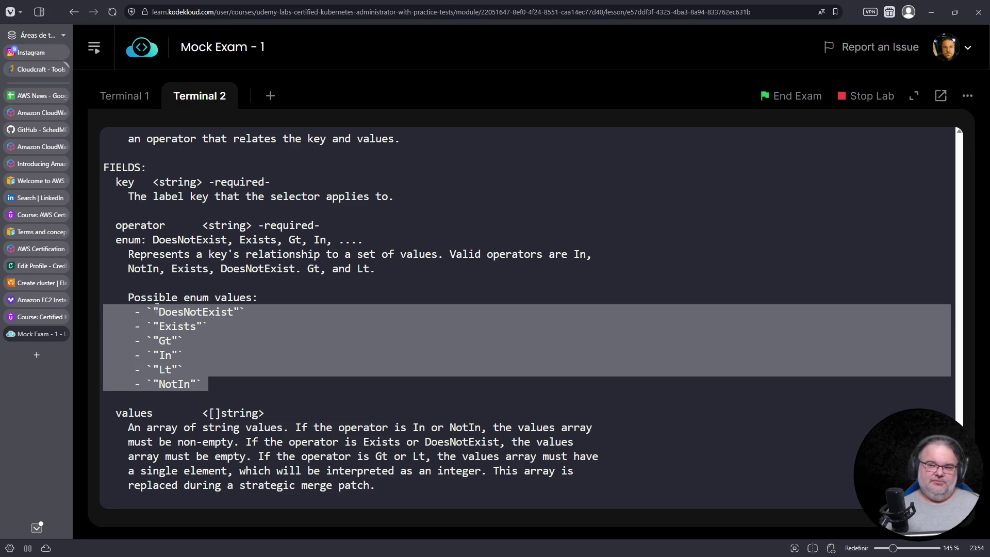
{"action": "double_click", "coordinate": [177, 327]}
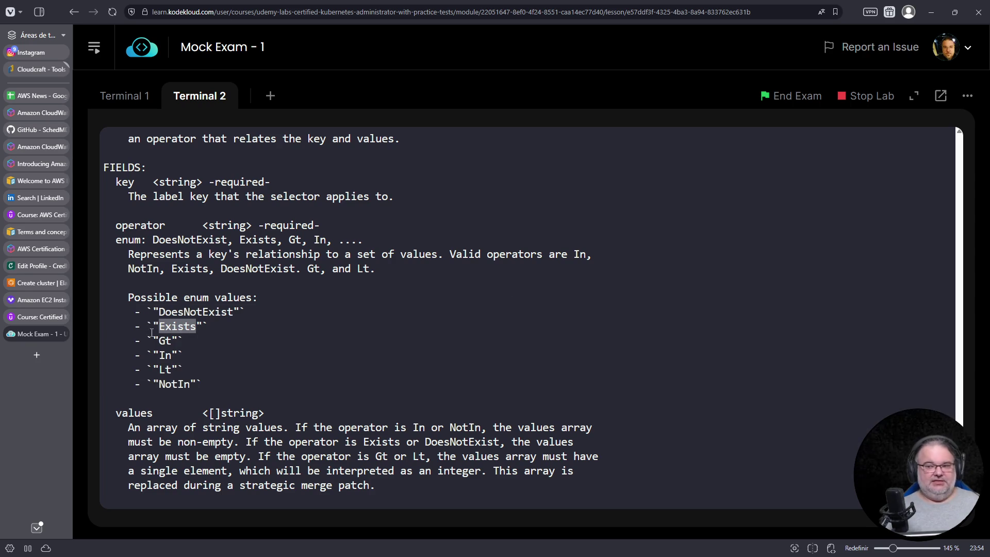
{"action": "key", "text": "ctrl+t"}
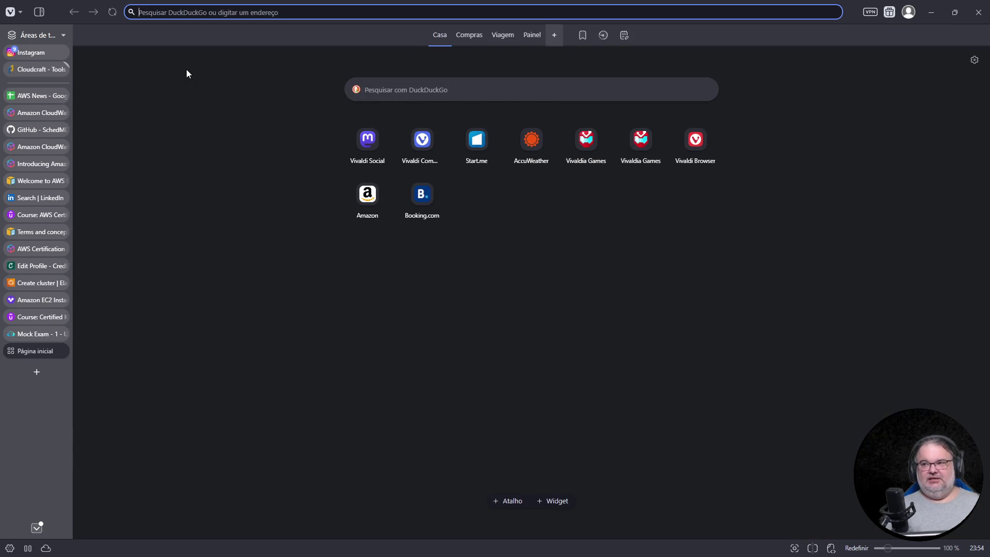
{"action": "type", "text": "kubernetes affinity"}
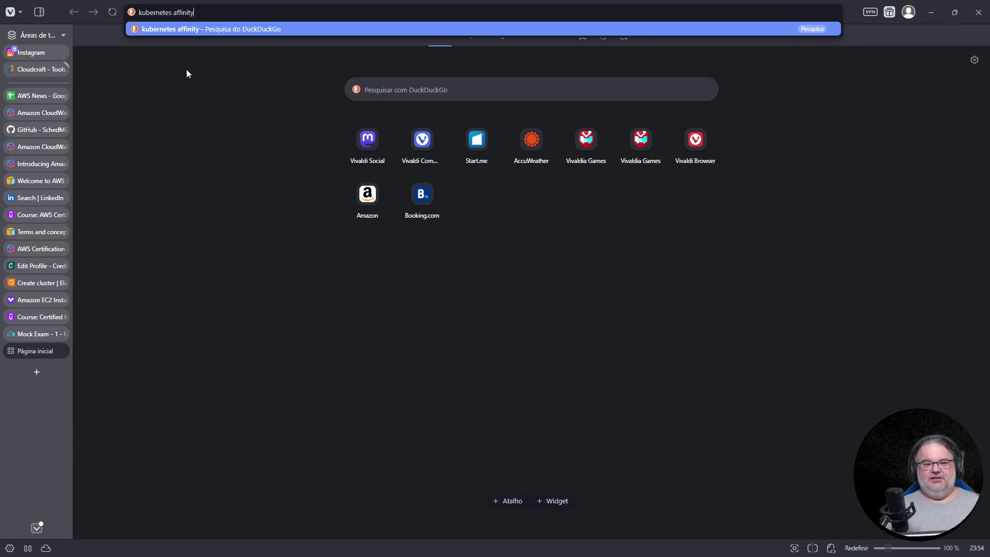
Search 'kubernetes affinity', copy the docs' required node affinity YAML down to - ssd, and return to the mock exam
{"action": "key", "text": "Return"}
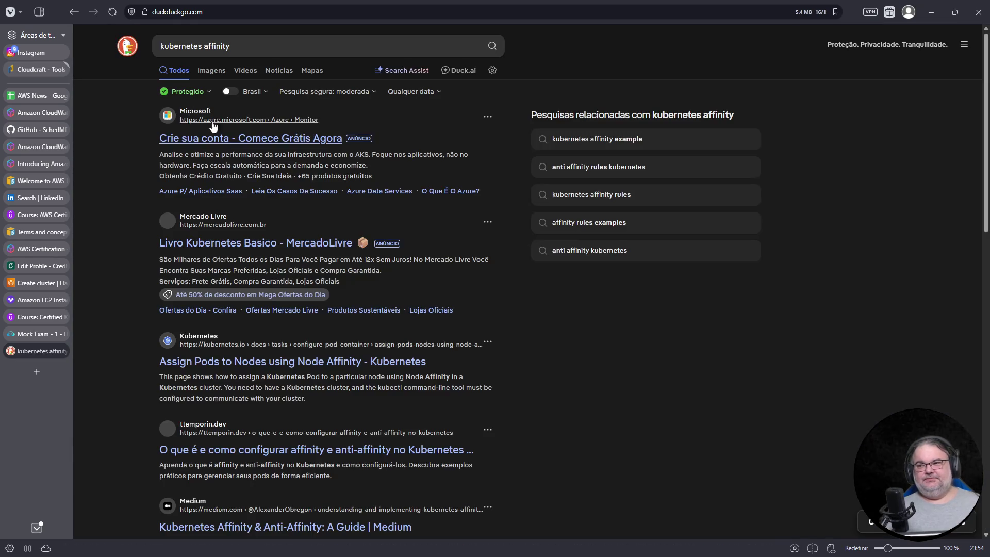
{"action": "scroll", "coordinate": [288, 331], "scroll_direction": "down", "scroll_amount": 3}
{"action": "scroll", "coordinate": [287, 294], "scroll_direction": "down", "scroll_amount": 2}
{"action": "scroll", "coordinate": [279, 248], "scroll_direction": "up", "scroll_amount": 5}
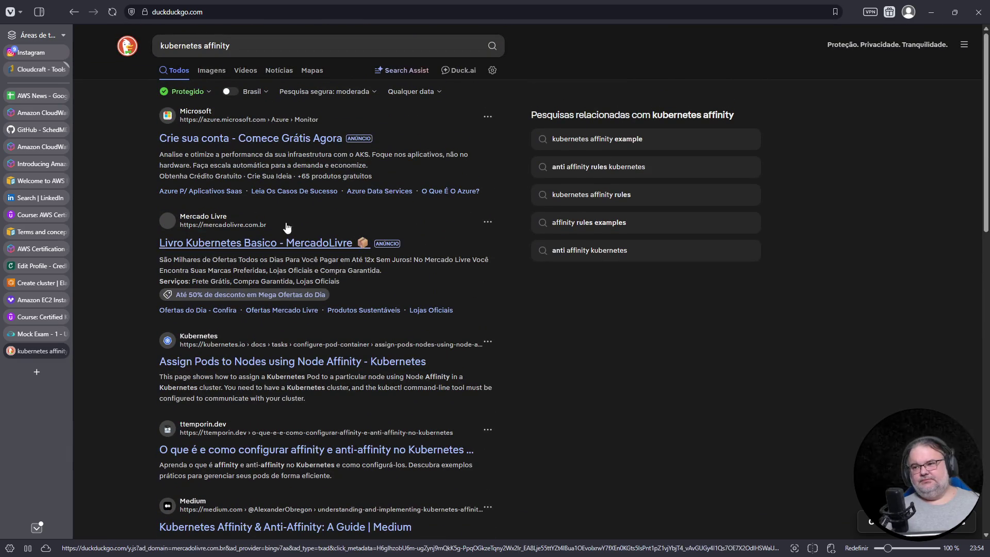
{"action": "scroll", "coordinate": [276, 227], "scroll_direction": "down", "scroll_amount": 2}
{"action": "left_click", "coordinate": [251, 261]}
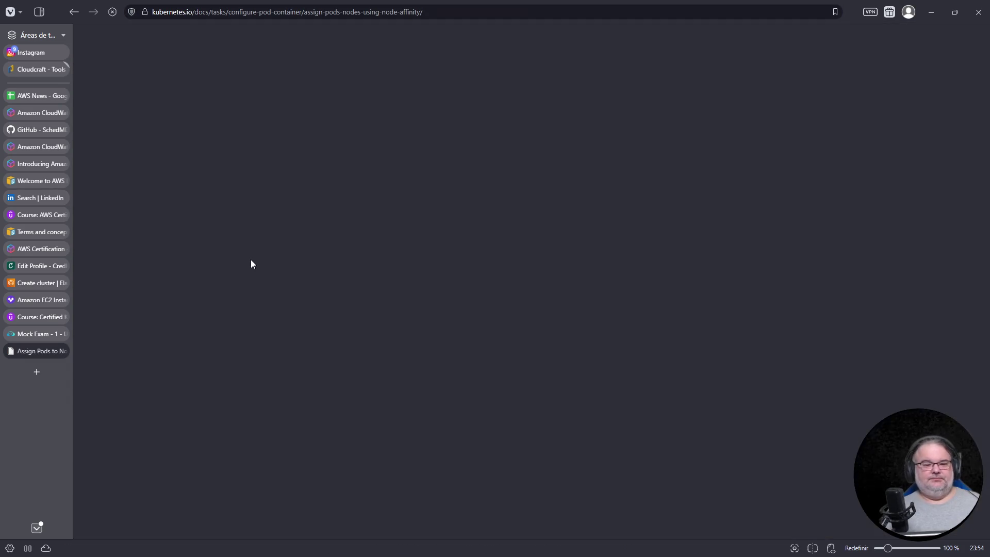
{"action": "scroll", "coordinate": [334, 259], "scroll_direction": "down", "scroll_amount": 8}
{"action": "scroll", "coordinate": [334, 256], "scroll_direction": "down", "scroll_amount": 4}
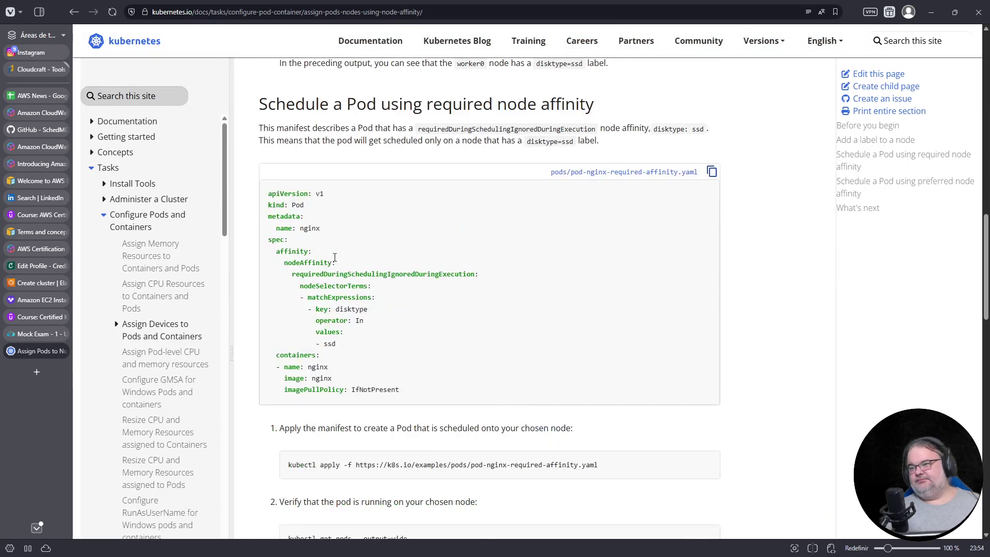
{"action": "left_click_drag", "start_coordinate": [351, 325], "coordinate": [238, 257]}
{"action": "left_click", "coordinate": [288, 254]}
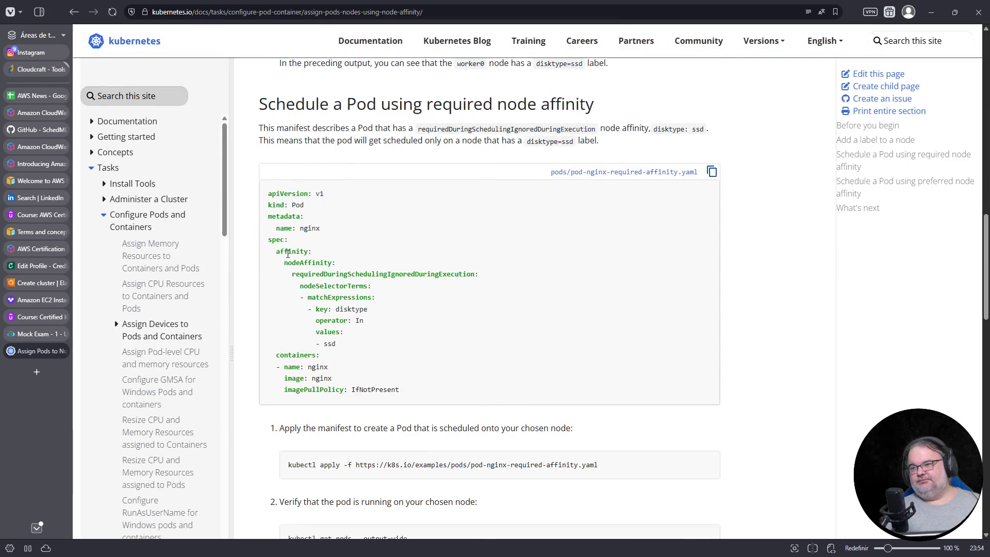
{"action": "left_click_drag", "start_coordinate": [342, 342], "coordinate": [262, 252]}
{"action": "right_click", "coordinate": [284, 254]}
{"action": "left_click", "coordinate": [299, 271]}
{"action": "left_click", "coordinate": [29, 335]}
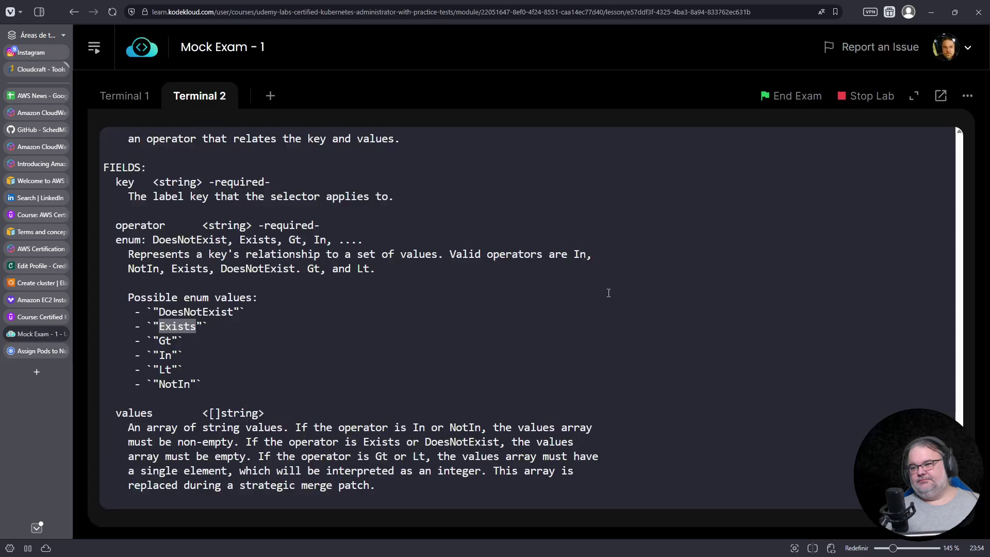
Paste the copied disktype In ssd affinity block on a new line under the template spec
{"action": "left_click", "coordinate": [127, 95]}
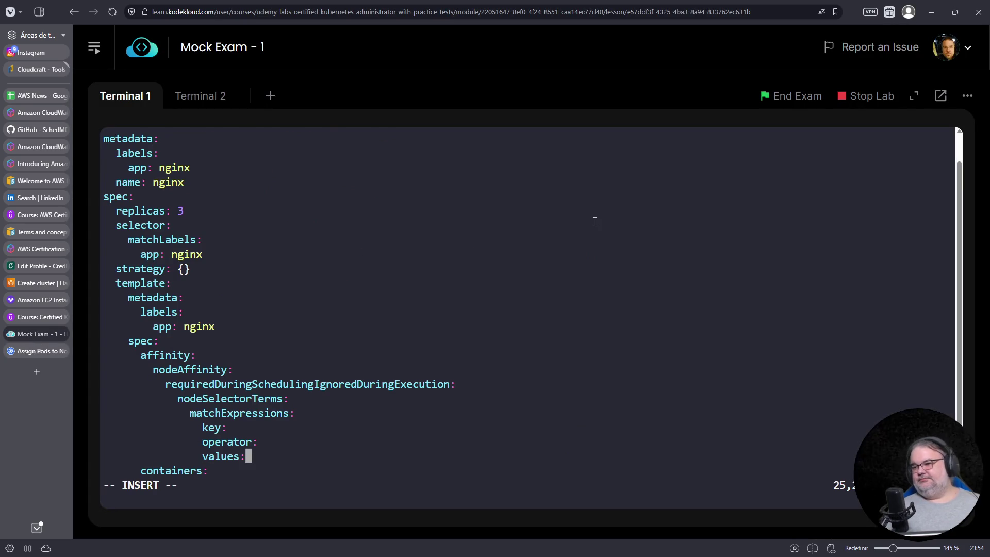
{"action": "key", "text": "Escape"}
{"action": "key", "text": "Up"}
{"action": "key", "text": "Up"}
{"action": "key", "text": "Up"}
{"action": "key", "text": "Up"}
{"action": "key", "text": "Up"}
{"action": "key", "text": "Up"}
{"action": "key", "text": "Up"}
{"action": "key", "text": "Up"}
{"action": "key", "text": "Up"}
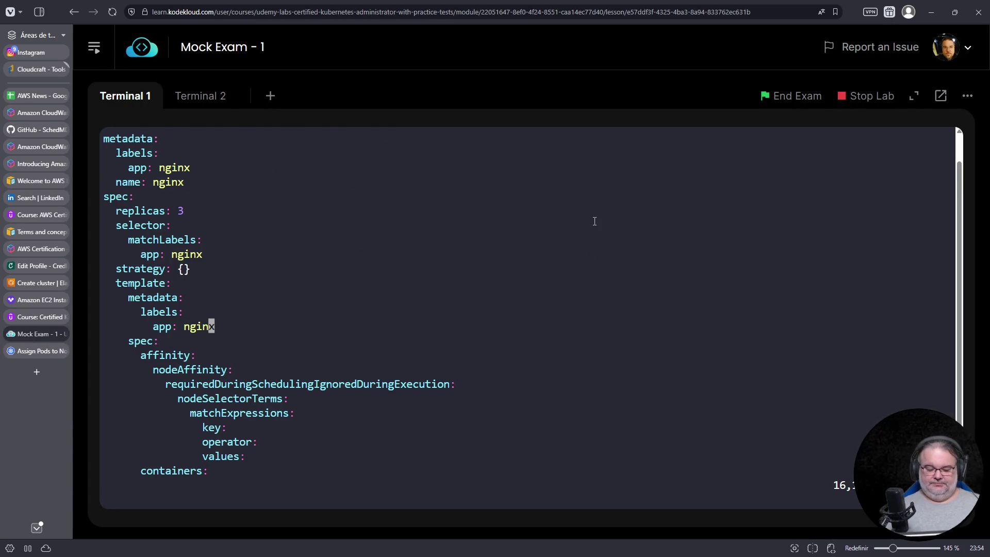
{"action": "key", "text": "Down"}
{"action": "type", "text": "op"}
{"action": "key", "text": "BackSpace"}
{"action": "key", "text": "BackSpace"}
{"action": "key", "text": "BackSpace"}
{"action": "right_click", "coordinate": [601, 236]}
{"action": "left_click", "coordinate": [645, 354]}
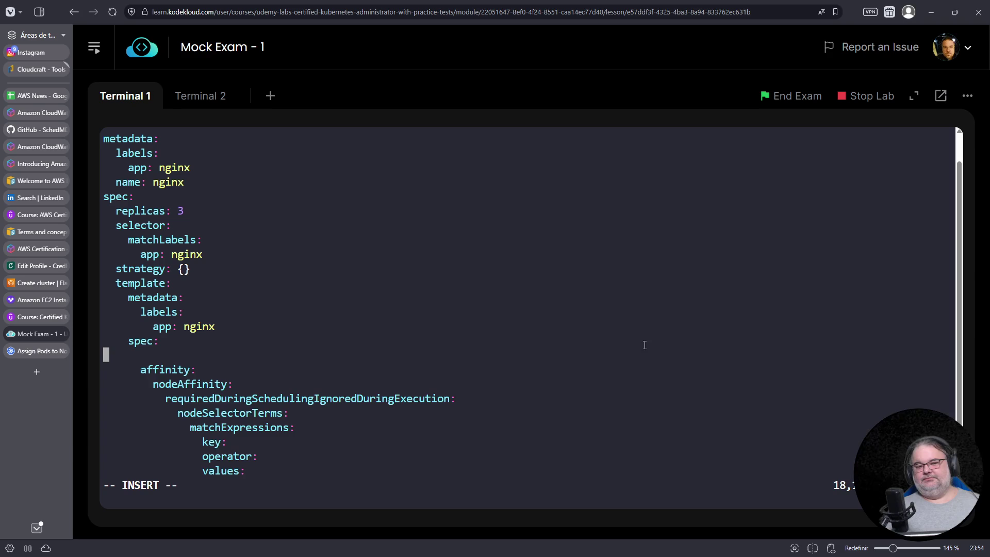
{"action": "key", "text": "Escape"}
Indent the pasted affinity block two levels with visual selections and >
{"action": "key", "text": "Up"}
{"action": "key", "text": "Up"}
{"action": "key", "text": "Up"}
{"action": "key", "text": "Up"}
{"action": "key", "text": "Up"}
{"action": "key", "text": "Up"}
{"action": "key", "text": "0"}
{"action": "key", "text": "v"}
{"action": "key", "text": "Down"}
{"action": "key", "text": "Down"}
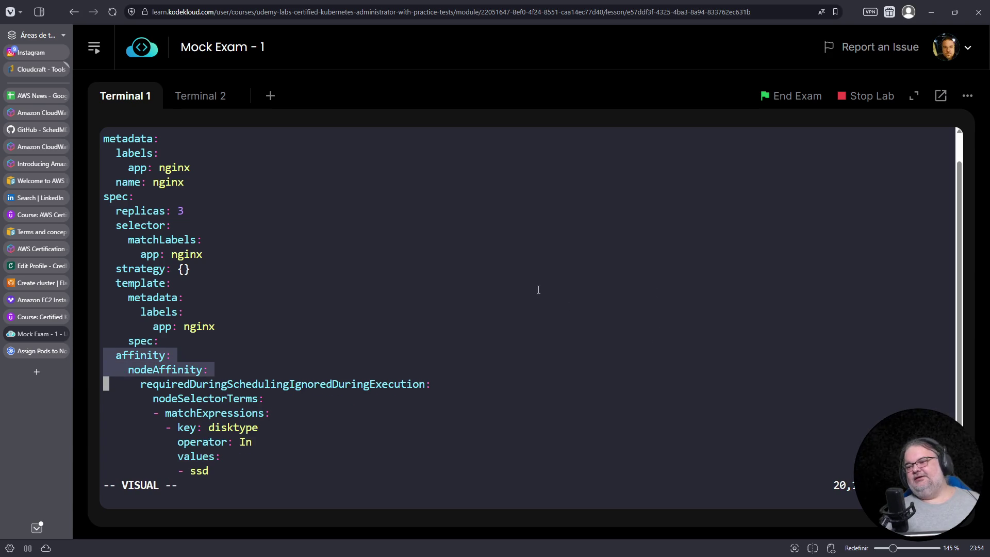
{"action": "key", "text": "Down"}
{"action": "key", "text": "Down"}
{"action": "key", "text": "Down"}
{"action": "key", "text": "Down"}
{"action": "key", "text": "Down"}
{"action": "scroll", "coordinate": [539, 290], "scroll_direction": "down", "scroll_amount": 2}
{"action": "scroll", "coordinate": [538, 289], "scroll_direction": "down", "scroll_amount": 1}
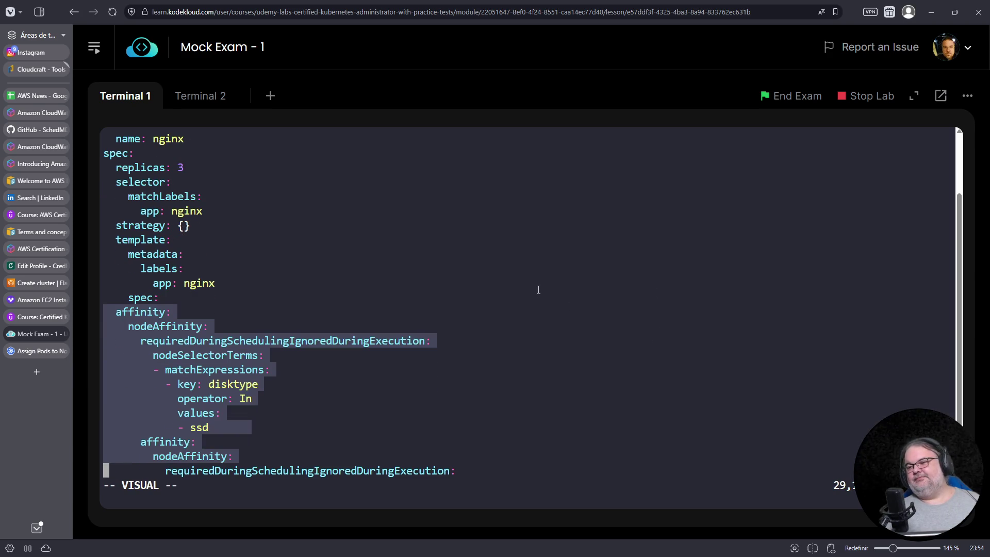
{"action": "key", "text": "Down"}
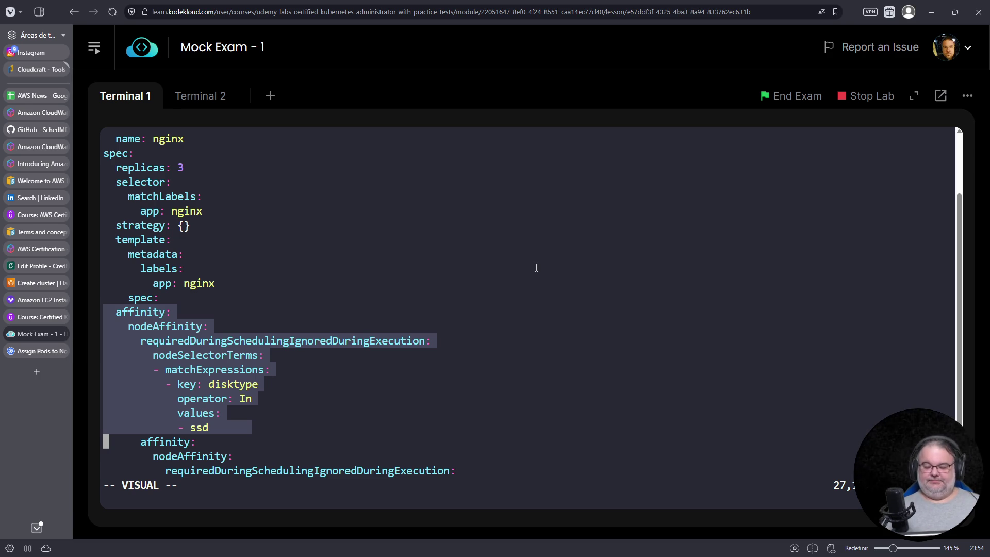
{"action": "key", "text": "shift+period"}
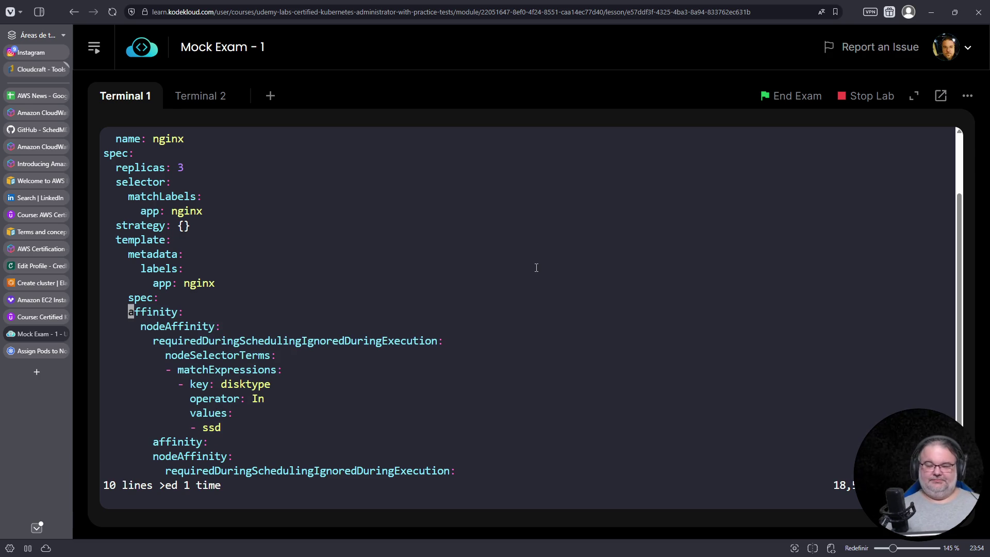
{"action": "key", "text": "shift+v"}
{"action": "key", "text": "Down"}
{"action": "key", "text": "Down"}
{"action": "key", "text": "Down"}
{"action": "key", "text": "Down"}
{"action": "key", "text": "Down"}
{"action": "key", "text": "Down"}
{"action": "key", "text": "Down"}
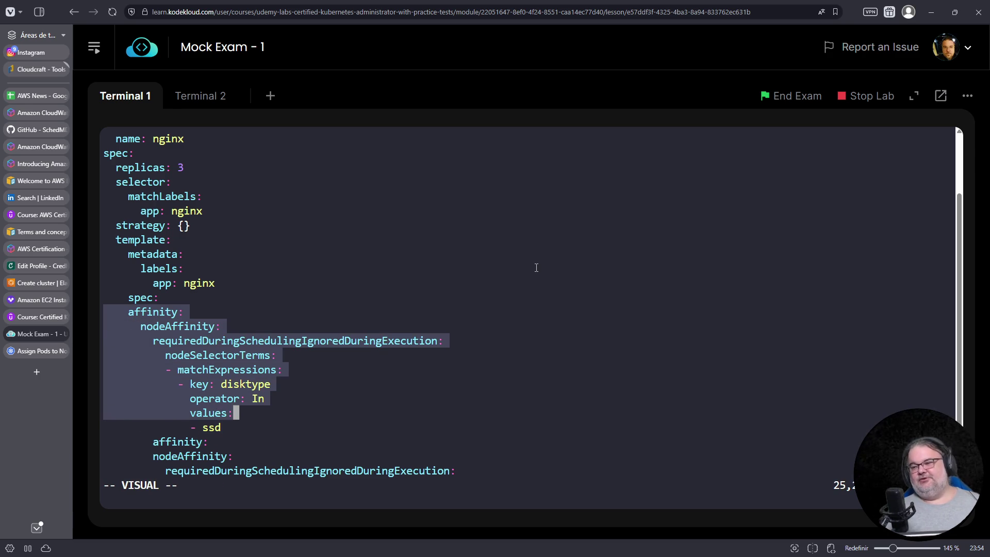
{"action": "key", "text": "Down"}
{"action": "key", "text": "shift+period"}
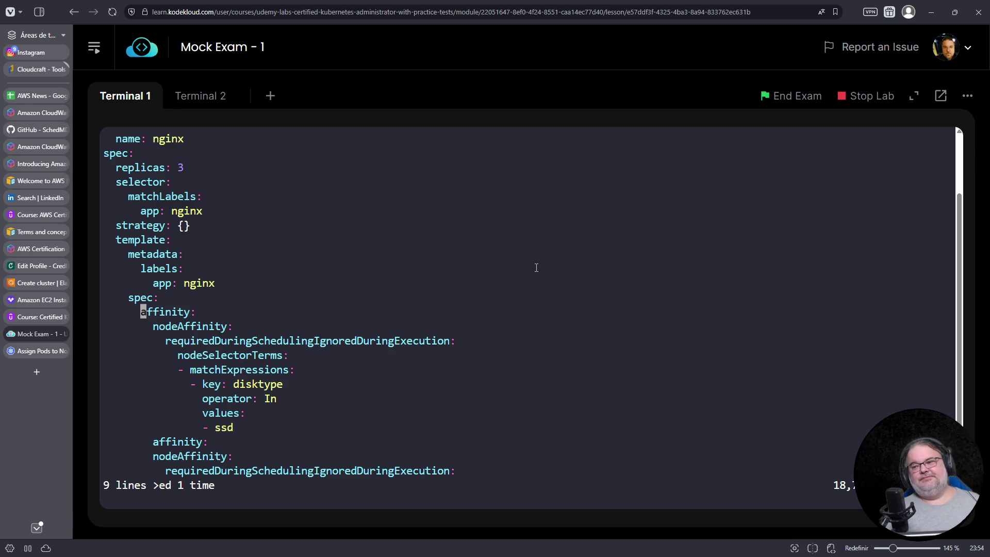
{"action": "key", "text": "Down"}
{"action": "key", "text": "Down"}
{"action": "key", "text": "Down"}
{"action": "key", "text": "Down"}
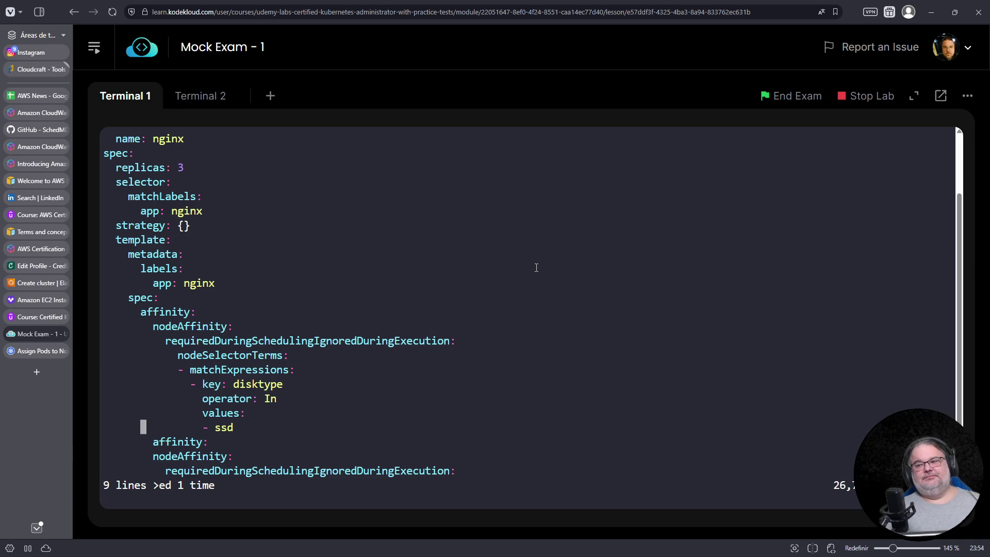
{"action": "key", "text": "Down"}
{"action": "key", "text": "Down"}
{"action": "key", "text": "Down"}
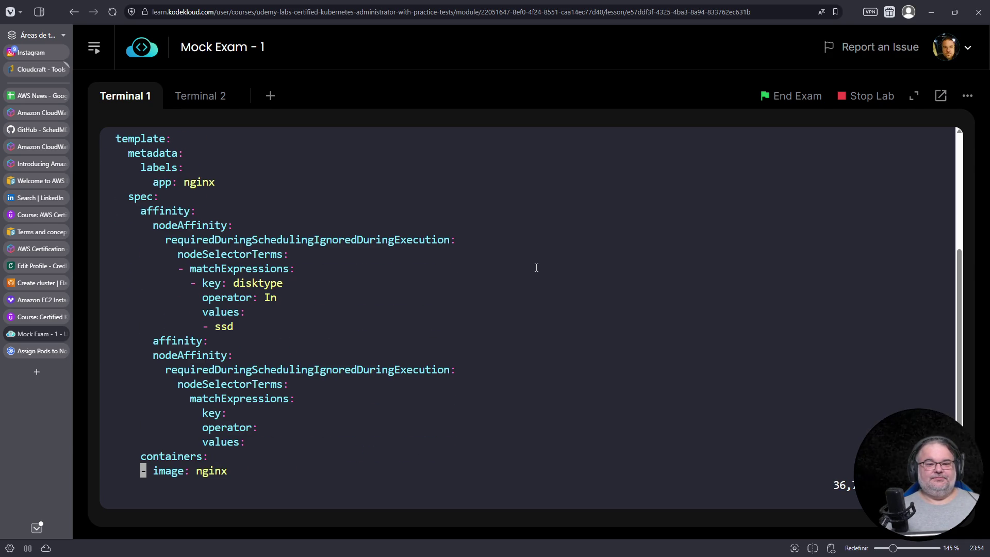
Copy nodeSelectorTerms from the explain output and switch to the Kubernetes docs tab
{"action": "left_click", "coordinate": [205, 95]}
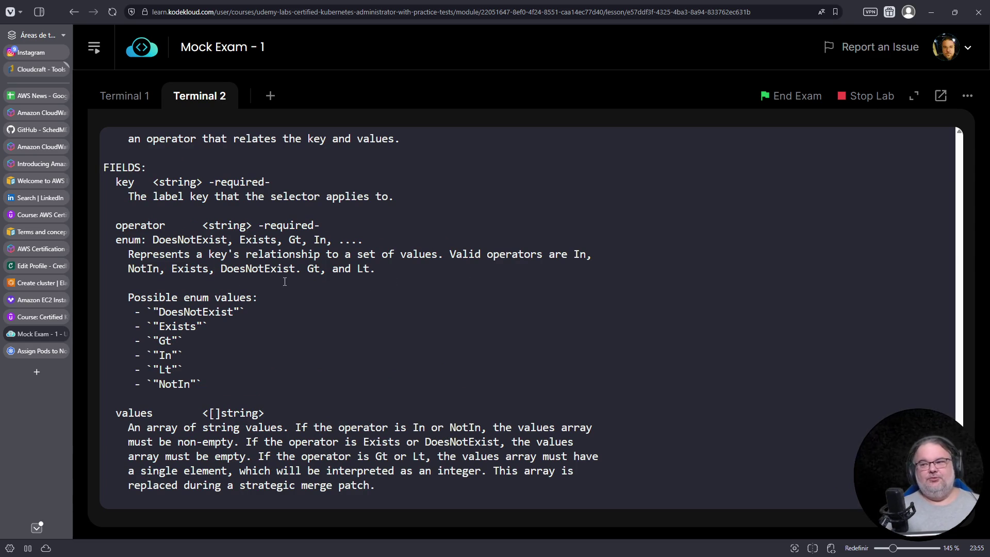
{"action": "scroll", "coordinate": [385, 245], "scroll_direction": "up", "scroll_amount": 5}
{"action": "scroll", "coordinate": [253, 337], "scroll_direction": "up", "scroll_amount": 4}
{"action": "scroll", "coordinate": [284, 283], "scroll_direction": "up", "scroll_amount": 5}
{"action": "scroll", "coordinate": [306, 351], "scroll_direction": "up", "scroll_amount": 3}
{"action": "scroll", "coordinate": [392, 397], "scroll_direction": "up", "scroll_amount": 1}
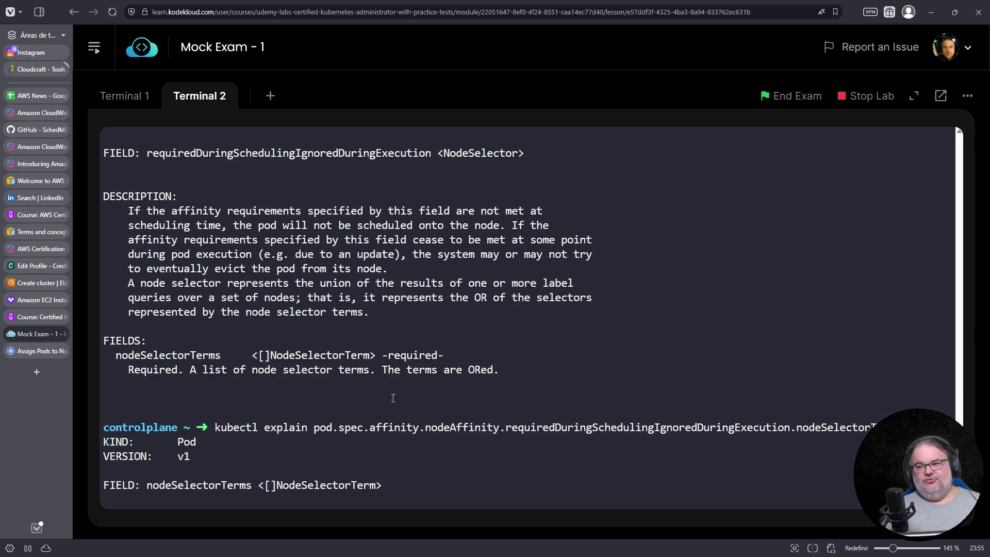
{"action": "double_click", "coordinate": [152, 354]}
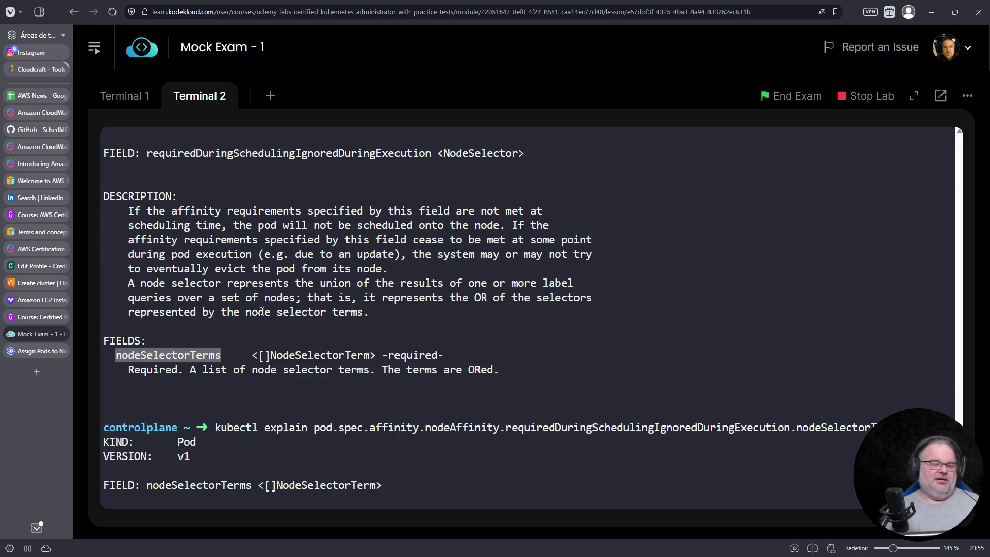
{"action": "left_click", "coordinate": [35, 352]}
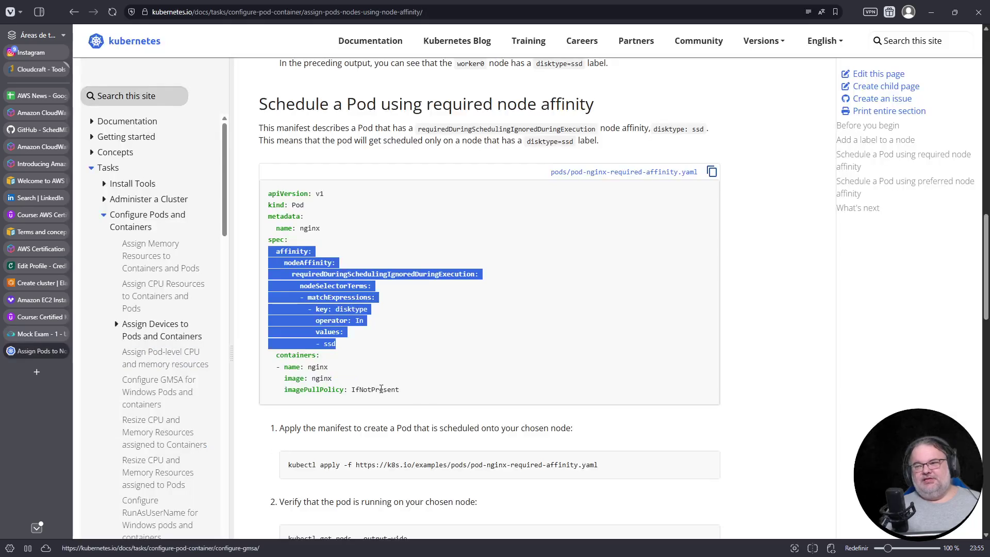
Highlight the required and preferred node-affinity YAML lines (weight, preference), then move to the site search box
{"action": "left_click", "coordinate": [349, 353]}
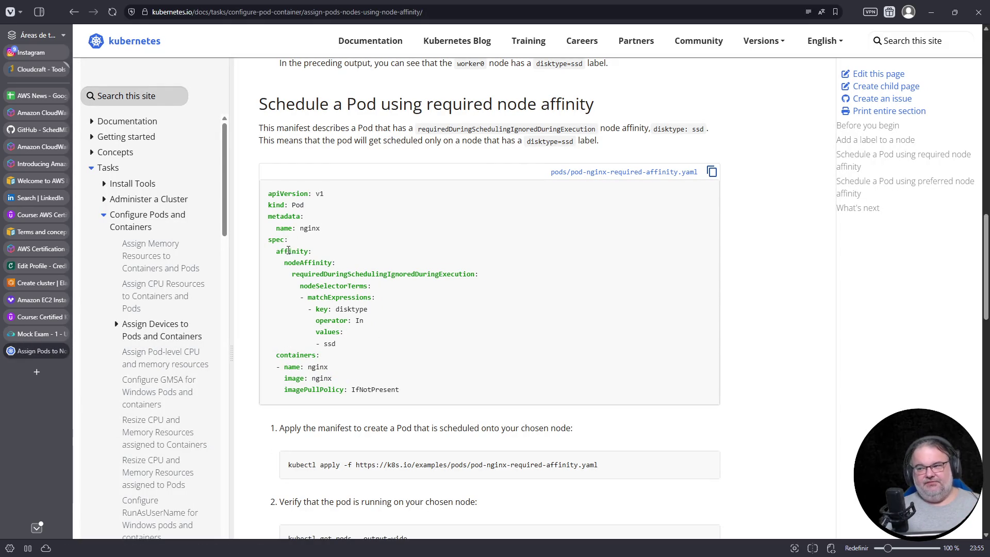
{"action": "left_click_drag", "start_coordinate": [354, 344], "coordinate": [256, 256]}
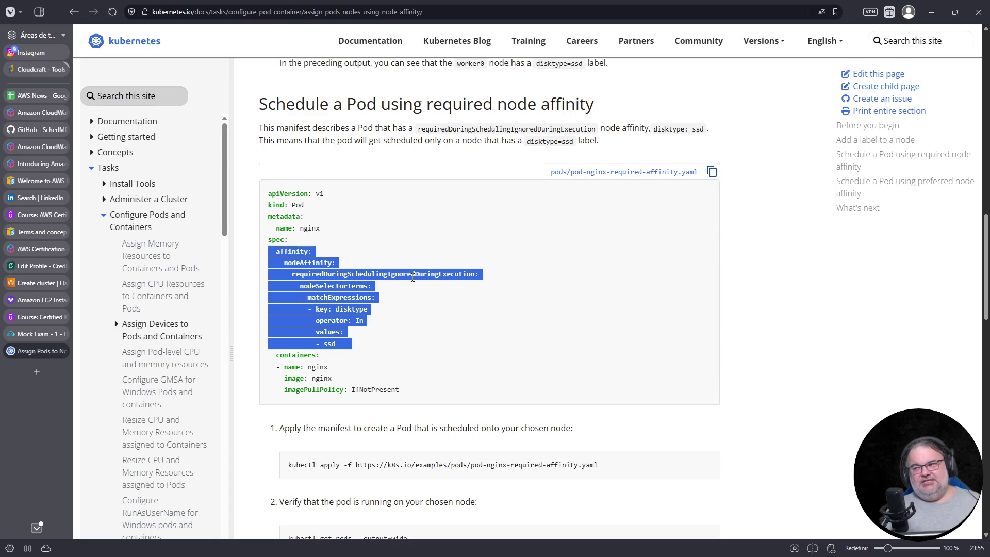
{"action": "double_click", "coordinate": [381, 277]}
{"action": "scroll", "coordinate": [391, 286], "scroll_direction": "down", "scroll_amount": 5}
{"action": "scroll", "coordinate": [383, 288], "scroll_direction": "down", "scroll_amount": 4}
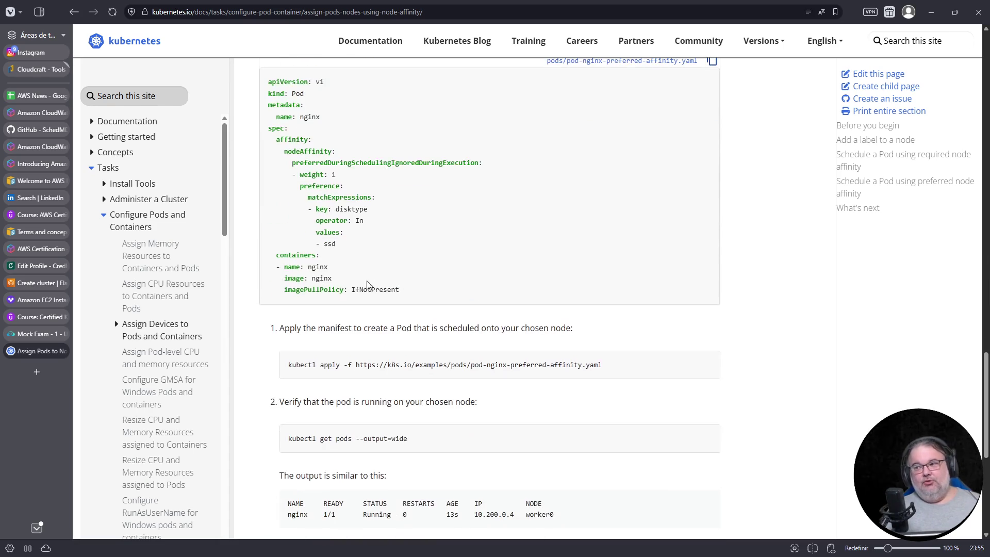
{"action": "double_click", "coordinate": [340, 164]}
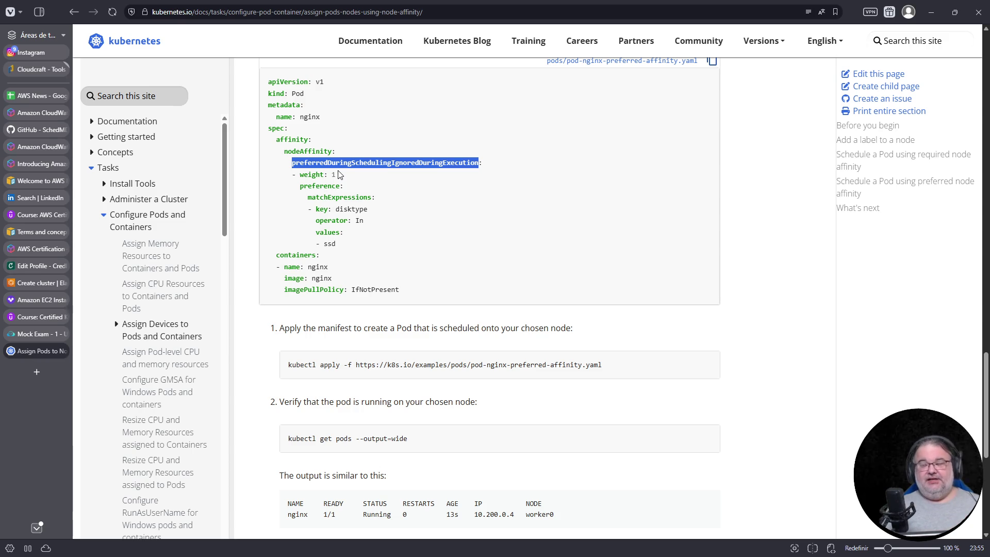
{"action": "left_click_drag", "start_coordinate": [299, 176], "coordinate": [375, 186]}
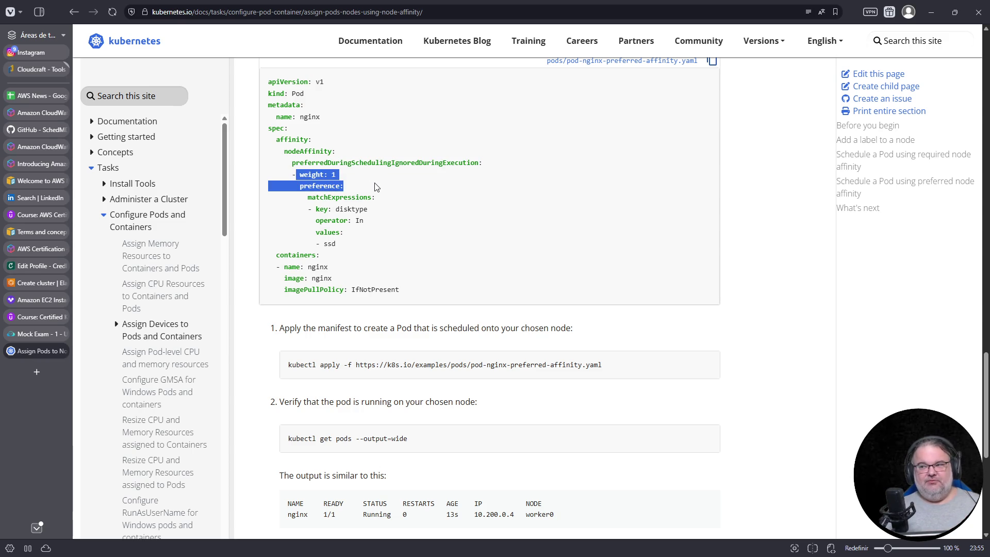
{"action": "scroll", "coordinate": [374, 187], "scroll_direction": "down", "scroll_amount": 5}
{"action": "scroll", "coordinate": [374, 186], "scroll_direction": "down", "scroll_amount": 3}
{"action": "scroll", "coordinate": [380, 271], "scroll_direction": "up", "scroll_amount": 8}
{"action": "scroll", "coordinate": [381, 275], "scroll_direction": "up", "scroll_amount": 5}
{"action": "scroll", "coordinate": [381, 274], "scroll_direction": "up", "scroll_amount": 5}
{"action": "scroll", "coordinate": [400, 296], "scroll_direction": "up", "scroll_amount": 5}
{"action": "scroll", "coordinate": [400, 297], "scroll_direction": "up", "scroll_amount": 3}
{"action": "scroll", "coordinate": [505, 396], "scroll_direction": "down", "scroll_amount": 5}
{"action": "scroll", "coordinate": [505, 394], "scroll_direction": "down", "scroll_amount": 5}
{"action": "scroll", "coordinate": [504, 395], "scroll_direction": "down", "scroll_amount": 2}
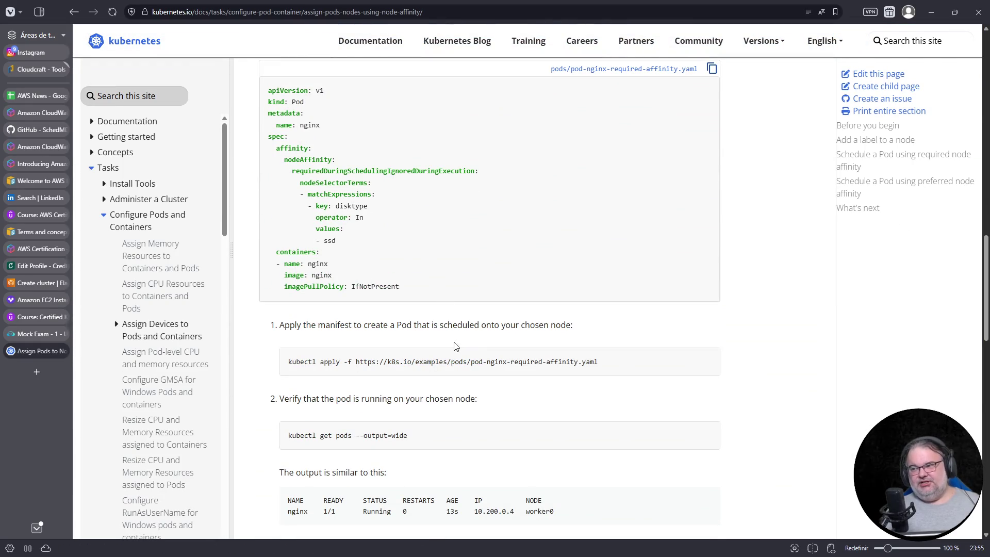
{"action": "scroll", "coordinate": [495, 387], "scroll_direction": "down", "scroll_amount": 5}
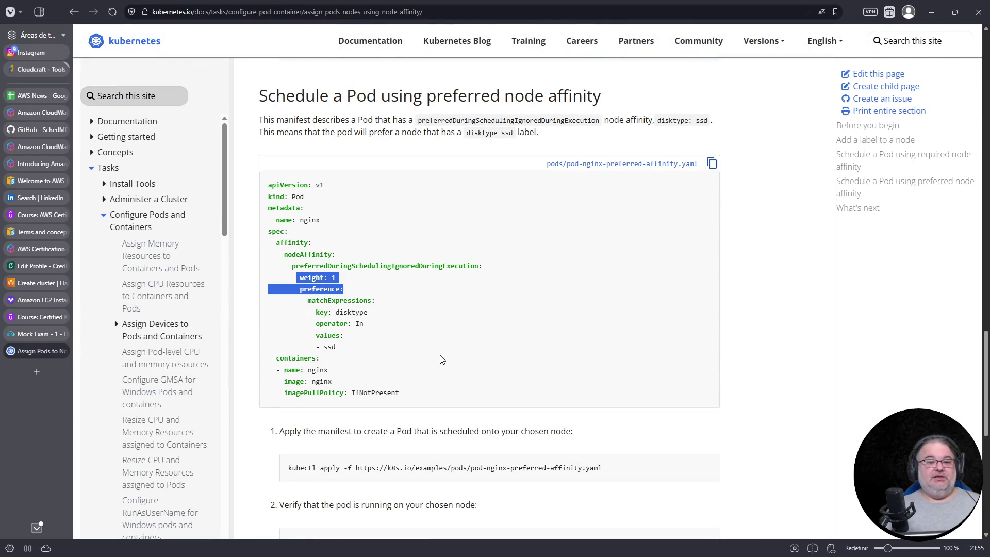
{"action": "left_click", "coordinate": [134, 96]}
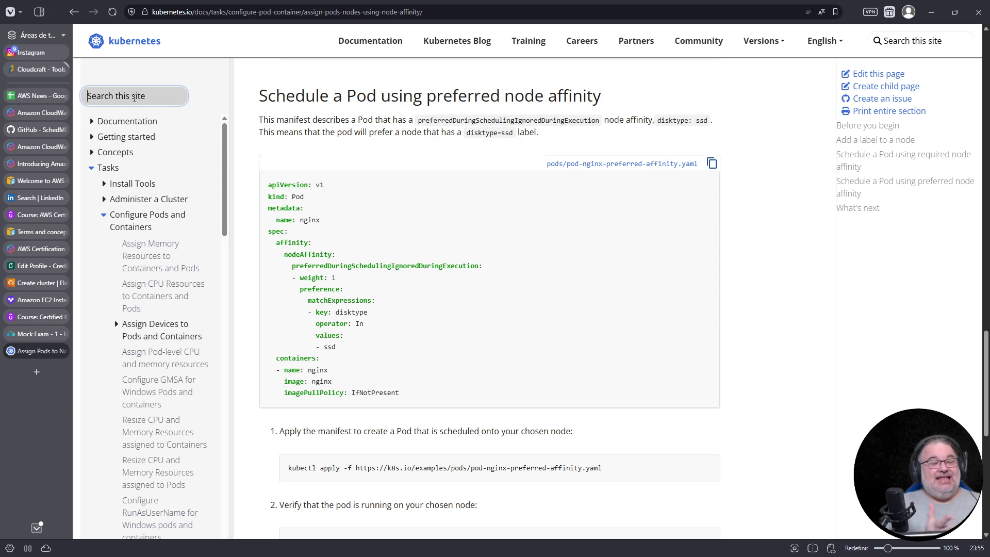
{"action": "type", "text": "podantiaffinity"}
Search the docs for podantiaffinity, reopen Assigning Pods to Nodes, and step through its podAntiAffinity matches
{"action": "key", "text": "Return"}
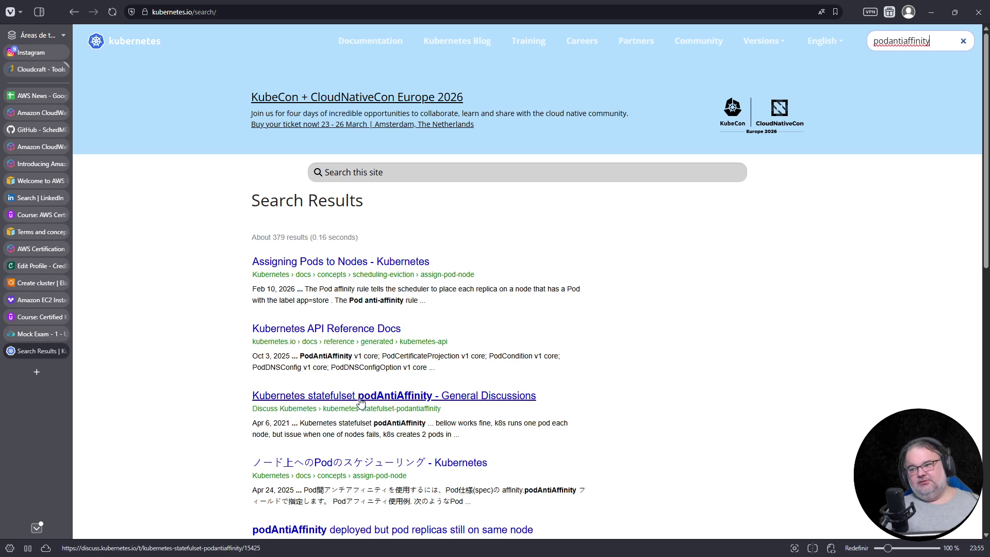
{"action": "left_click", "coordinate": [359, 264]}
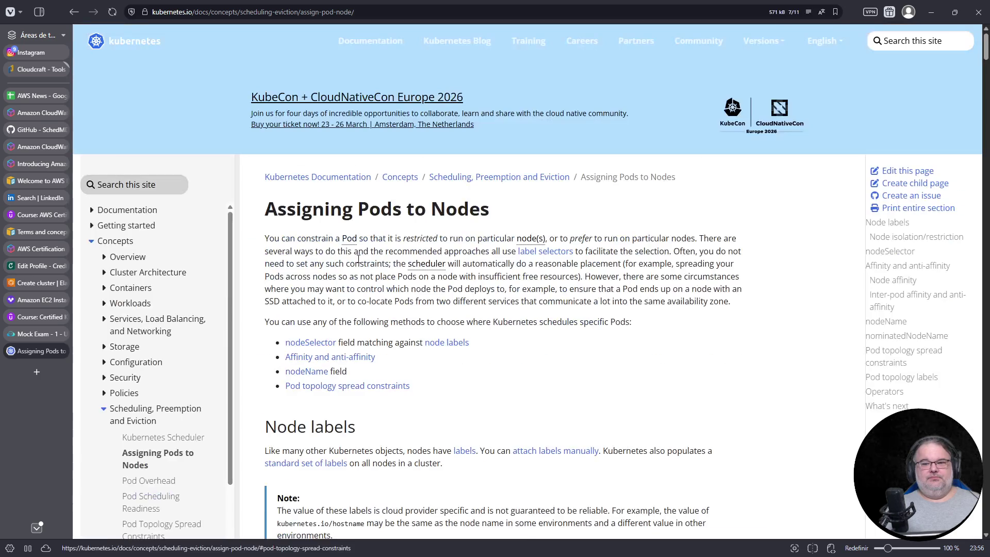
{"action": "scroll", "coordinate": [611, 431], "scroll_direction": "down", "scroll_amount": 2}
{"action": "scroll", "coordinate": [611, 432], "scroll_direction": "down", "scroll_amount": 6}
{"action": "scroll", "coordinate": [611, 431], "scroll_direction": "down", "scroll_amount": 6}
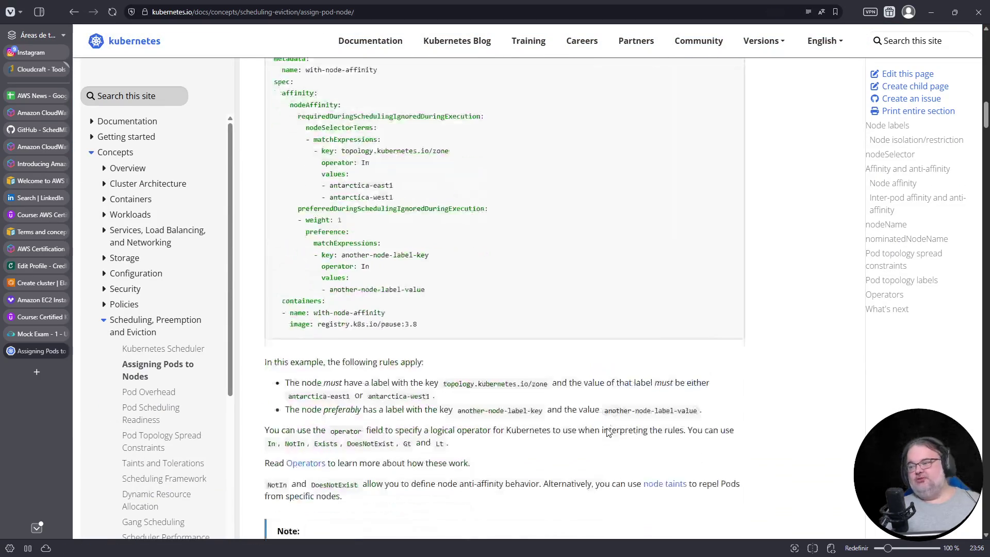
{"action": "scroll", "coordinate": [611, 431], "scroll_direction": "down", "scroll_amount": 5}
{"action": "scroll", "coordinate": [611, 432], "scroll_direction": "down", "scroll_amount": 5}
{"action": "scroll", "coordinate": [608, 431], "scroll_direction": "down", "scroll_amount": 3}
{"action": "scroll", "coordinate": [604, 431], "scroll_direction": "up", "scroll_amount": 3}
{"action": "scroll", "coordinate": [581, 410], "scroll_direction": "up", "scroll_amount": 2}
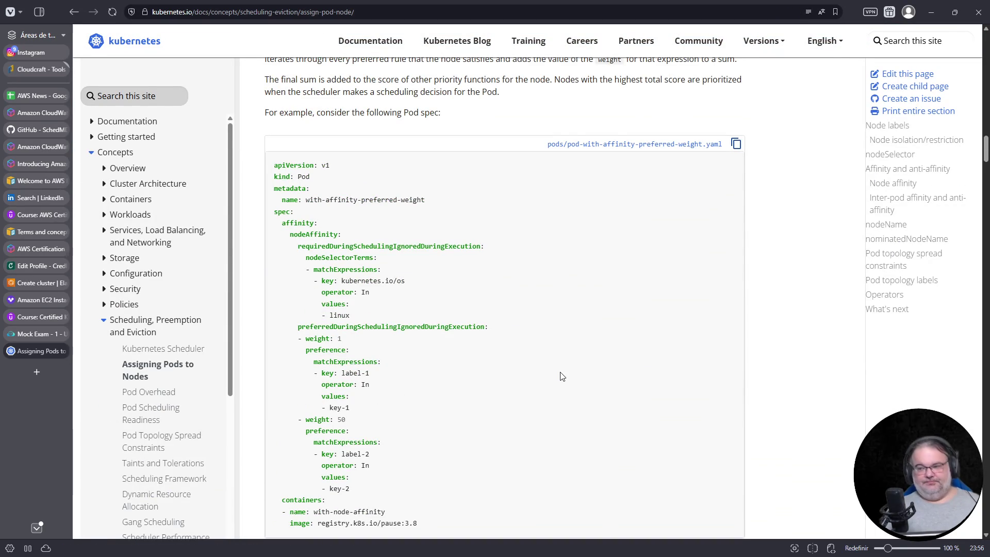
{"action": "type", "text": "podantiaffinity"}
{"action": "key", "text": "Return"}
{"action": "key", "text": "Return"}
{"action": "key", "text": "Return"}
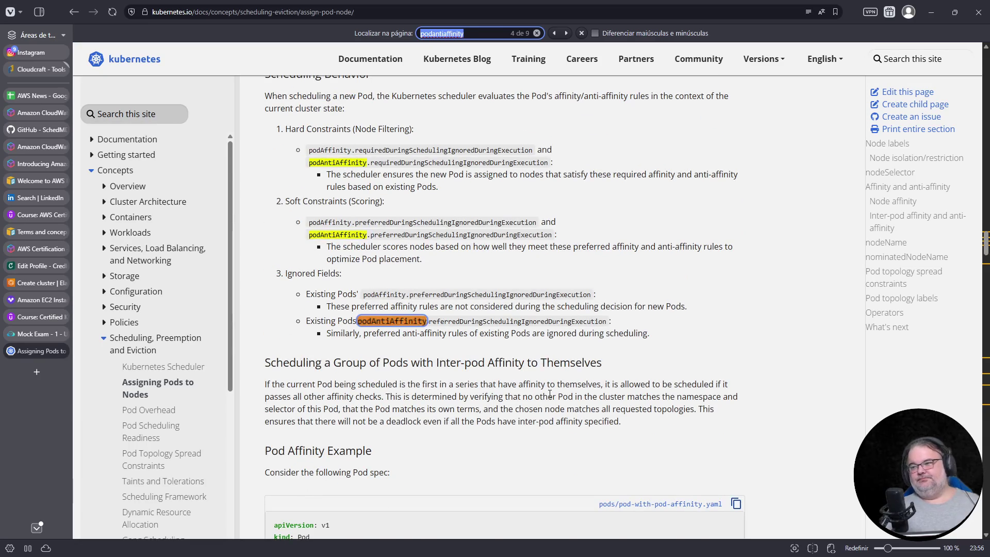
{"action": "key", "text": "Return"}
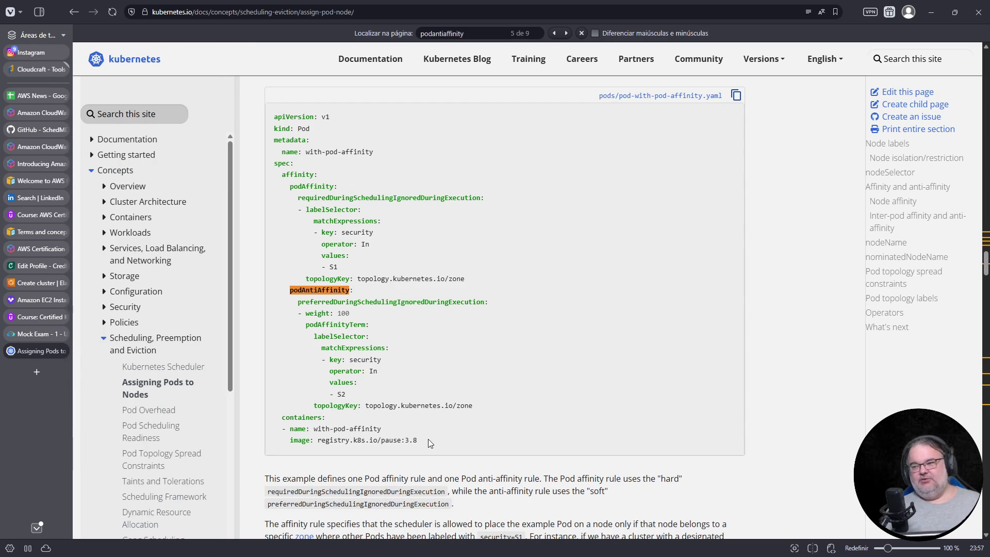
Select the pod-affinity YAML example, close that docs page, revisit AWS News and the exam terminal, and start a blank tab
{"action": "left_click_drag", "start_coordinate": [429, 439], "coordinate": [270, 118]}
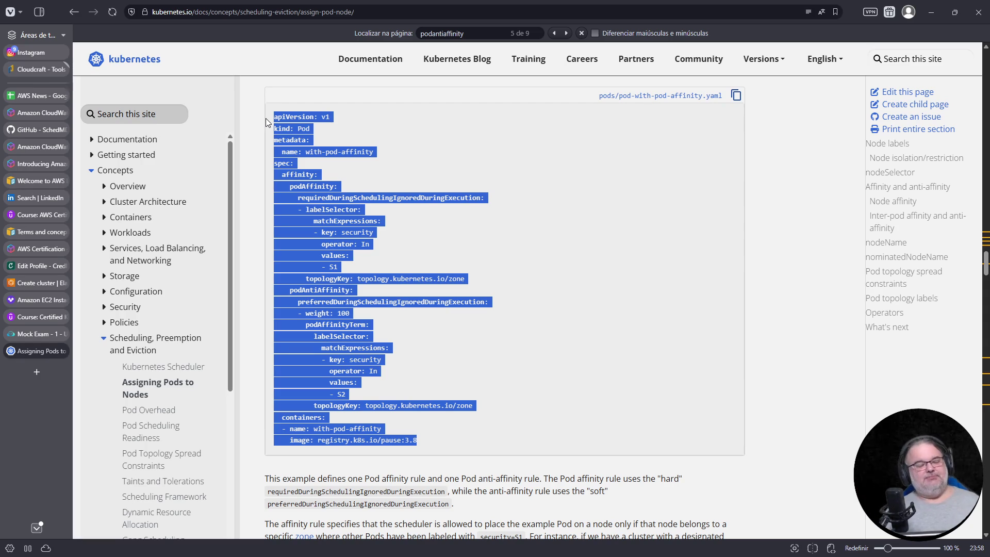
{"action": "middle_click", "coordinate": [52, 350]}
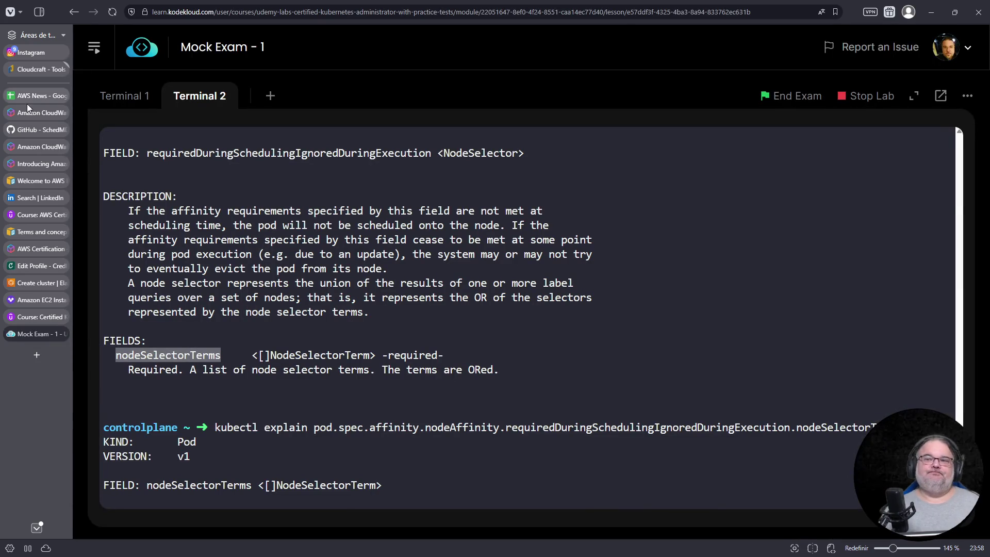
{"action": "left_click", "coordinate": [28, 99]}
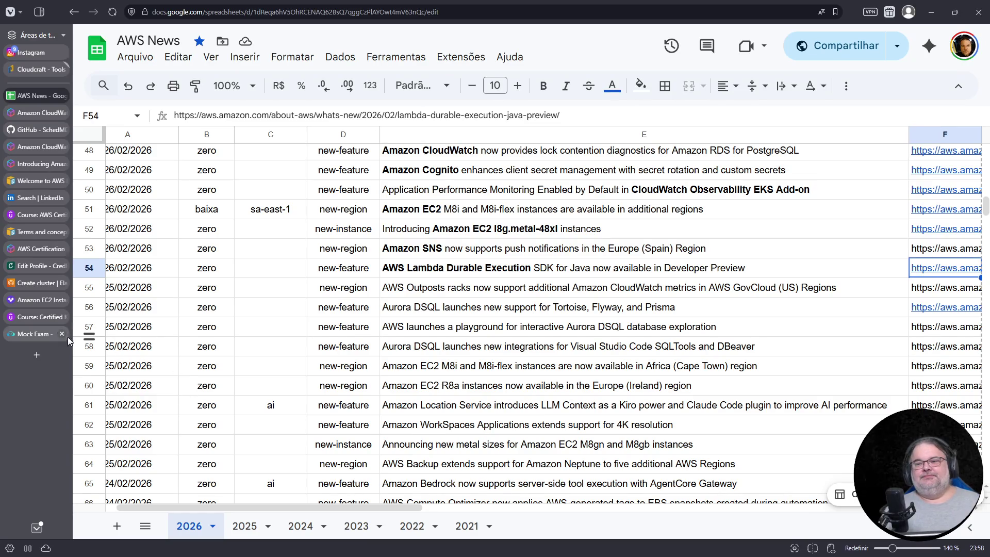
{"action": "left_click", "coordinate": [33, 336]}
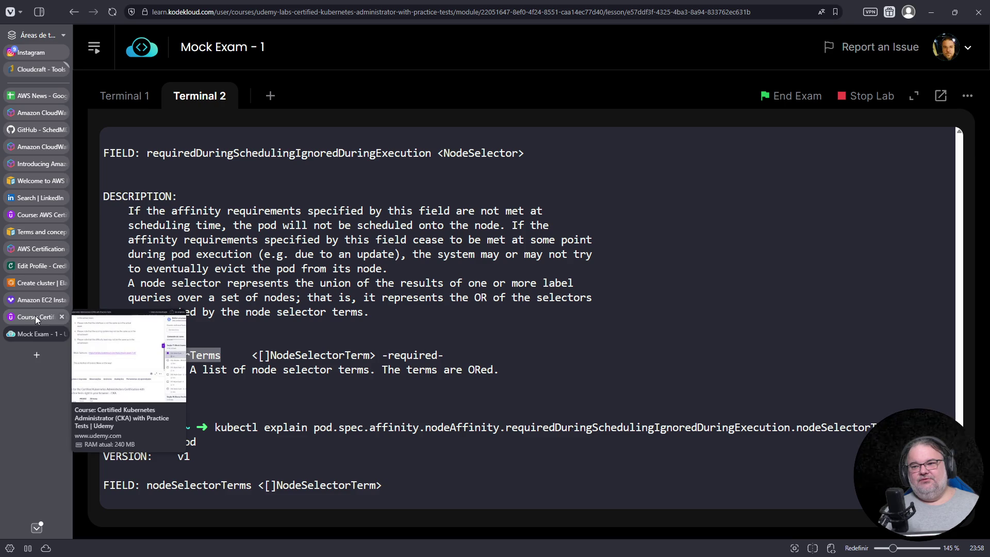
{"action": "left_click", "coordinate": [37, 358]}
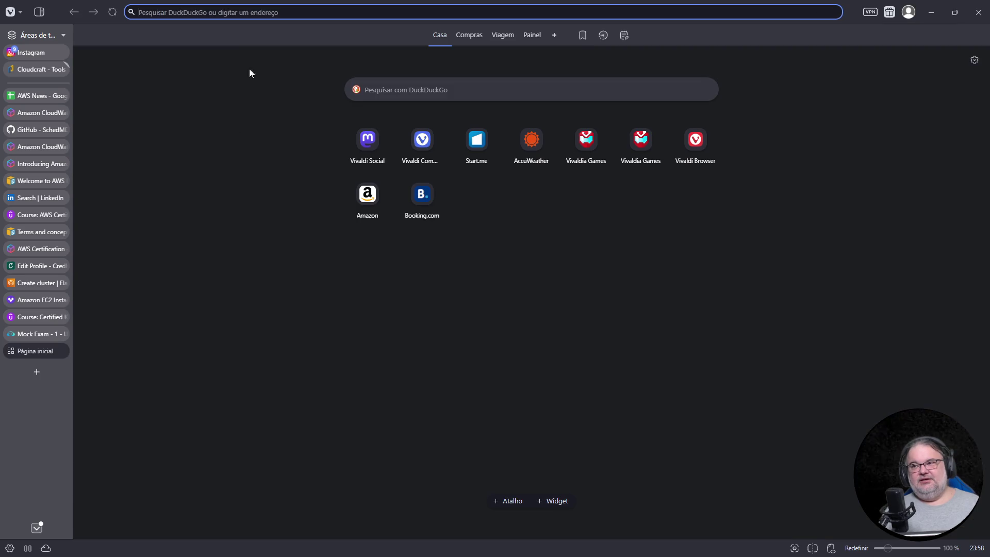
{"action": "type", "text": "kubernetes net"}
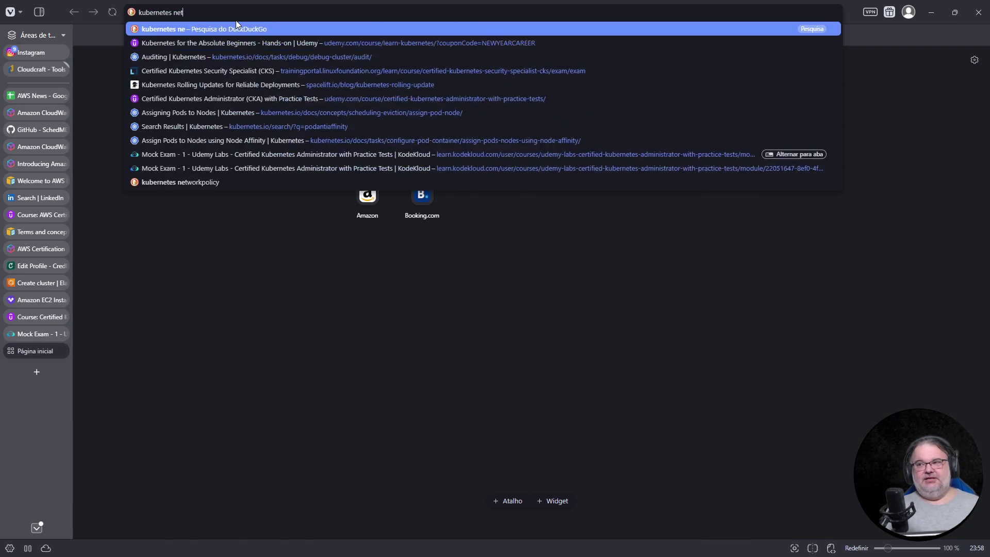
{"action": "type", "text": "work policy"}
Copy the example NetworkPolicy YAML from the Network Policies docs and return to a fresh exam prompt
{"action": "key", "text": "Return"}
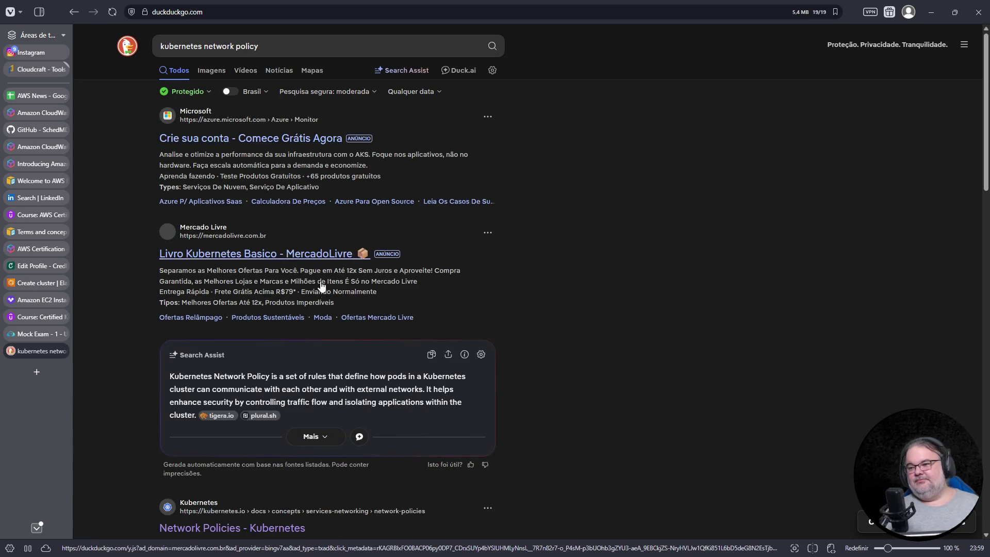
{"action": "scroll", "coordinate": [321, 284], "scroll_direction": "down", "scroll_amount": 3}
{"action": "left_click", "coordinate": [239, 319]}
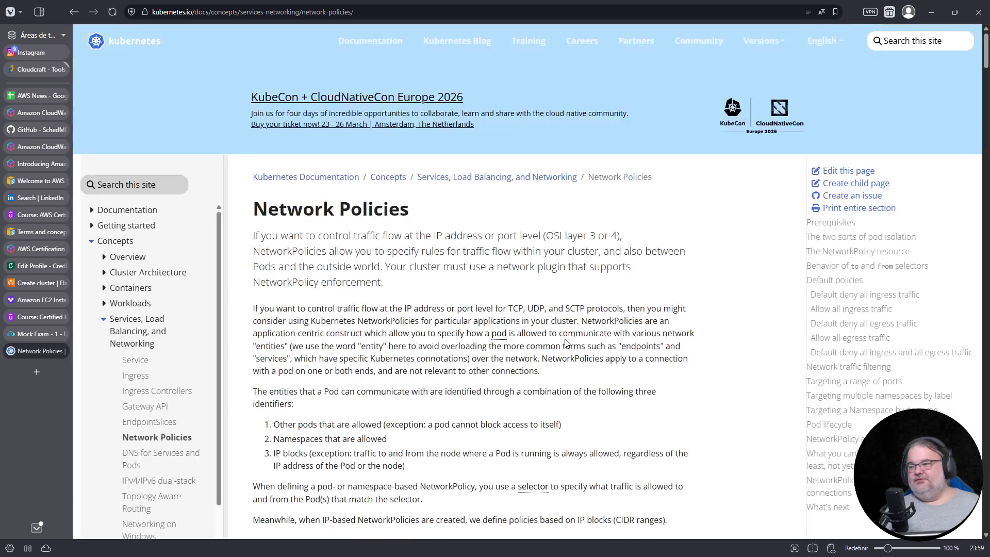
{"action": "scroll", "coordinate": [560, 347], "scroll_direction": "down", "scroll_amount": 5}
{"action": "scroll", "coordinate": [560, 347], "scroll_direction": "down", "scroll_amount": 5}
{"action": "scroll", "coordinate": [560, 347], "scroll_direction": "down", "scroll_amount": 2}
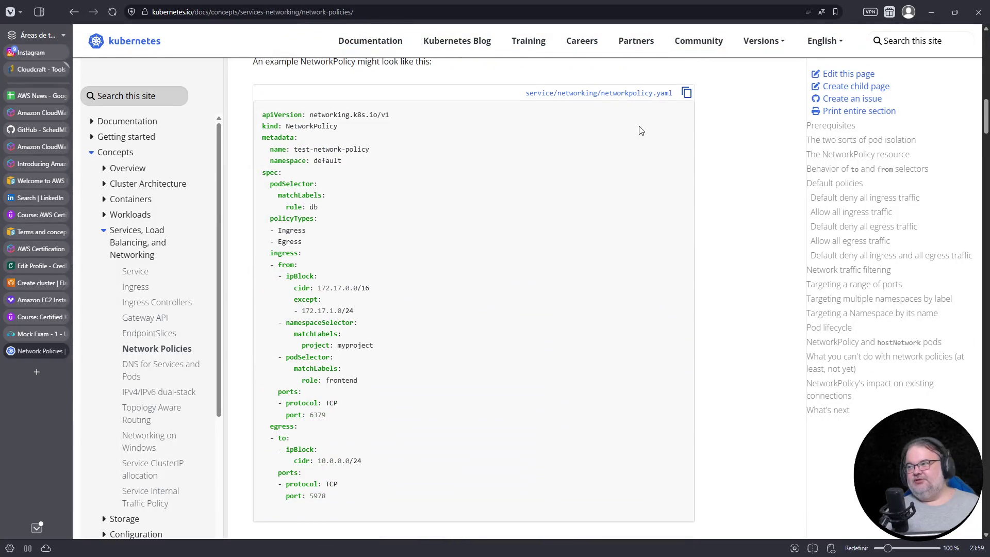
{"action": "left_click", "coordinate": [687, 92]}
{"action": "left_click", "coordinate": [40, 333]}
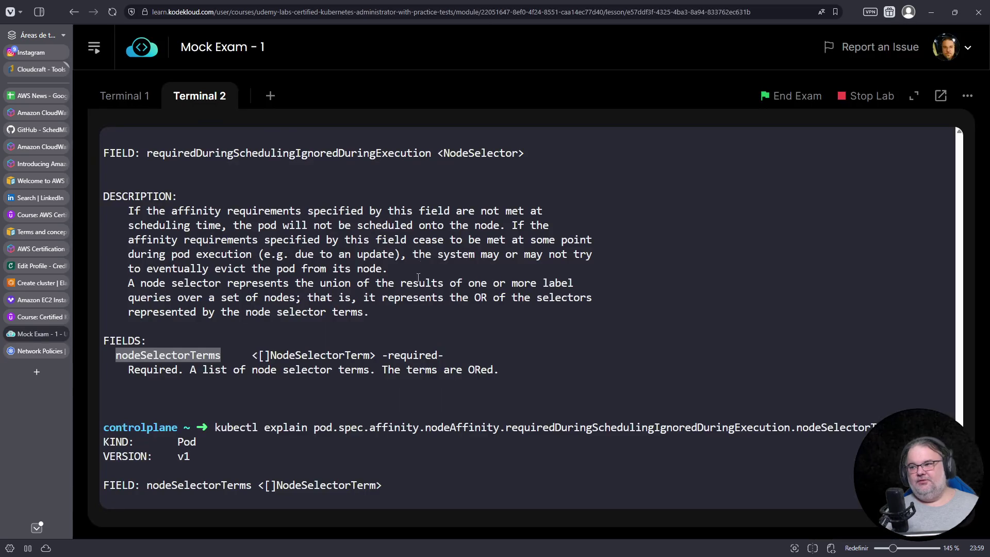
{"action": "left_click", "coordinate": [305, 285]}
{"action": "key", "text": "ctrl+c"}
{"action": "type", "text": "vim netpol.yaml"}
Paste the copied NetworkPolicy example into netpol.yaml in vim
{"action": "key", "text": "Return"}
{"action": "key", "text": "i"}
{"action": "right_click", "coordinate": [338, 292]}
{"action": "left_click", "coordinate": [364, 396]}
{"action": "key", "text": "Escape"}
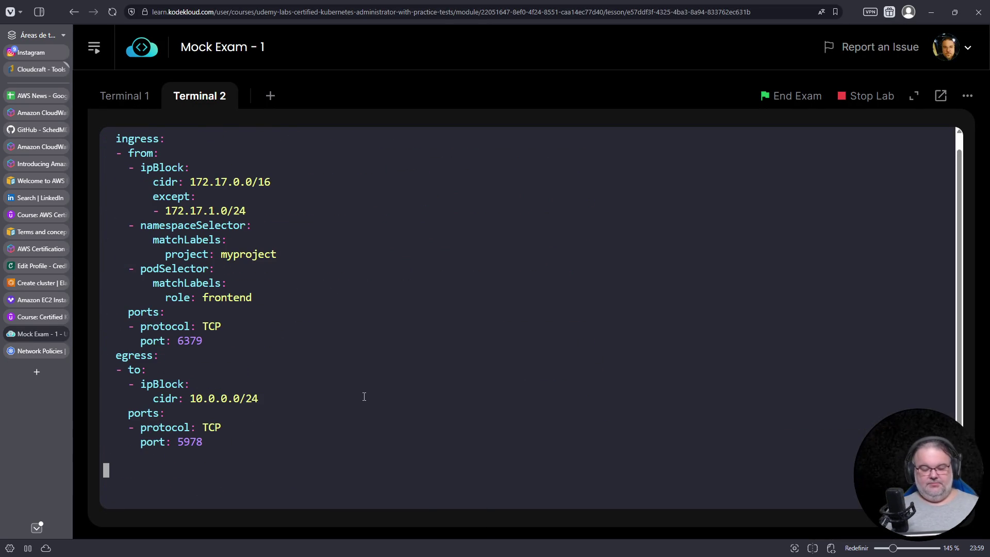
{"action": "key", "text": "g"}
{"action": "key", "text": "g"}
Rename the policy to netpolquestao and set its namespace to app1
{"action": "key", "text": "Down"}
{"action": "key", "text": "Down"}
{"action": "key", "text": "Down"}
{"action": "key", "text": "Down"}
{"action": "key", "text": "Right"}
{"action": "key", "text": "Right"}
{"action": "key", "text": "Right"}
{"action": "key", "text": "Up"}
{"action": "key", "text": "Right"}
{"action": "key", "text": "w"}
{"action": "key", "text": "D"}
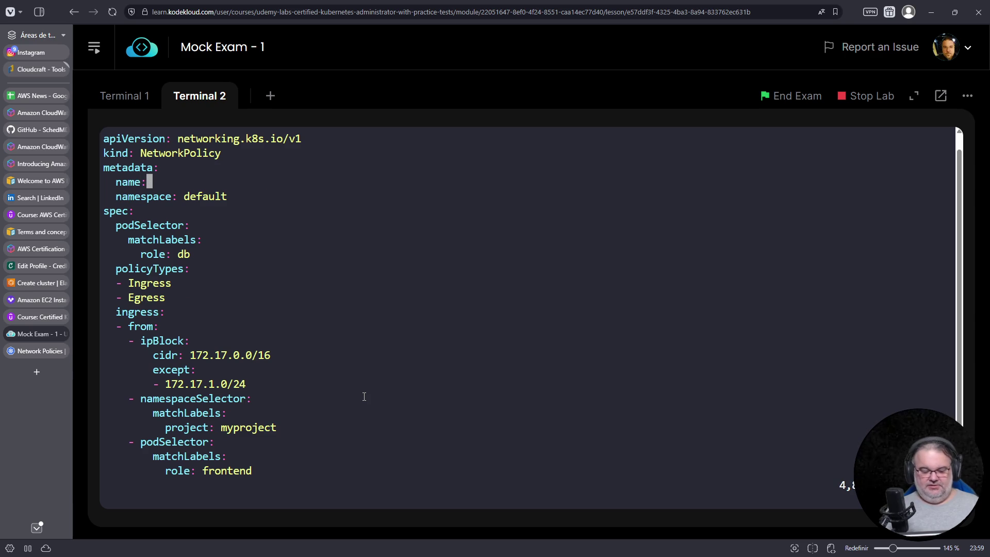
{"action": "type", "text": "Anetpolquestao"}
{"action": "key", "text": "Down"}
{"action": "key", "text": "Left"}
{"action": "key", "text": "Left"}
{"action": "key", "text": "Left"}
{"action": "key", "text": "Left"}
{"action": "key", "text": "Left"}
{"action": "key", "text": "Left"}
{"action": "key", "text": "Left"}
{"action": "type", "text": "i"}
{"action": "key", "text": "BackSpace"}
{"action": "type", "text": "app1"}
{"action": "key", "text": "Escape"}
{"action": "key", "text": "D"}
{"action": "key", "text": "Down"}
{"action": "key", "text": "Down"}
{"action": "key", "text": "Down"}
{"action": "key", "text": "Down"}
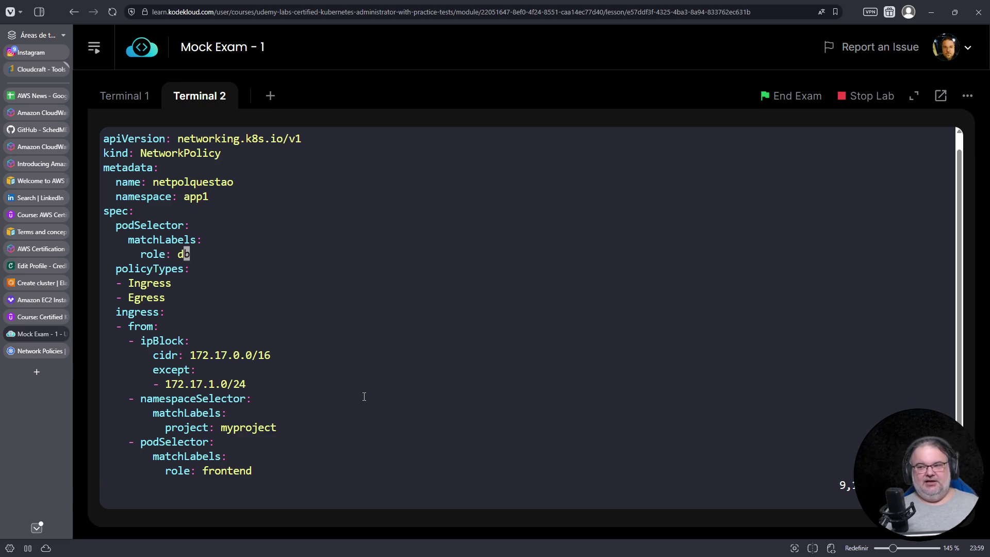
Replace the role: db pod label with an app label and drop the Egress policy type line
{"action": "key", "text": "o"}
{"action": "key", "text": "BackSpace"}
{"action": "key", "text": "BackSpace"}
{"action": "type", "text": "app: app1"}
{"action": "key", "text": "Escape"}
{"action": "key", "text": "Up"}
{"action": "key", "text": "0"}
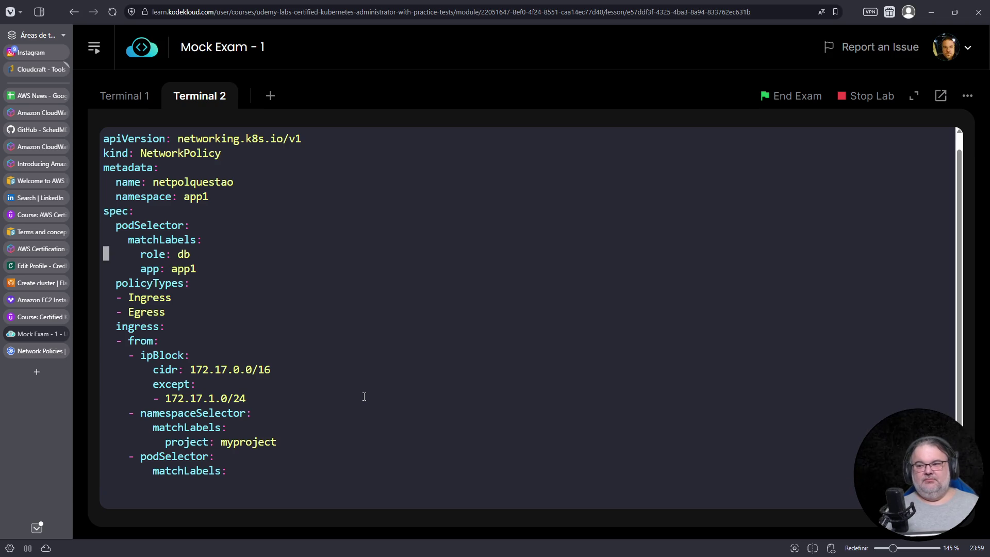
{"action": "key", "text": "d"}
{"action": "key", "text": "d"}
{"action": "key", "text": "Down"}
{"action": "key", "text": "Down"}
{"action": "key", "text": "Down"}
{"action": "key", "text": "0"}
{"action": "key", "text": "d"}
{"action": "key", "text": "d"}
{"action": "key", "text": "Down"}
Delete the whole egress block from the end of the file
{"action": "key", "text": "ctrl+f"}
{"action": "key", "text": "Down"}
{"action": "key", "text": "Down"}
{"action": "key", "text": "Down"}
{"action": "key", "text": "Down"}
{"action": "key", "text": "0"}
{"action": "key", "text": "d"}
{"action": "key", "text": "shift+g"}
{"action": "key", "text": "Up"}
{"action": "key", "text": "Up"}
{"action": "key", "text": "Up"}
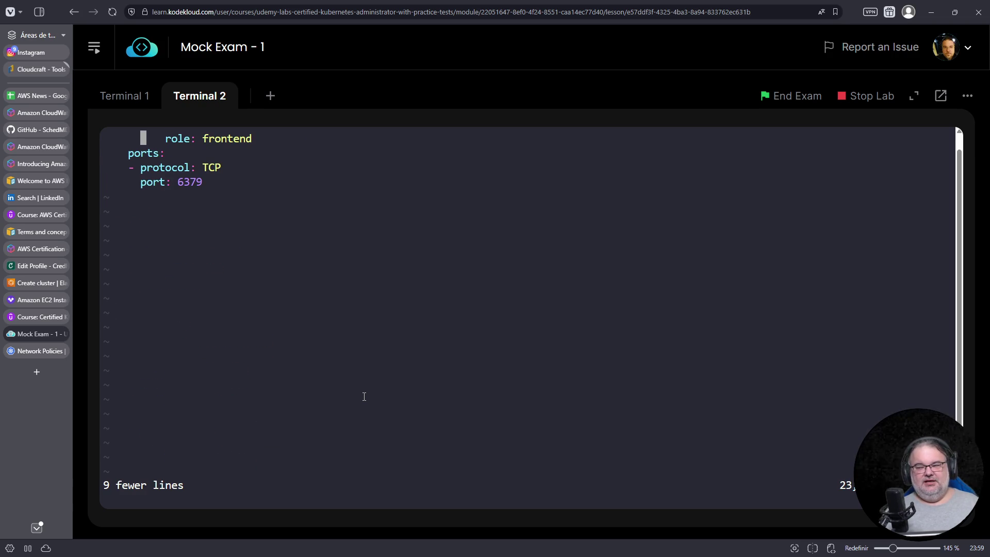
{"action": "key", "text": "ctrl+b"}
{"action": "key", "text": "Down"}
Delete the ipBlock rule from the ingress sources
{"action": "key", "text": "Down"}
{"action": "key", "text": "Up"}
{"action": "key", "text": "Up"}
{"action": "key", "text": "Up"}
{"action": "key", "text": "Up"}
{"action": "key", "text": "Up"}
{"action": "key", "text": "Down"}
{"action": "key", "text": "Down"}
{"action": "key", "text": "0"}
{"action": "key", "text": "v"}
{"action": "key", "text": "Escape"}
{"action": "key", "text": "Up"}
{"action": "key", "text": "v"}
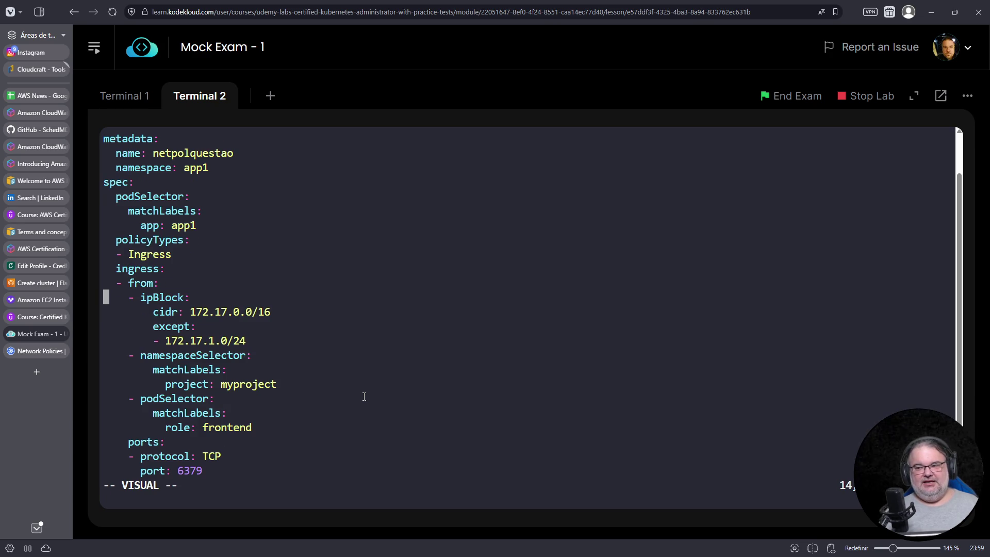
{"action": "key", "text": "$"}
{"action": "key", "text": "Down"}
{"action": "key", "text": "Down"}
{"action": "key", "text": "Down"}
{"action": "key", "text": "d"}
Change the namespaceSelector label from project: myproject to origem: app1 and adjust the podSelector entry
{"action": "key", "text": "Down"}
{"action": "key", "text": "Up"}
{"action": "key", "text": "Right"}
{"action": "key", "text": "Right"}
{"action": "key", "text": "Right"}
{"action": "key", "text": "Right"}
{"action": "key", "text": "Right"}
{"action": "key", "text": "Right"}
{"action": "key", "text": "Right"}
{"action": "key", "text": "Down"}
{"action": "key", "text": "Right"}
{"action": "key", "text": "Right"}
{"action": "key", "text": "Right"}
{"action": "key", "text": "Right"}
{"action": "key", "text": "Down"}
{"action": "key", "text": "Right"}
{"action": "key", "text": "Right"}
{"action": "key", "text": "Right"}
{"action": "key", "text": "Right"}
{"action": "key", "text": "Right"}
{"action": "key", "text": "Right"}
{"action": "key", "text": "Right"}
{"action": "key", "text": "Left"}
{"action": "key", "text": "Left"}
{"action": "key", "text": "Left"}
{"action": "key", "text": "Left"}
{"action": "key", "text": "Left"}
{"action": "key", "text": "Left"}
{"action": "key", "text": "Left"}
{"action": "type", "text": "ao"}
{"action": "type", "text": "rigem: ap1"}
{"action": "key", "text": "Escape"}
{"action": "key", "text": "l"}
{"action": "key", "text": "shift+d"}
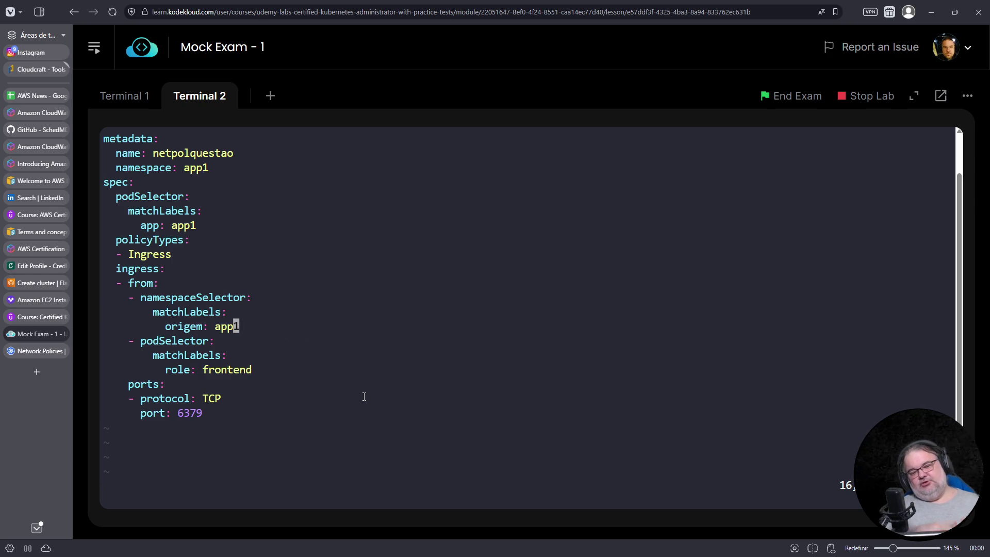
{"action": "key", "text": "j"}
{"action": "key", "text": "0"}
{"action": "key", "text": "l"}
{"action": "key", "text": "l"}
{"action": "key", "text": "l"}
{"action": "key", "text": "l"}
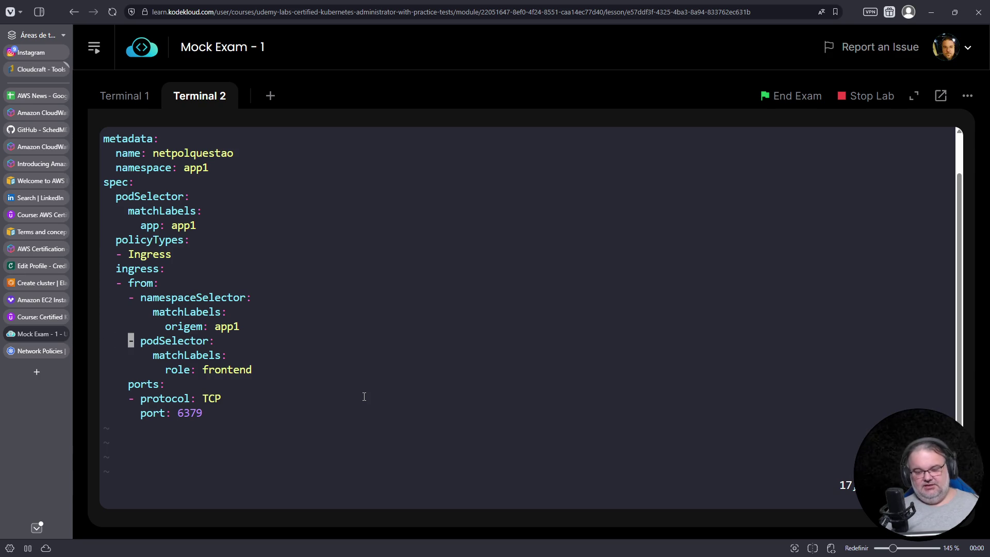
{"action": "type", "text": "xi"}
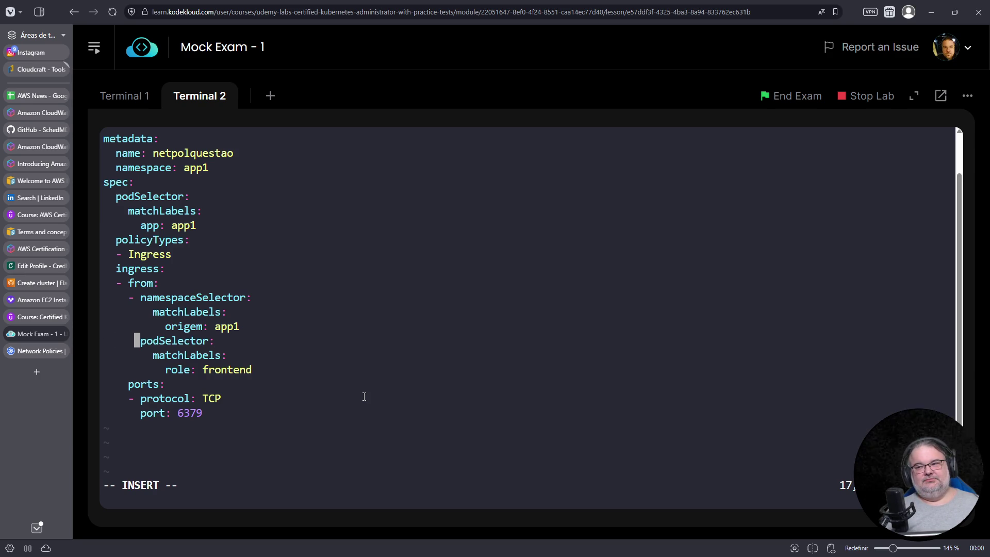
{"action": "scroll", "coordinate": [364, 396], "scroll_direction": "up", "scroll_amount": 1}
{"action": "key", "text": "Escape"}
Remove the ports section with protocol TCP and port 6379
{"action": "key", "text": "2"}
{"action": "key", "text": "2"}
{"action": "key", "text": "shift+g"}
{"action": "key", "text": "k"}
{"action": "key", "text": "k"}
{"action": "key", "text": "0"}
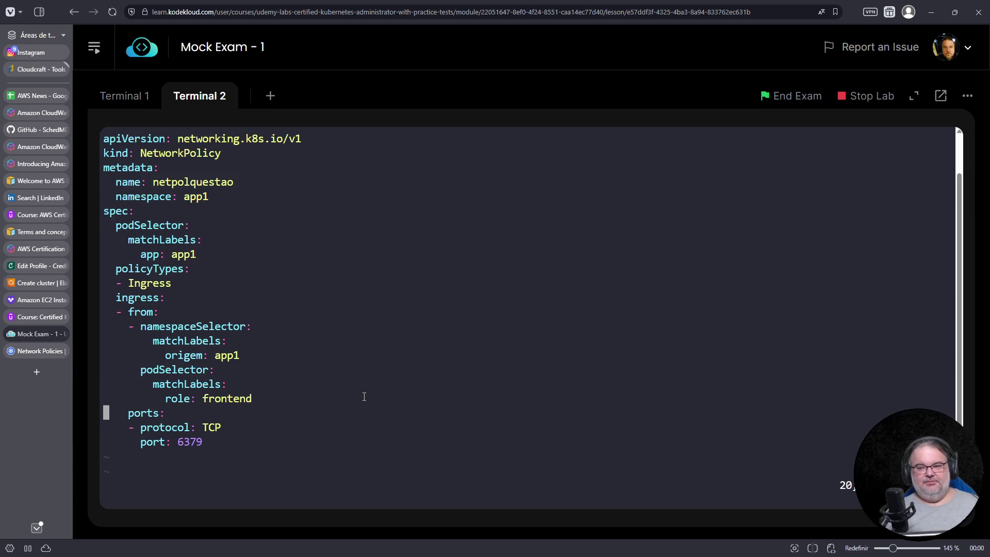
{"action": "key", "text": "shift+v"}
{"action": "key", "text": "j"}
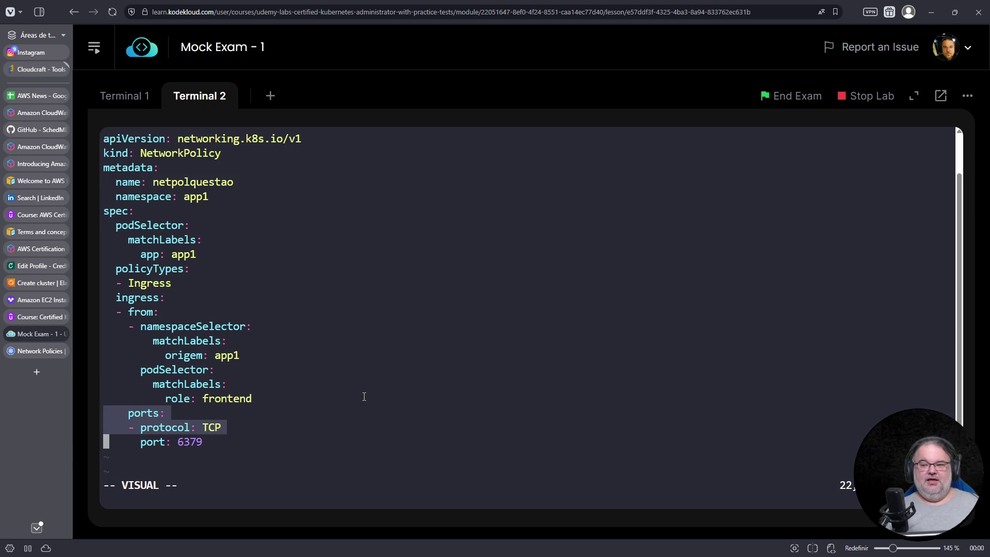
{"action": "key", "text": "d"}
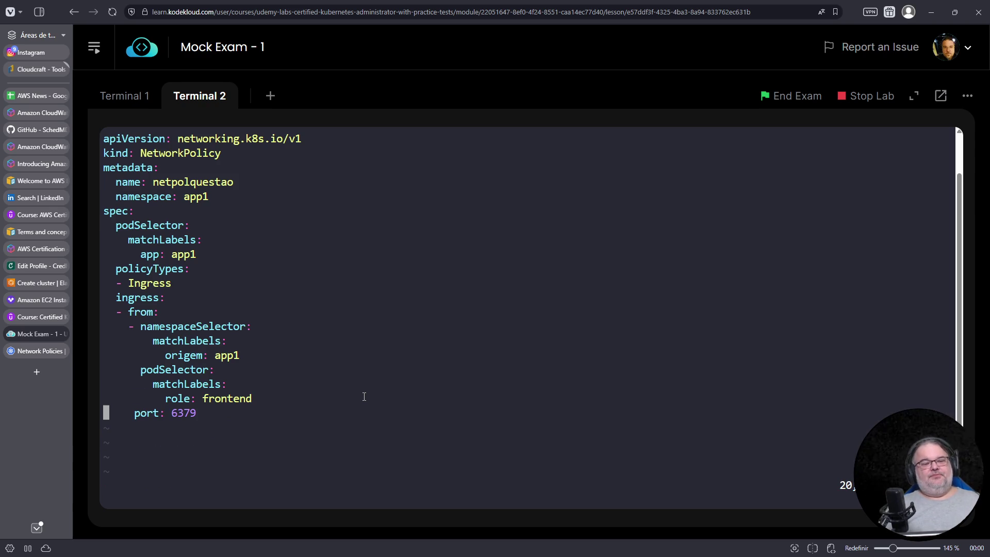
{"action": "key", "text": "d"}
{"action": "key", "text": "d"}
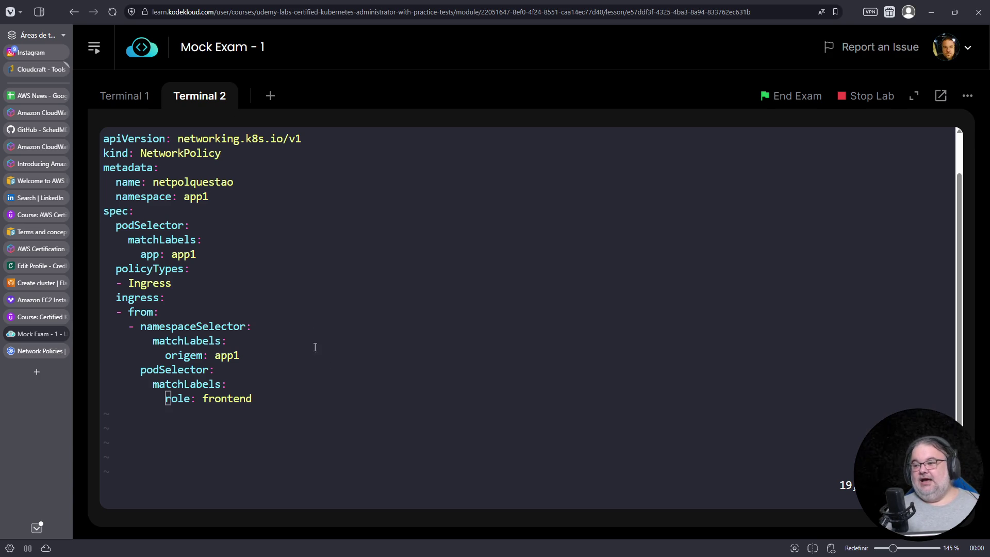
In a new terminal, run kubectl explain networkpolicy --recursive redirected to netpol2.yaml
{"action": "left_click", "coordinate": [272, 97]}
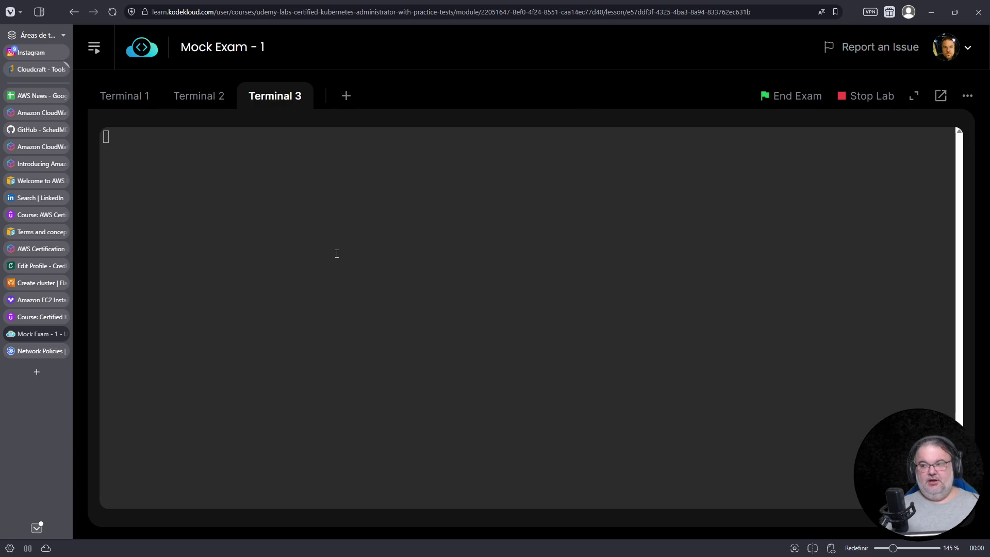
{"action": "type", "text": "ex"}
{"action": "key", "text": "BackSpace"}
{"action": "key", "text": "BackSpace"}
{"action": "type", "text": "kubectl explain networkpolicy --recu"}
{"action": "key", "text": "BackSpace"}
{"action": "key", "text": "BackSpace"}
{"action": "type", "text": "cursive "}
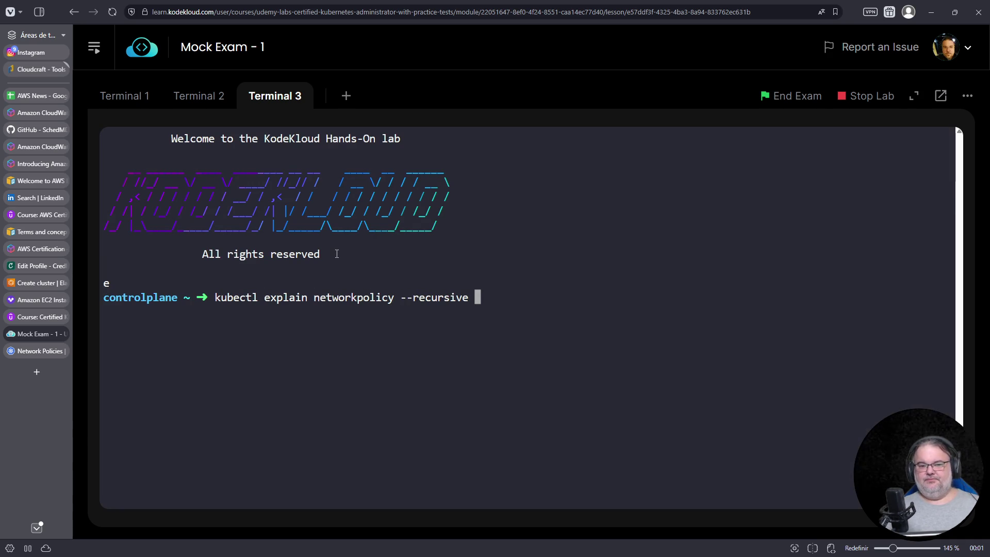
{"action": "type", "text": "> netpol.yaml"}
{"action": "key", "text": "Left"}
{"action": "key", "text": "Left"}
{"action": "key", "text": "Left"}
{"action": "key", "text": "Left"}
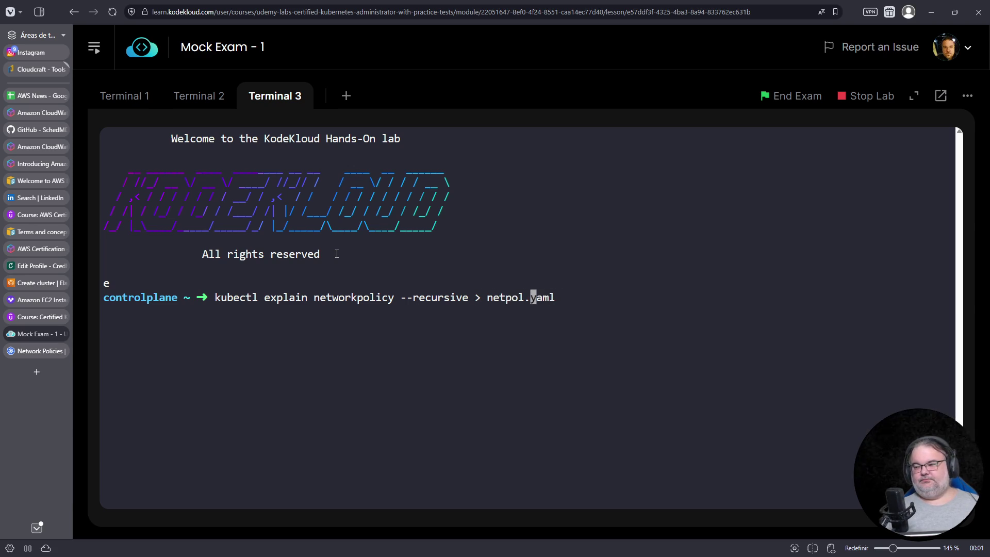
{"action": "key", "text": "Left"}
{"action": "type", "text": "2"}
{"action": "key", "text": "Return"}
{"action": "type", "text": "vim net"}
Page through netpol2.yaml in vim and quit back to the shell
{"action": "key", "text": "Tab"}
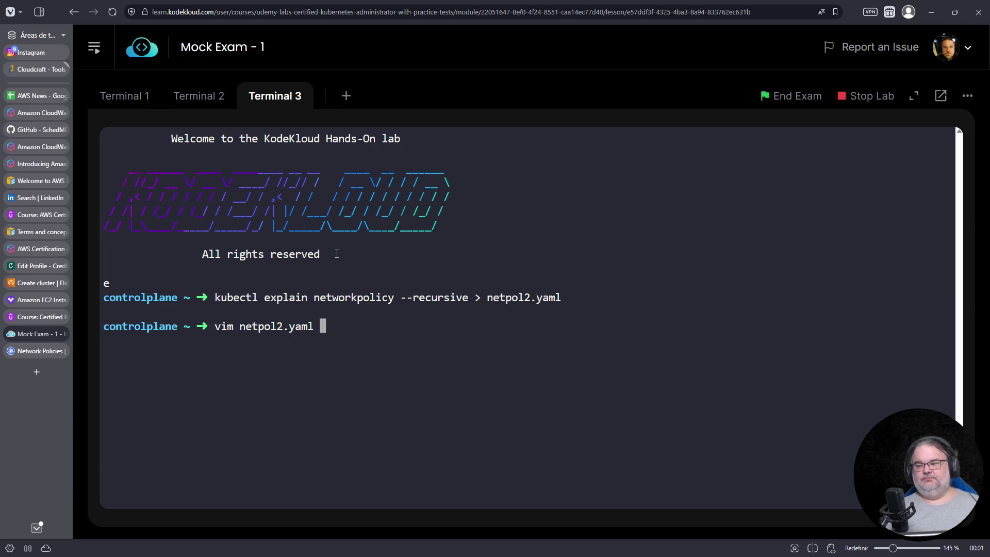
{"action": "key", "text": "Return"}
{"action": "key", "text": "ctrl+f"}
{"action": "key", "text": "ctrl+f"}
{"action": "key", "text": "ctrl+f"}
{"action": "key", "text": "ctrl+f"}
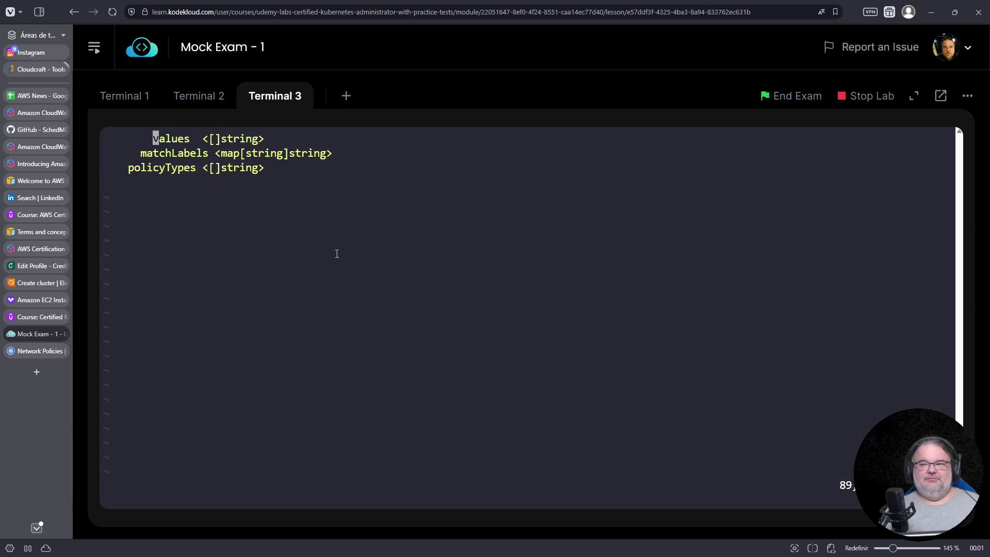
{"action": "key", "text": "ctrl+b"}
{"action": "key", "text": "ctrl+b"}
{"action": "key", "text": "ctrl+b"}
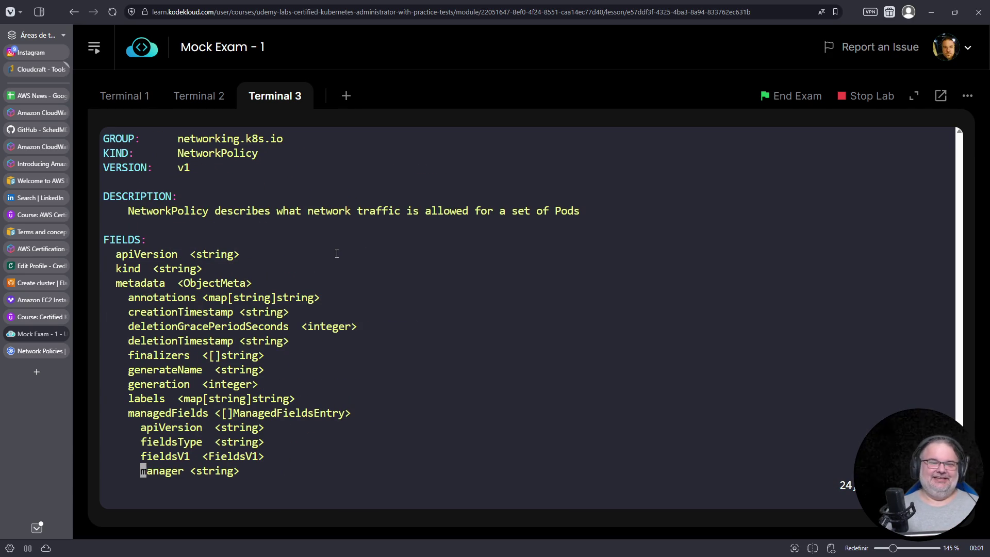
{"action": "type", "text": ":q"}
{"action": "key", "text": "Return"}
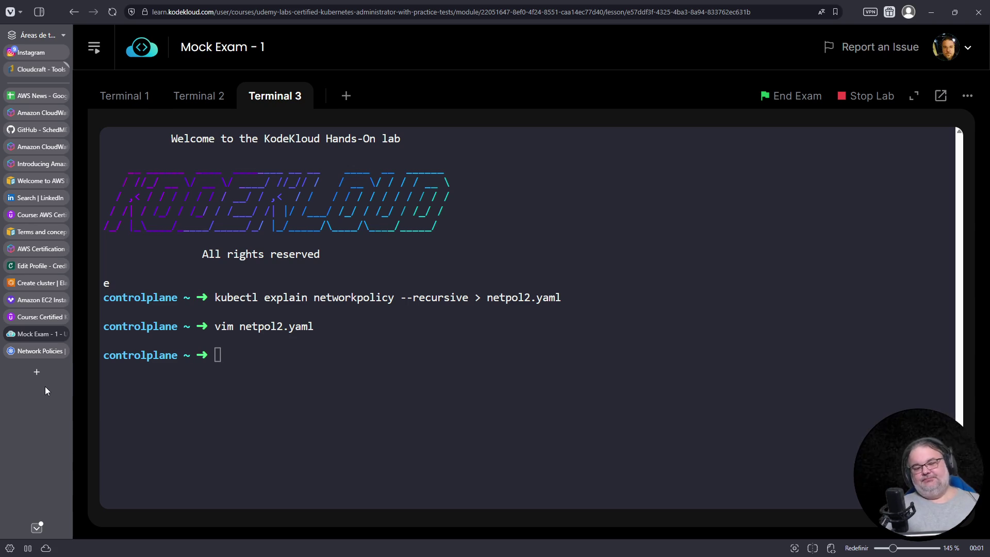
Close the Network Policies docs tab and switch to the AWS News spreadsheet
{"action": "left_click", "coordinate": [56, 352]}
{"action": "key", "text": "ctrl+w"}
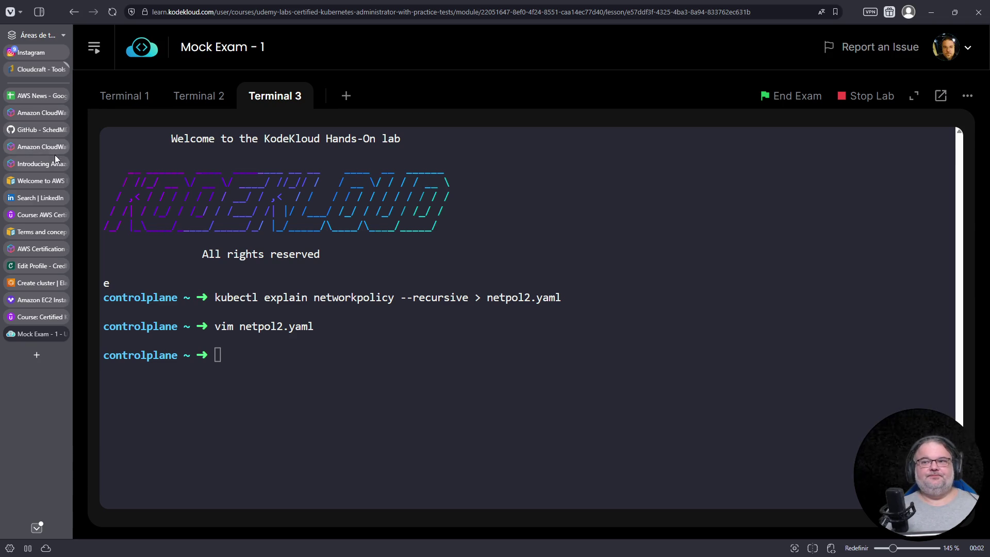
{"action": "mouse_move", "coordinate": [34, 96]}
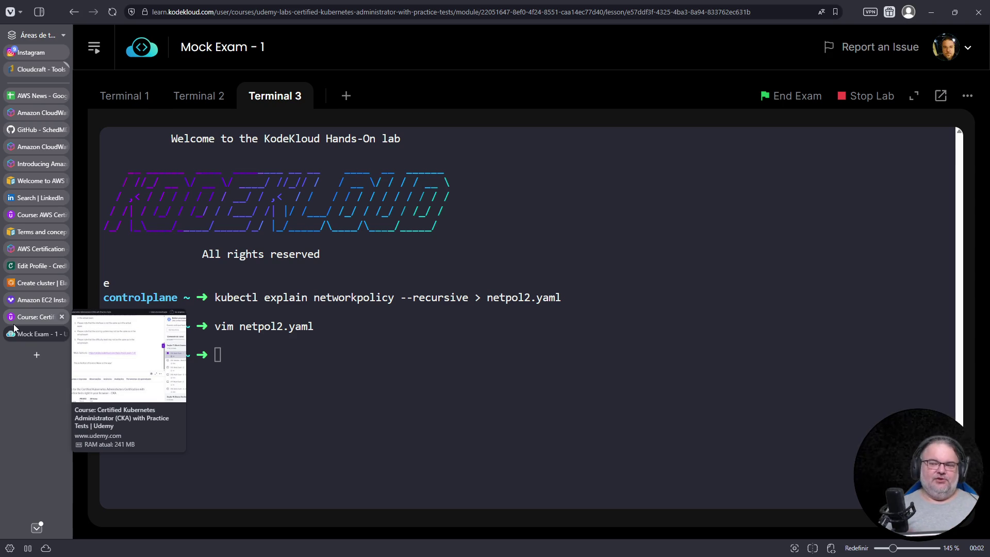
{"action": "left_click", "coordinate": [31, 94]}
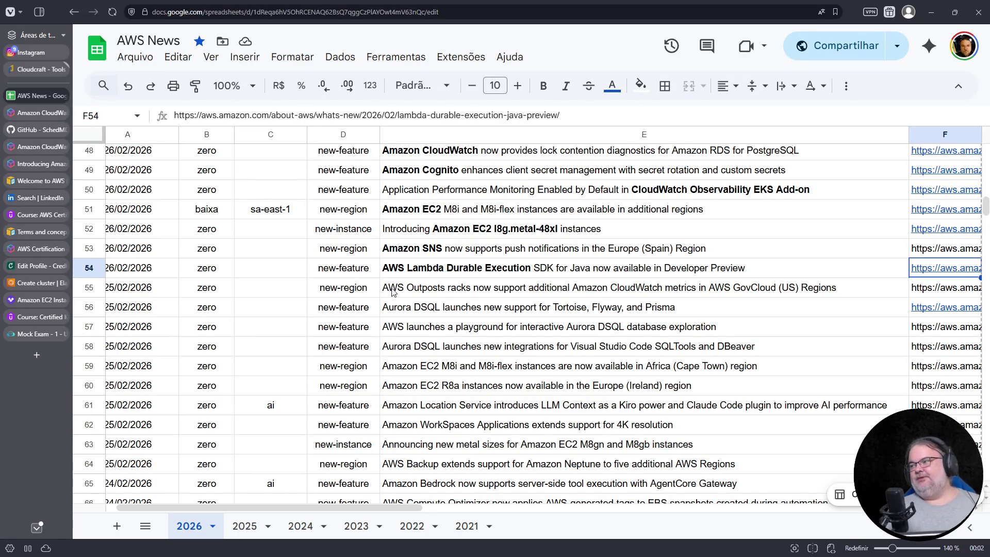
Bold AWS Outposts in E55 and Aurora DSQL in E56, then follow the article link in F56
{"action": "left_click", "coordinate": [420, 295]}
{"action": "double_click", "coordinate": [420, 295]}
{"action": "left_click_drag", "start_coordinate": [383, 284], "coordinate": [437, 286]}
{"action": "left_click", "coordinate": [543, 86]}
{"action": "left_click", "coordinate": [425, 314]}
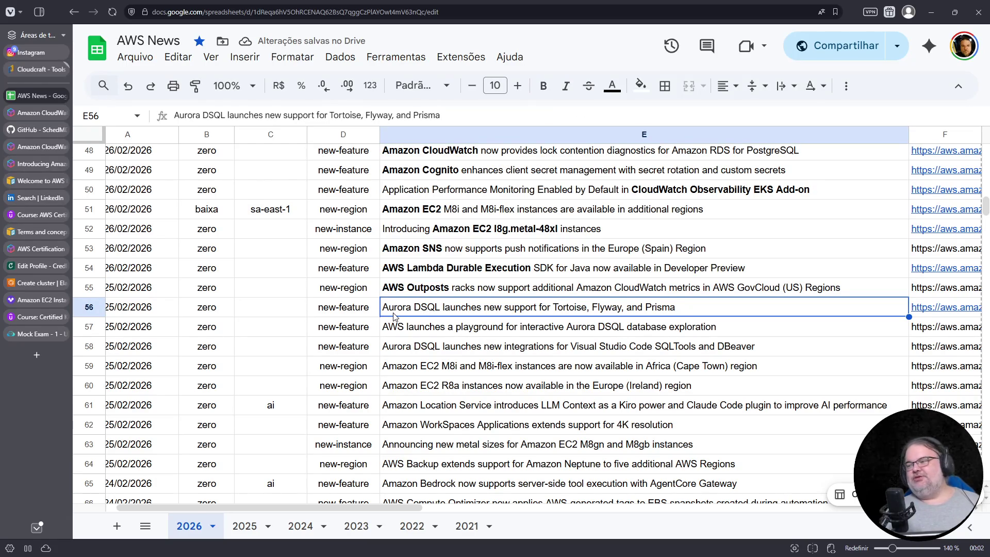
{"action": "double_click", "coordinate": [414, 313]}
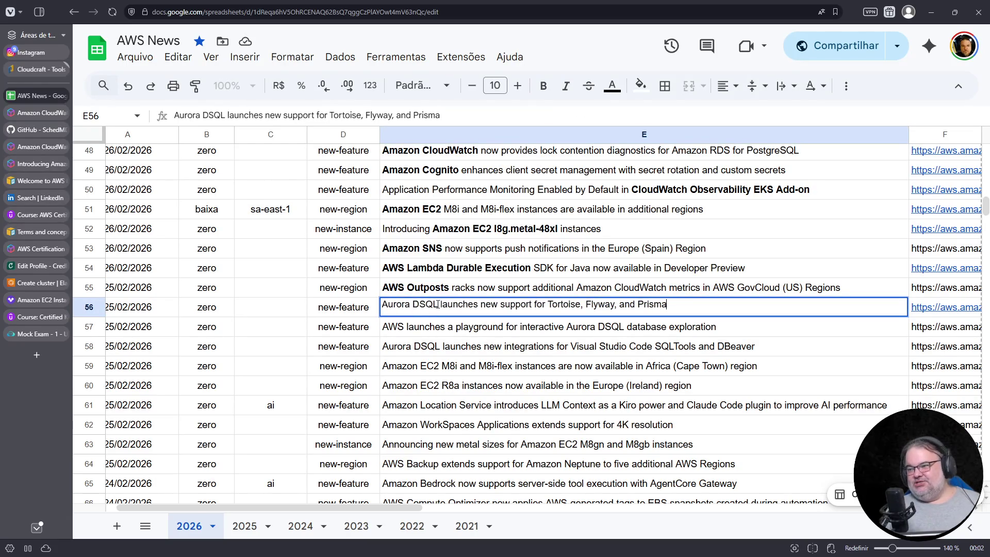
{"action": "left_click_drag", "start_coordinate": [439, 305], "coordinate": [373, 304]}
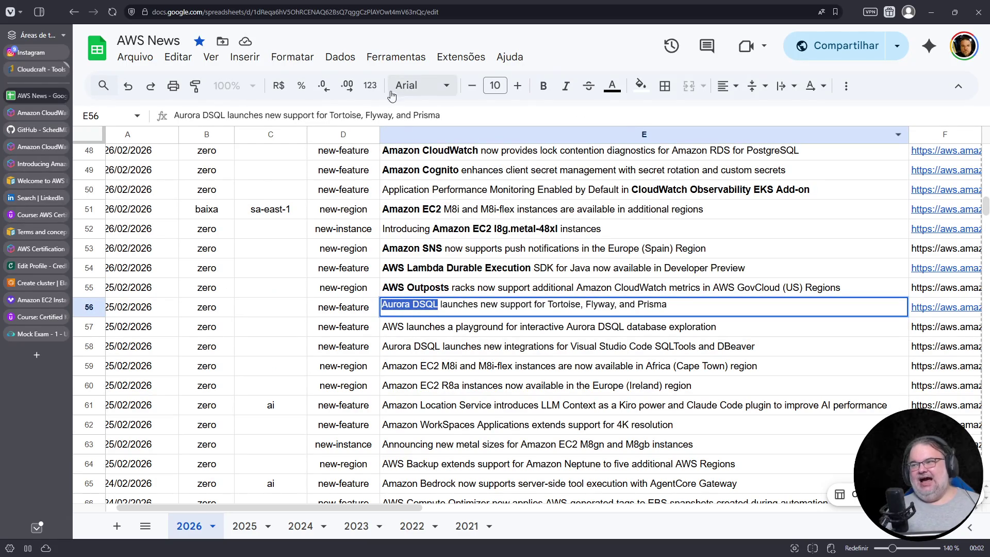
{"action": "left_click", "coordinate": [544, 86]}
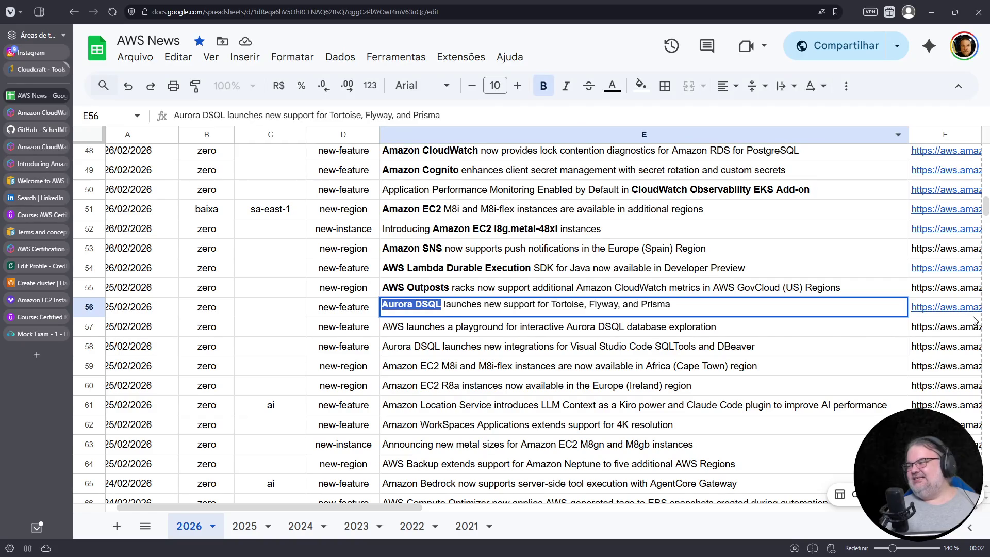
{"action": "key", "text": "Tab"}
{"action": "left_click", "coordinate": [840, 336]}
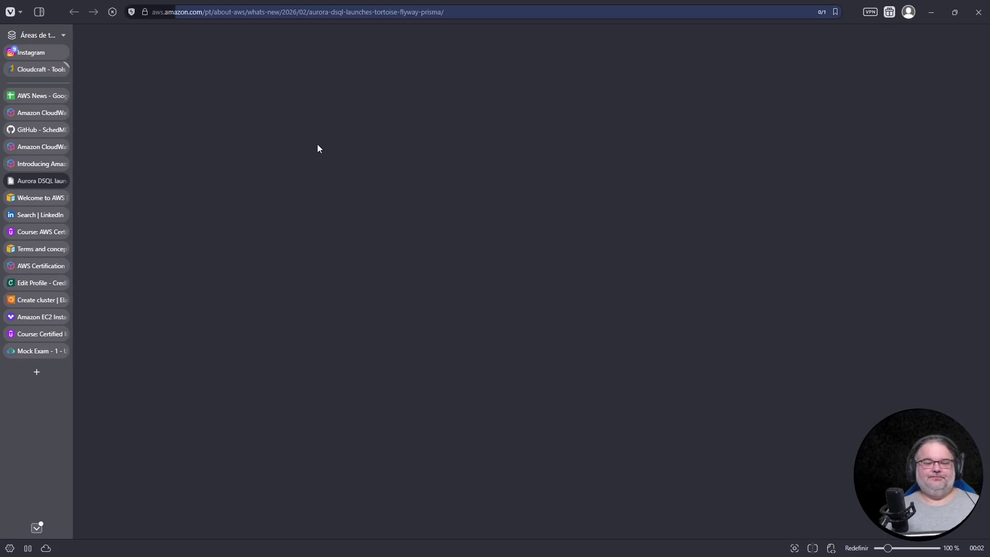
Zoom the announcement and highlight ORM, Python ORM, schema management tool and Node.js ORM
{"action": "key", "text": "ctrl+plus"}
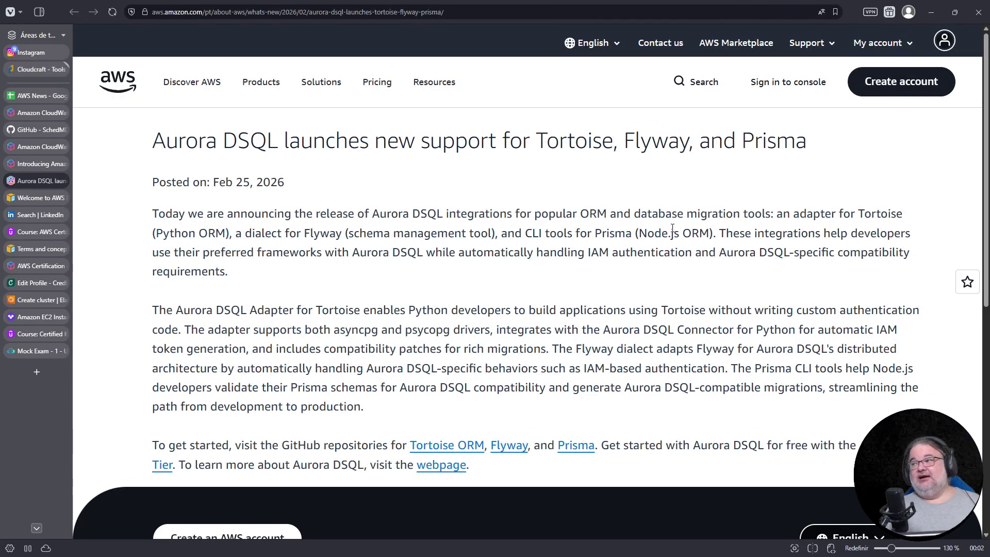
{"action": "left_click_drag", "start_coordinate": [581, 215], "coordinate": [608, 217]}
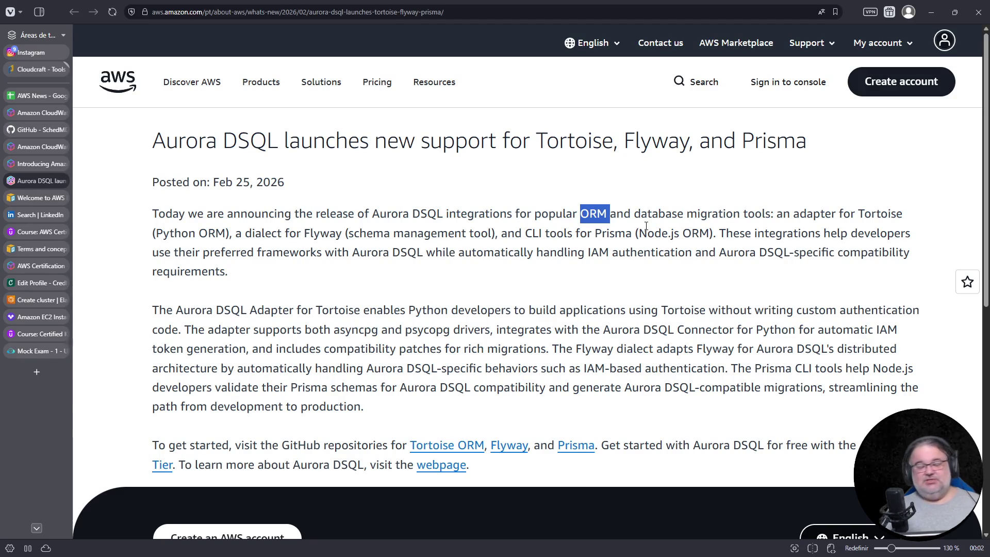
{"action": "left_click", "coordinate": [611, 242]}
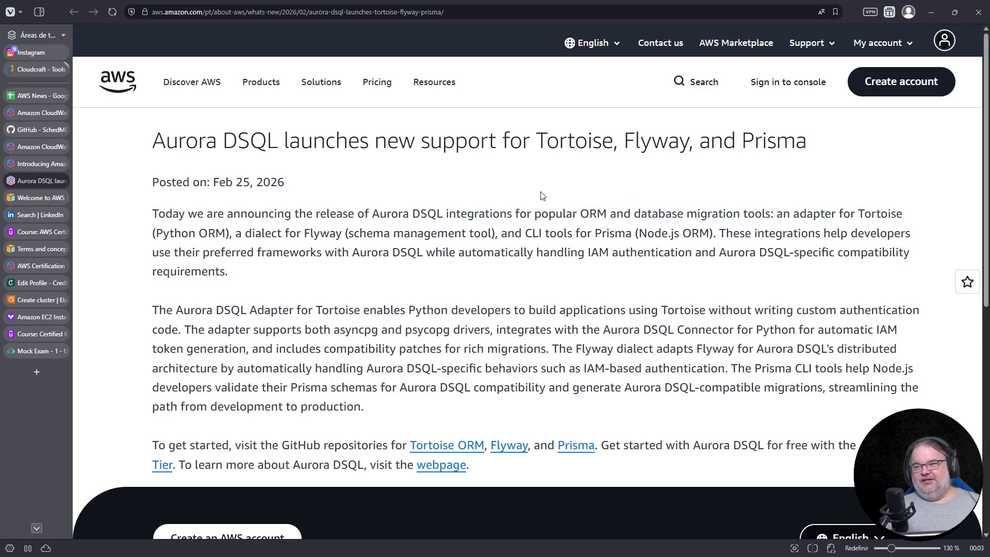
{"action": "left_click_drag", "start_coordinate": [158, 233], "coordinate": [222, 235]}
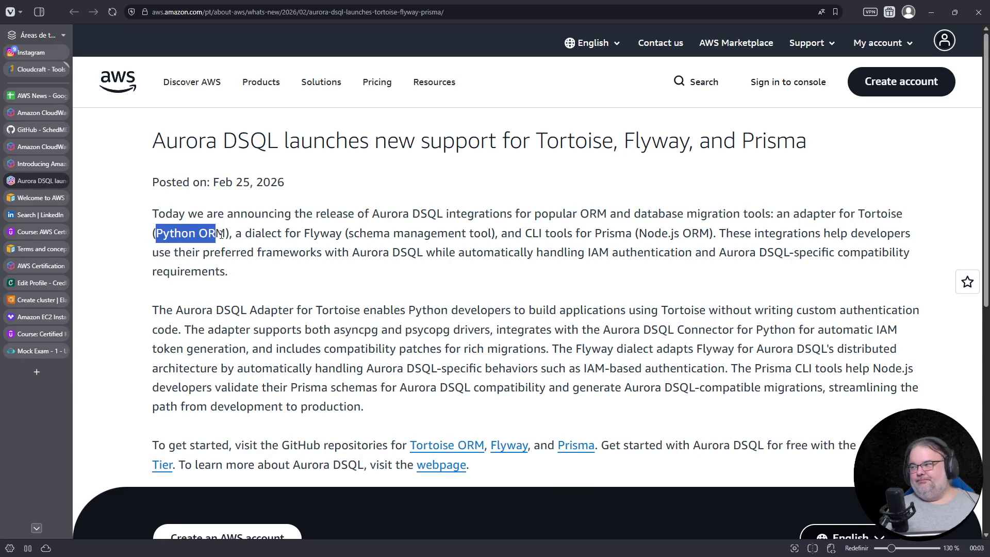
{"action": "left_click_drag", "start_coordinate": [367, 233], "coordinate": [496, 232]}
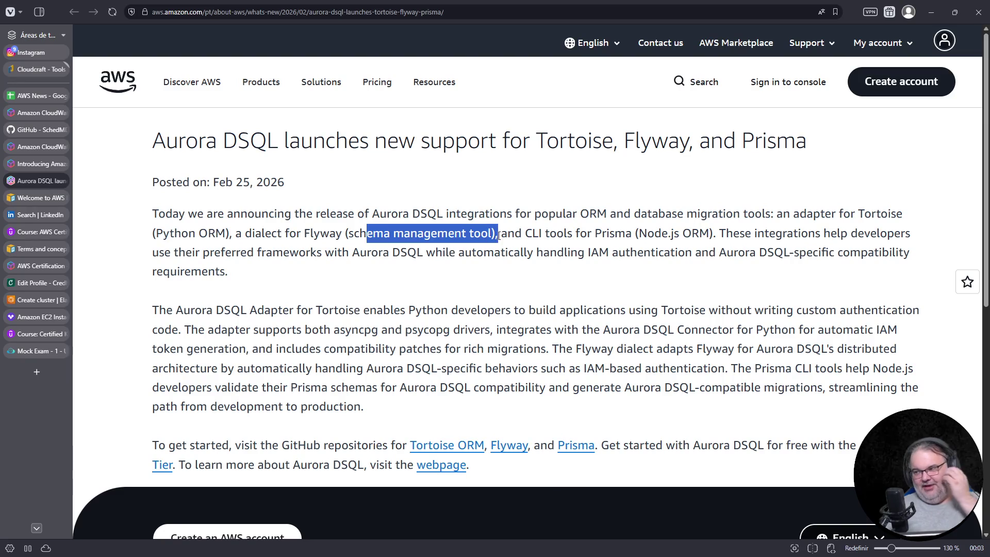
{"action": "left_click_drag", "start_coordinate": [645, 233], "coordinate": [713, 234]}
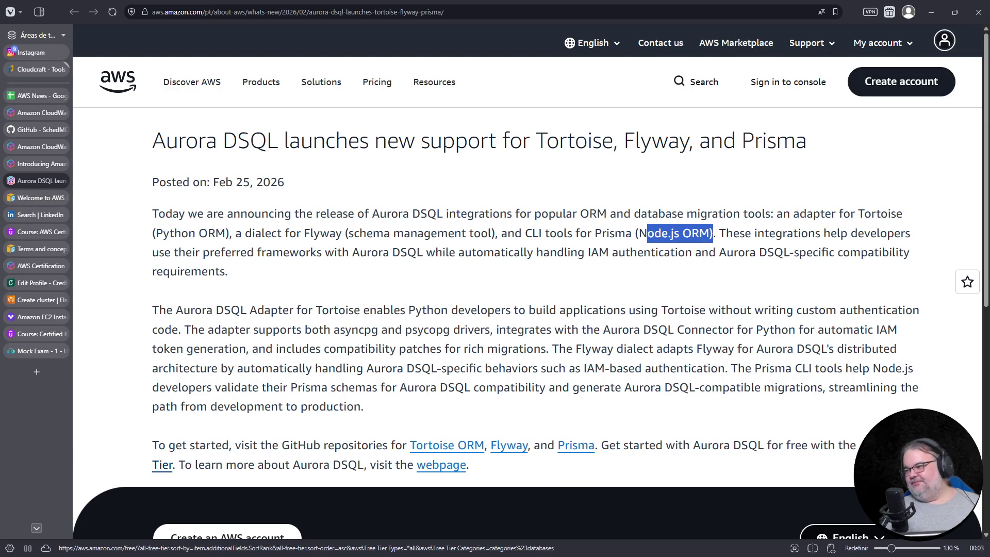
Search the Aurora DSQL product page for 'orm' matches, then close it to return to the sheet
{"action": "left_click", "coordinate": [444, 466]}
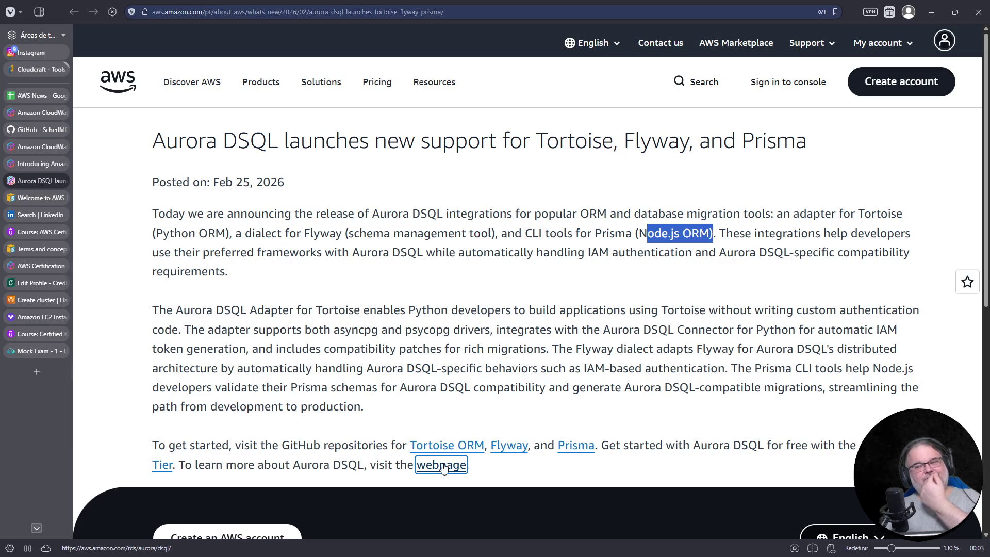
{"action": "scroll", "coordinate": [445, 360], "scroll_direction": "down", "scroll_amount": 5}
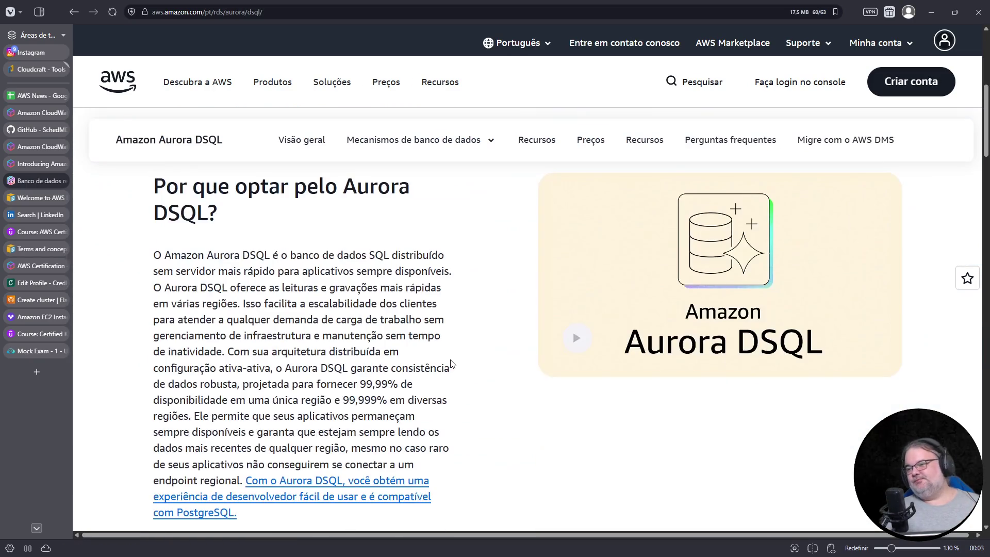
{"action": "key", "text": "ctrl+f"}
{"action": "type", "text": "orm"}
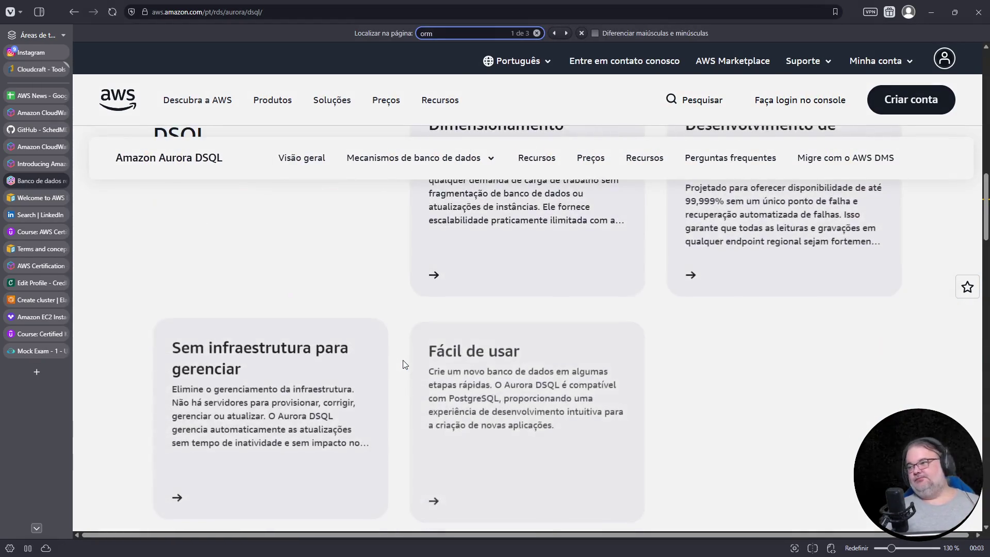
{"action": "key", "text": "Return"}
{"action": "key", "text": "Return"}
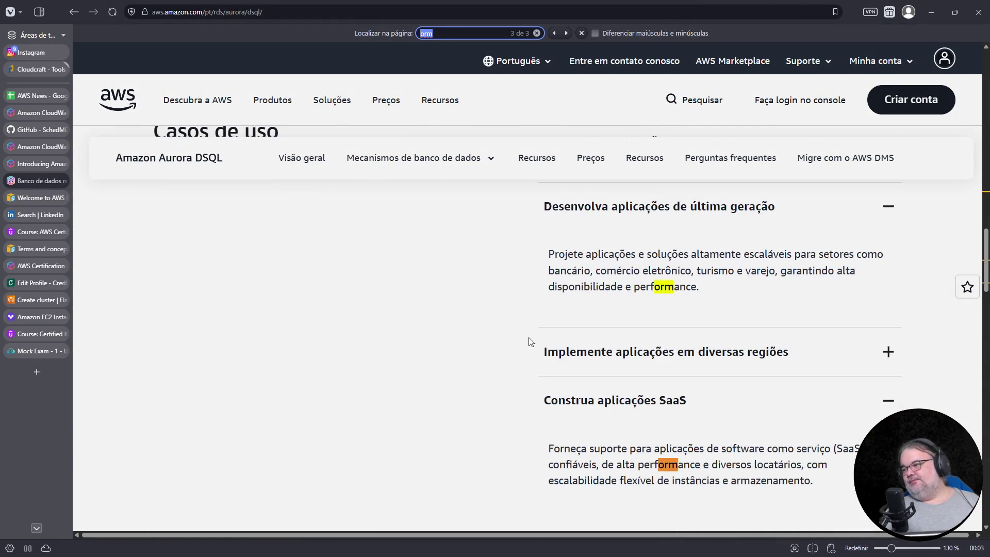
{"action": "key", "text": "Return"}
{"action": "key", "text": "ctrl+w"}
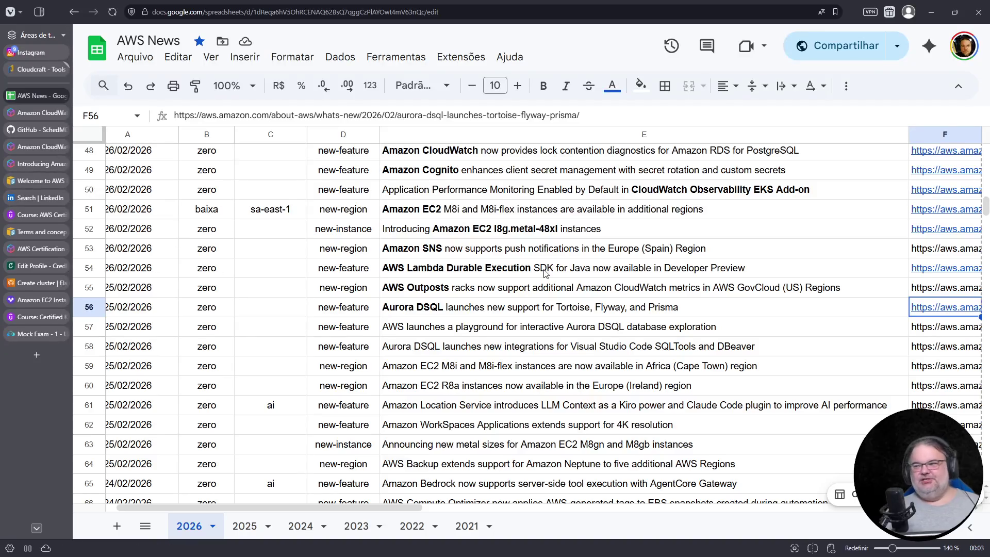
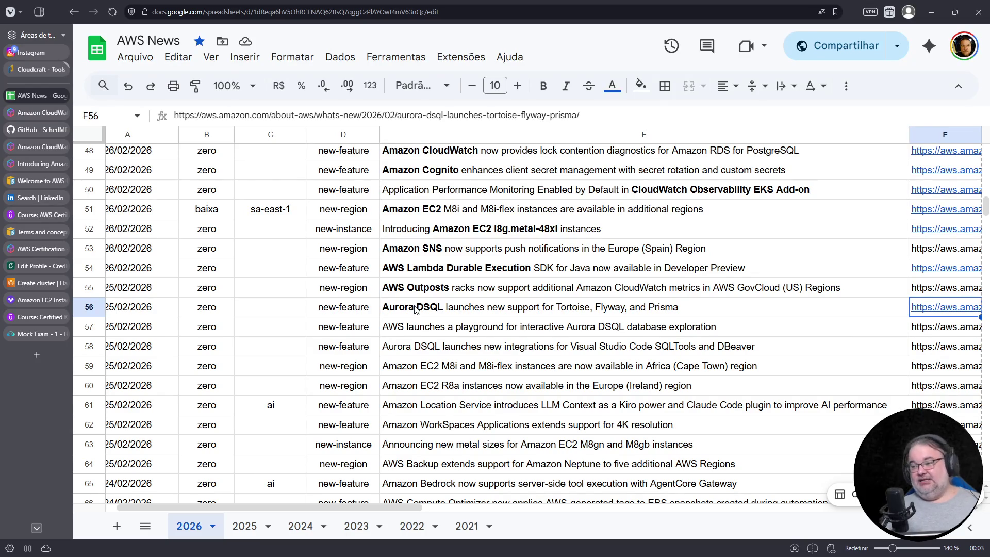
Move from row 56 into the row 57 announcement title and jump to its start
{"action": "key", "text": "Left"}
{"action": "key", "text": "Down"}
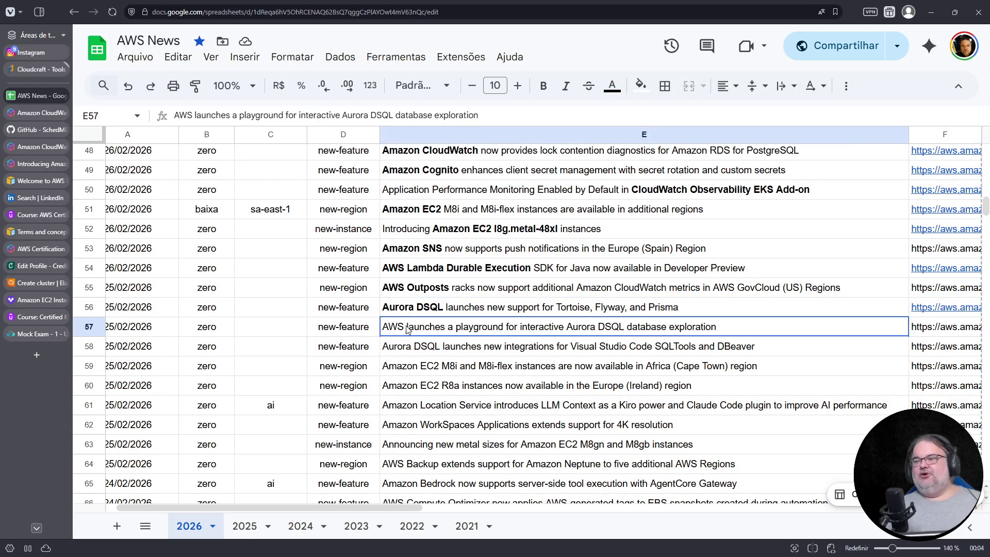
{"action": "key", "text": "Return"}
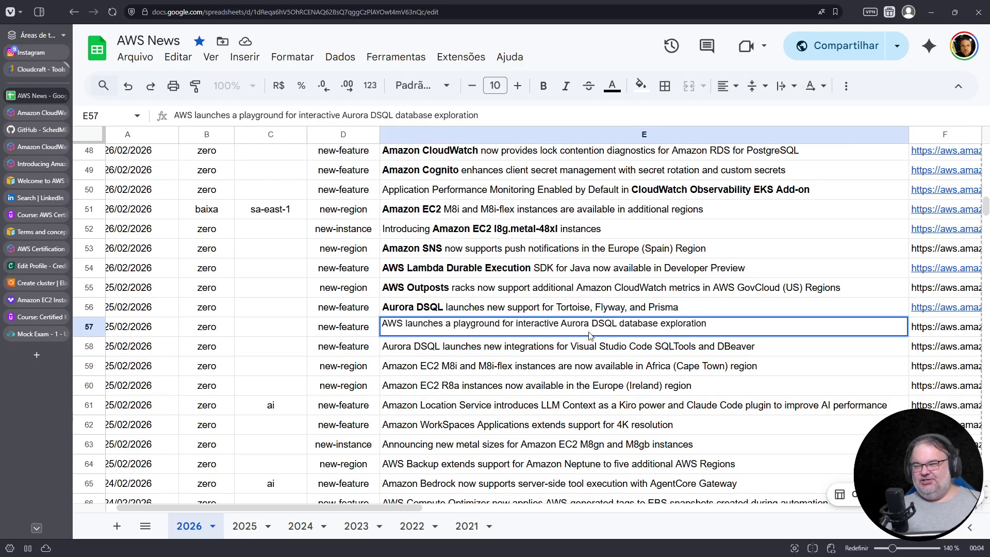
{"action": "key", "text": "Home"}
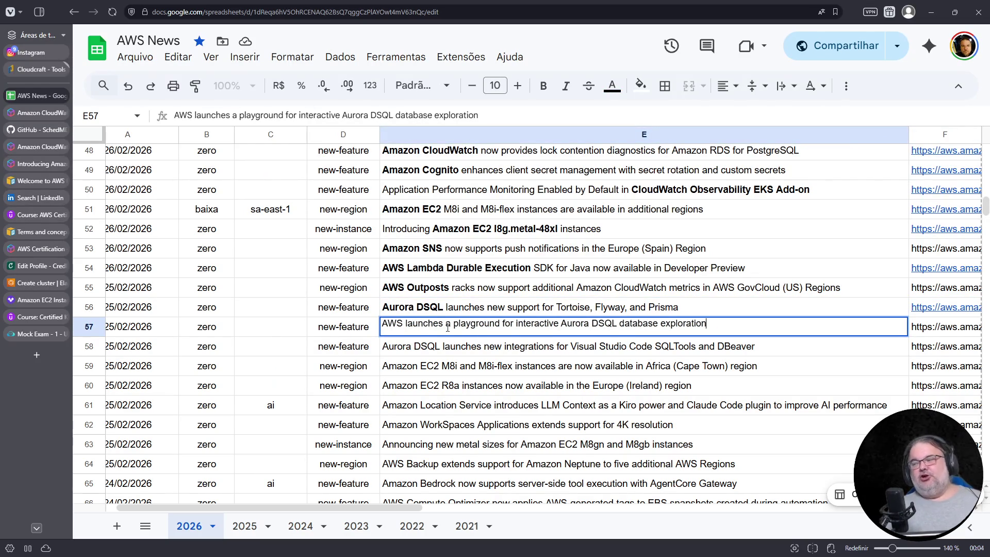
Turn the row 57 announcement URL in F57 into a link and open it in a new tab
{"action": "left_click", "coordinate": [937, 328]}
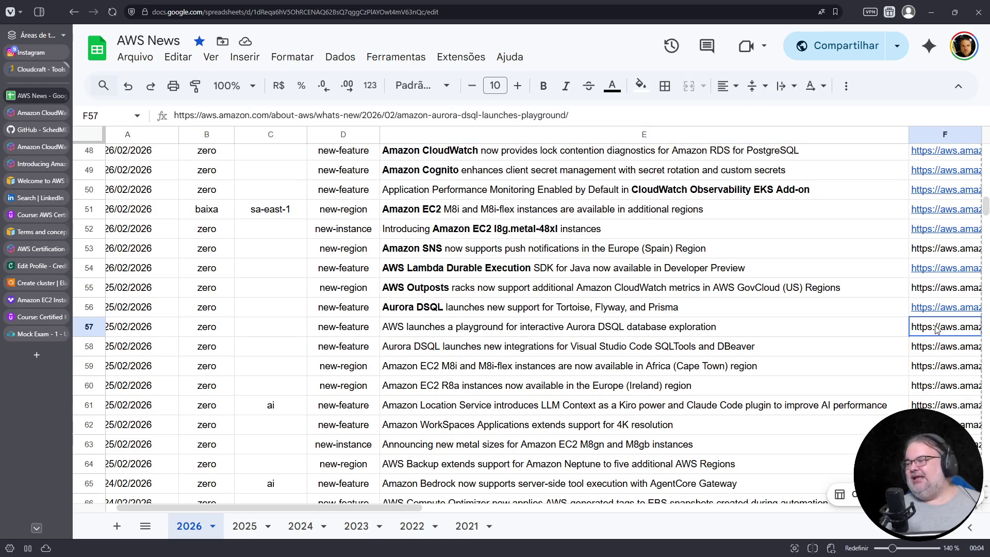
{"action": "key", "text": "Return"}
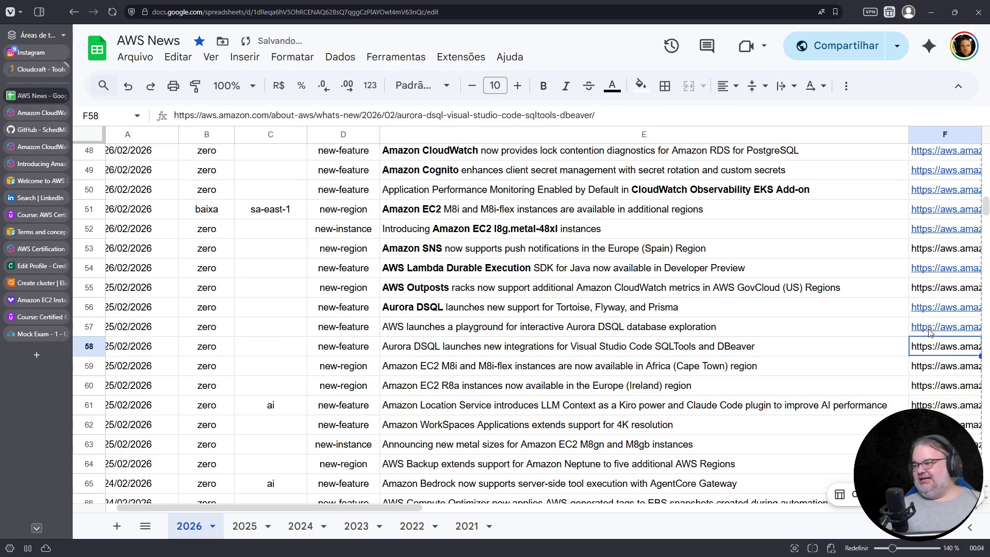
{"action": "left_click", "coordinate": [931, 331]}
{"action": "left_click", "coordinate": [861, 352]}
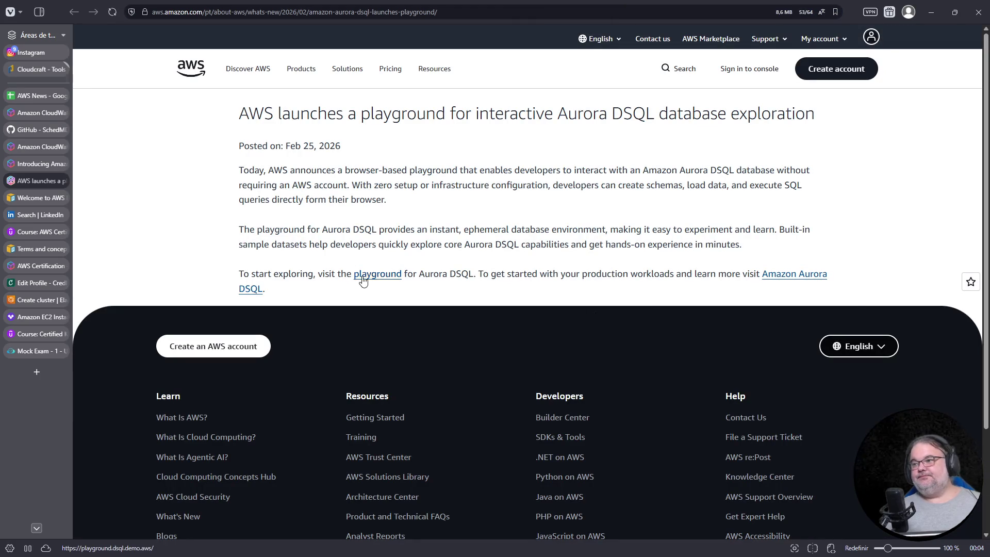
In Aurora DSQL Playground, create a Pet Clinic sample workspace and run all its setup and insert statements
{"action": "left_click", "coordinate": [362, 279]}
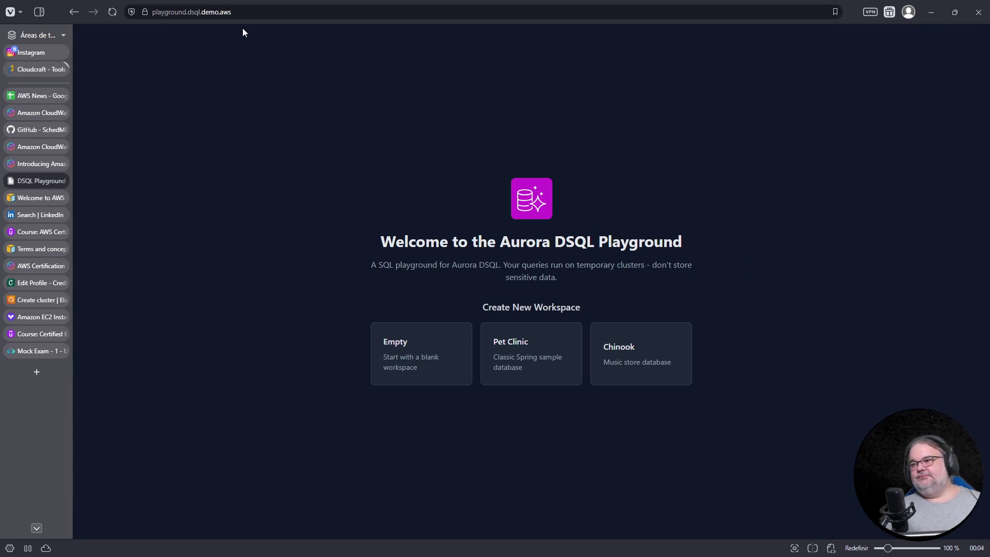
{"action": "left_click", "coordinate": [239, 11]}
{"action": "left_click", "coordinate": [516, 363]}
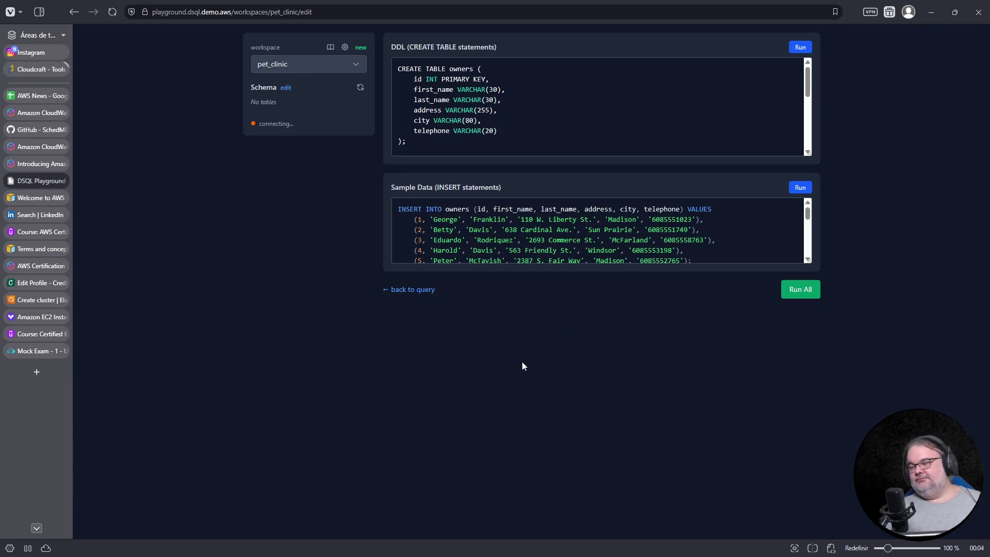
{"action": "left_click", "coordinate": [797, 292]}
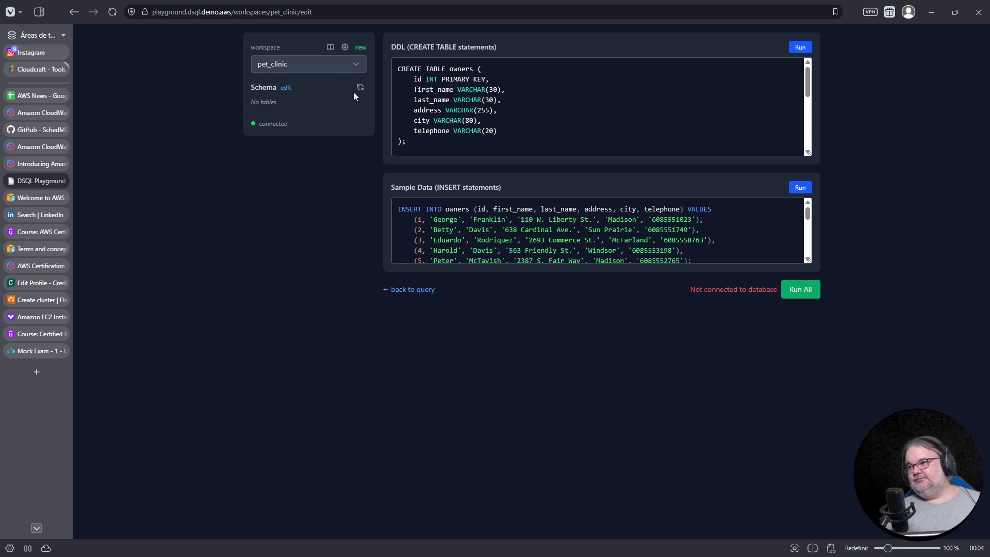
{"action": "left_click", "coordinate": [802, 48]}
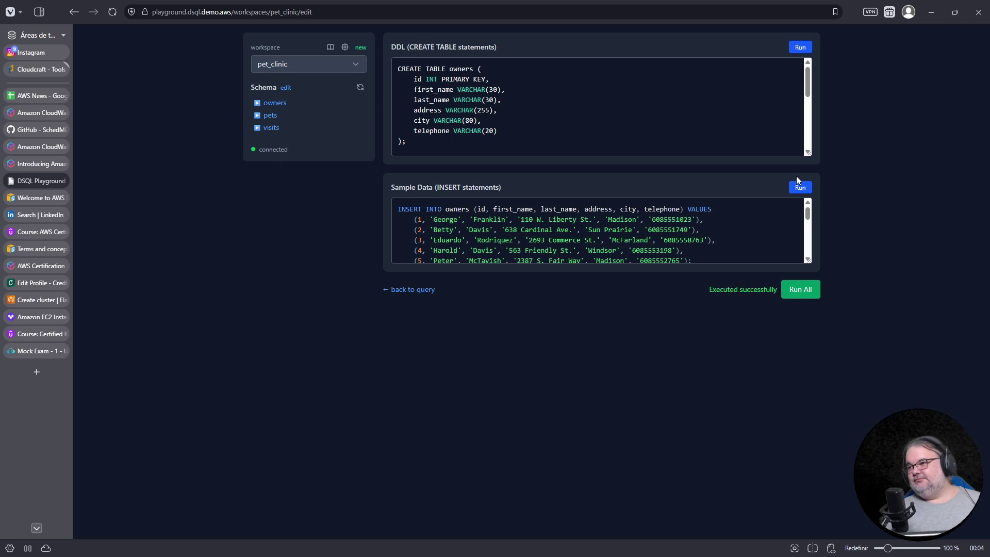
{"action": "left_click", "coordinate": [802, 187]}
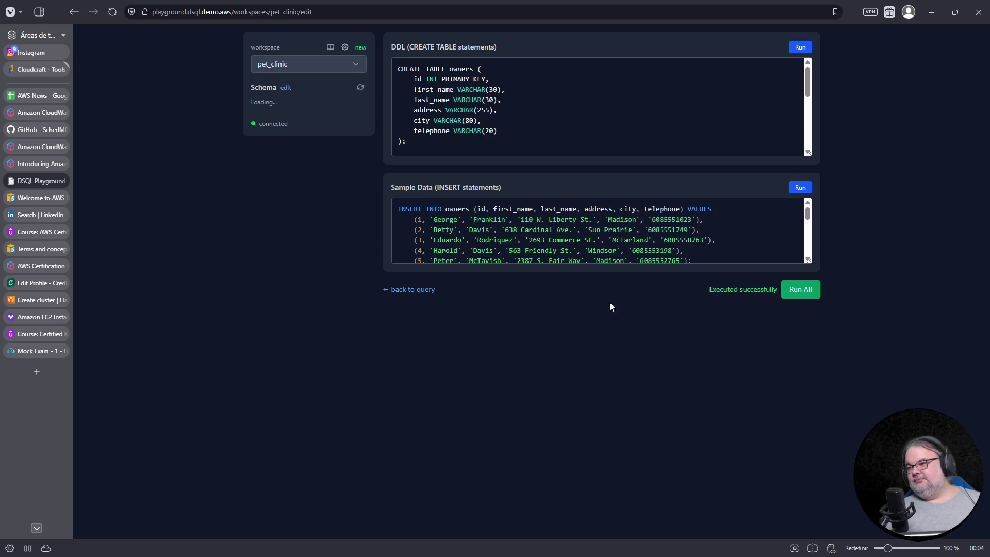
Return to the query view, inspect the owners table columns, toggle REPL/Editor and reload the schema
{"action": "left_click", "coordinate": [418, 290]}
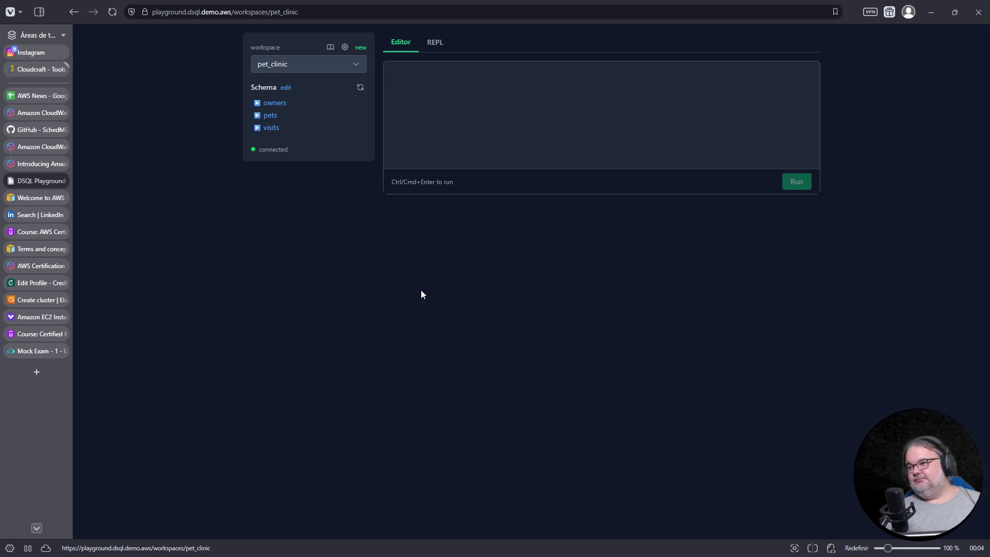
{"action": "left_click", "coordinate": [275, 103]}
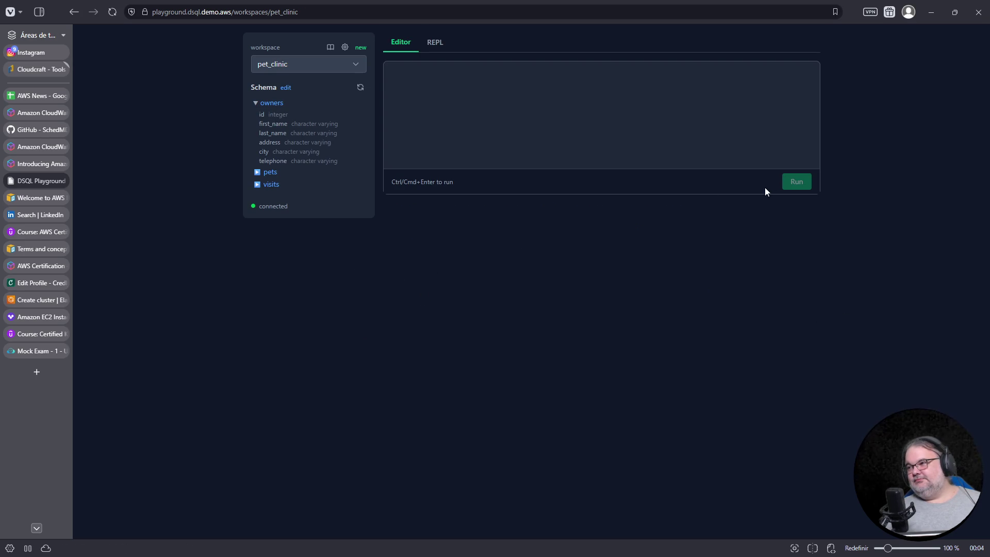
{"action": "left_click", "coordinate": [435, 42]}
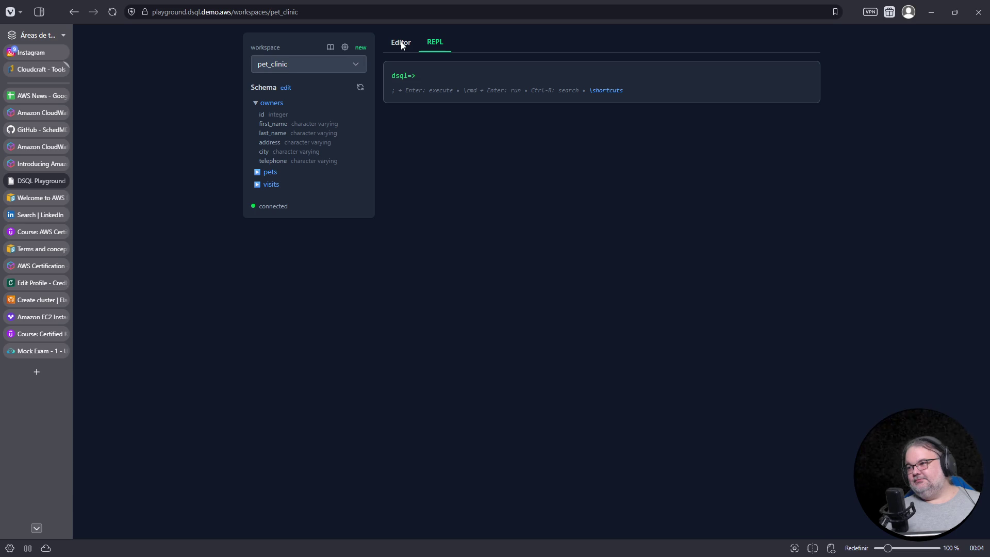
{"action": "left_click", "coordinate": [401, 41]}
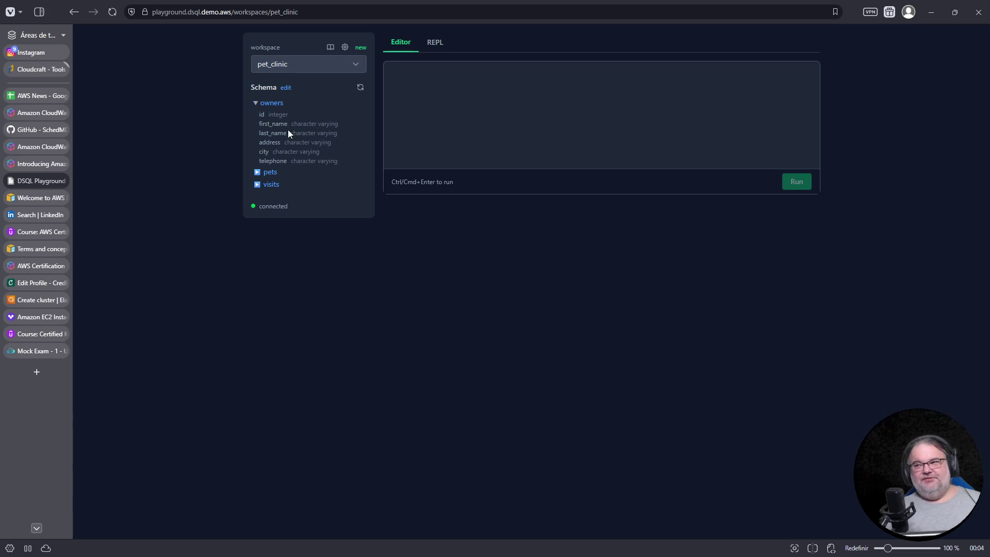
{"action": "left_click", "coordinate": [273, 104]}
{"action": "left_click", "coordinate": [360, 87]}
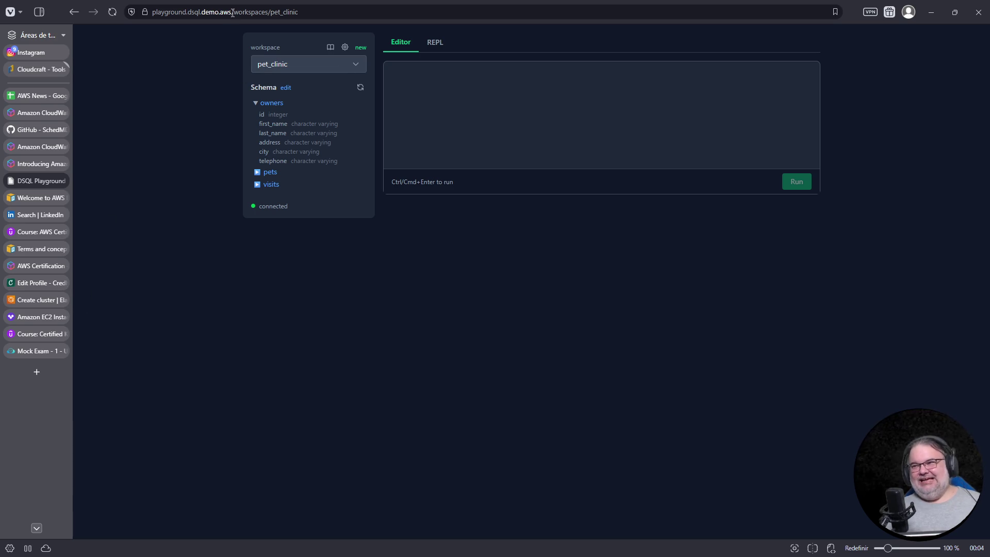
Leave the playground address unchanged and close the playground tab
{"action": "left_click_drag", "start_coordinate": [234, 11], "coordinate": [117, 16]}
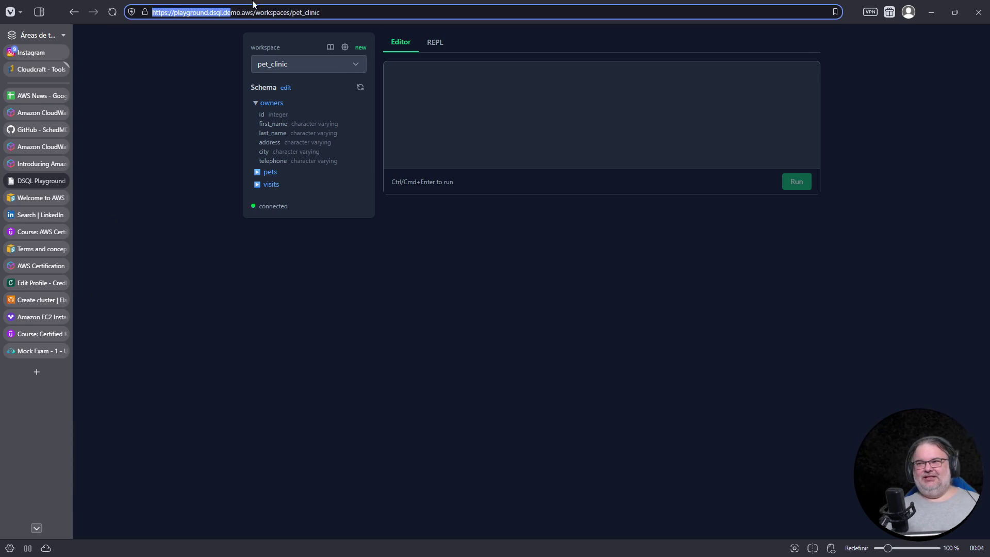
{"action": "left_click_drag", "start_coordinate": [256, 11], "coordinate": [124, 14]}
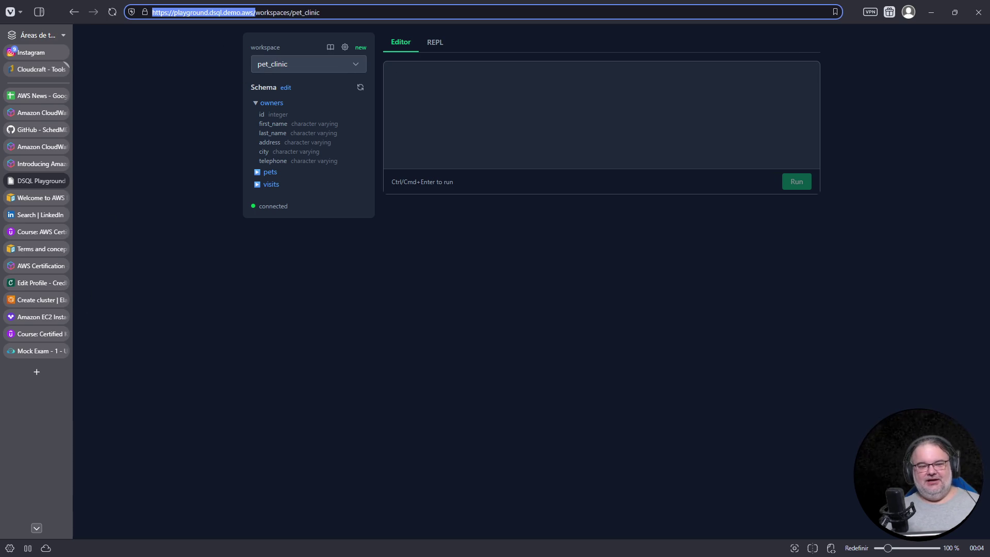
{"action": "key", "text": "Escape"}
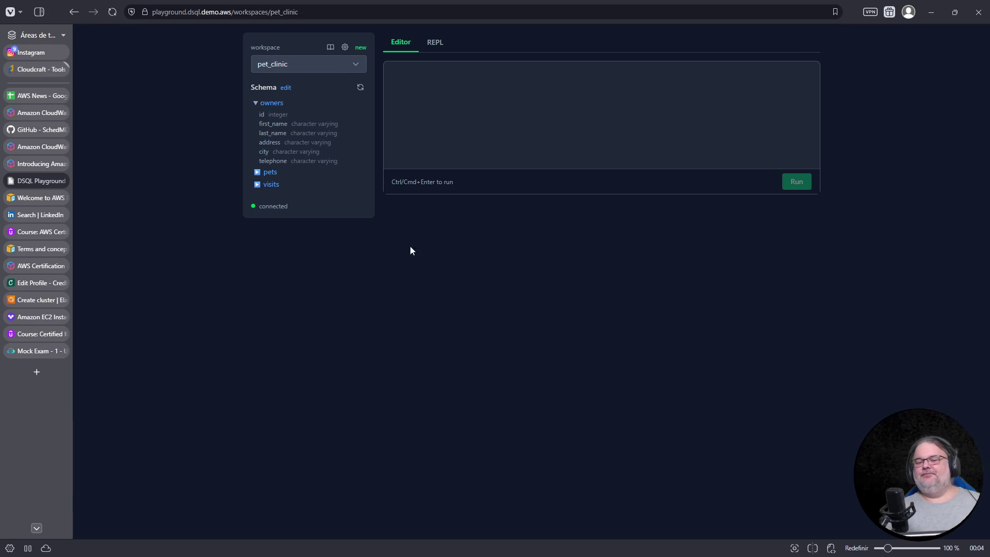
{"action": "left_click", "coordinate": [66, 180]}
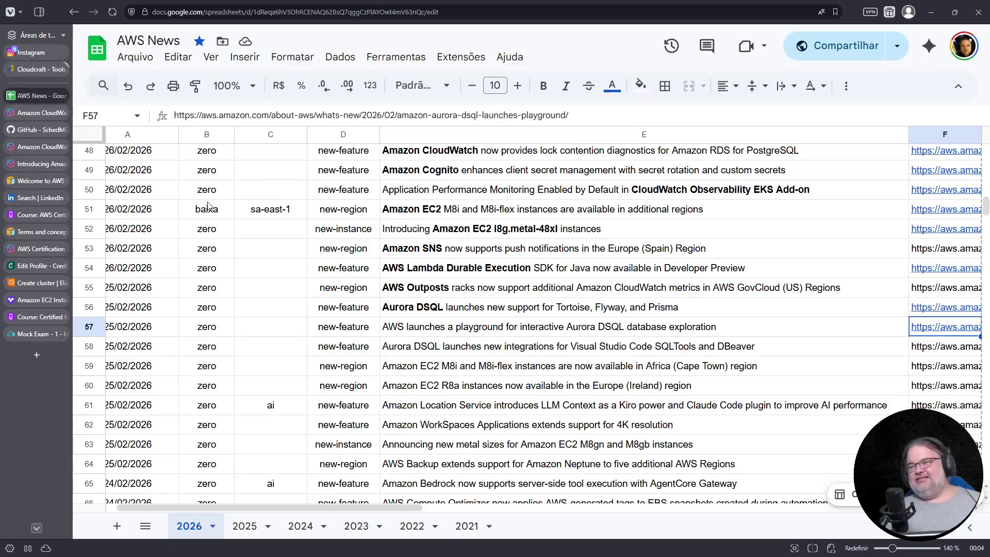
Change row 57's column B rating to média
{"action": "left_click", "coordinate": [477, 328]}
{"action": "scroll", "coordinate": [460, 336], "scroll_direction": "down", "scroll_amount": 1}
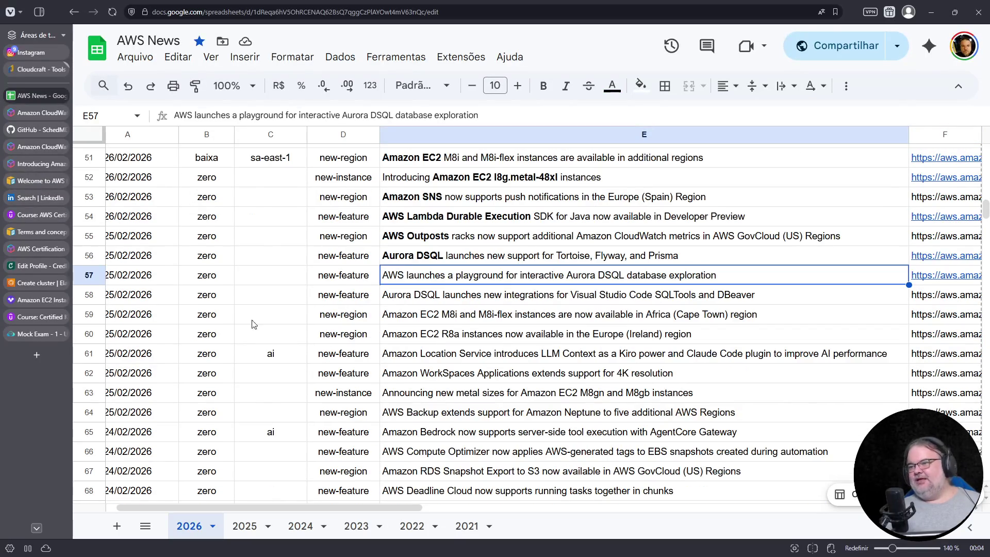
{"action": "left_click", "coordinate": [219, 280]}
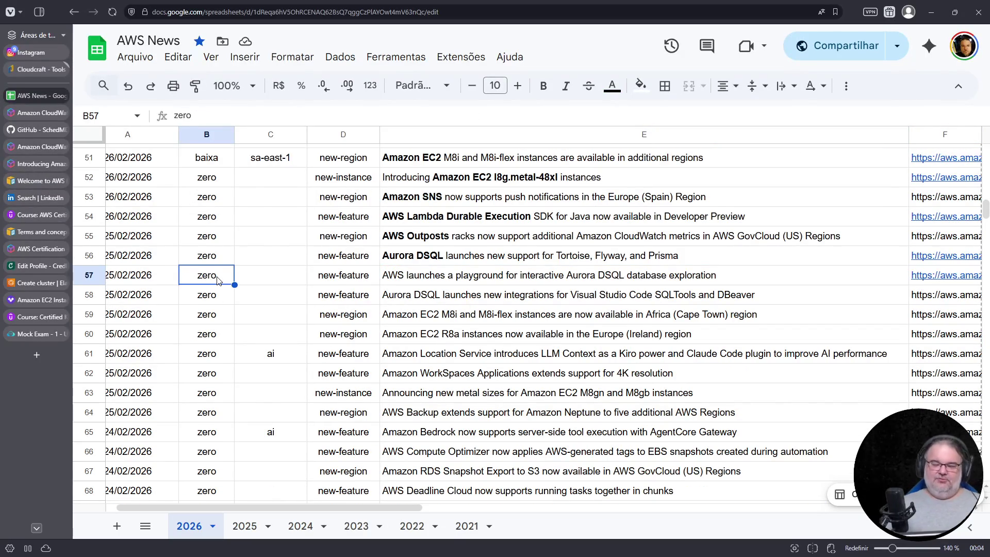
{"action": "type", "text": "média"}
{"action": "key", "text": "Return"}
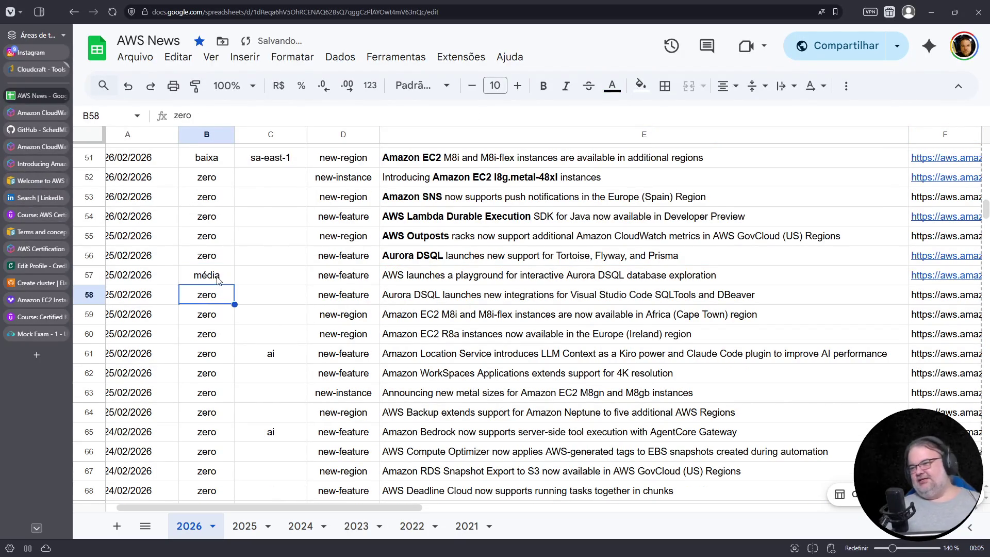
Make Aurora DSQL bold in the row 58 announcement title and commit it
{"action": "left_click", "coordinate": [431, 284]}
{"action": "left_click", "coordinate": [433, 300]}
{"action": "double_click", "coordinate": [388, 294]}
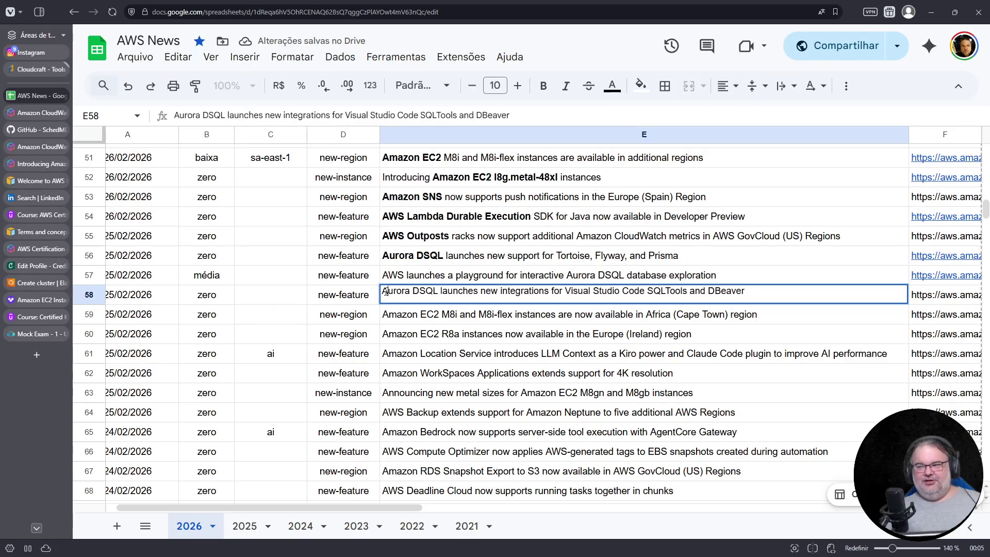
{"action": "left_click_drag", "start_coordinate": [386, 291], "coordinate": [437, 292]}
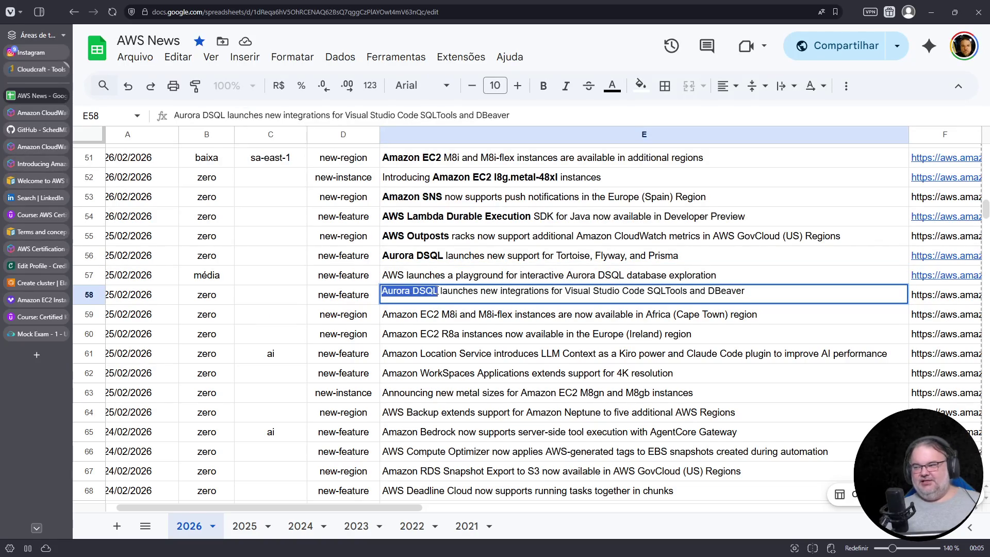
{"action": "left_click", "coordinate": [543, 86]}
{"action": "left_click", "coordinate": [642, 302]}
{"action": "left_click", "coordinate": [650, 341]}
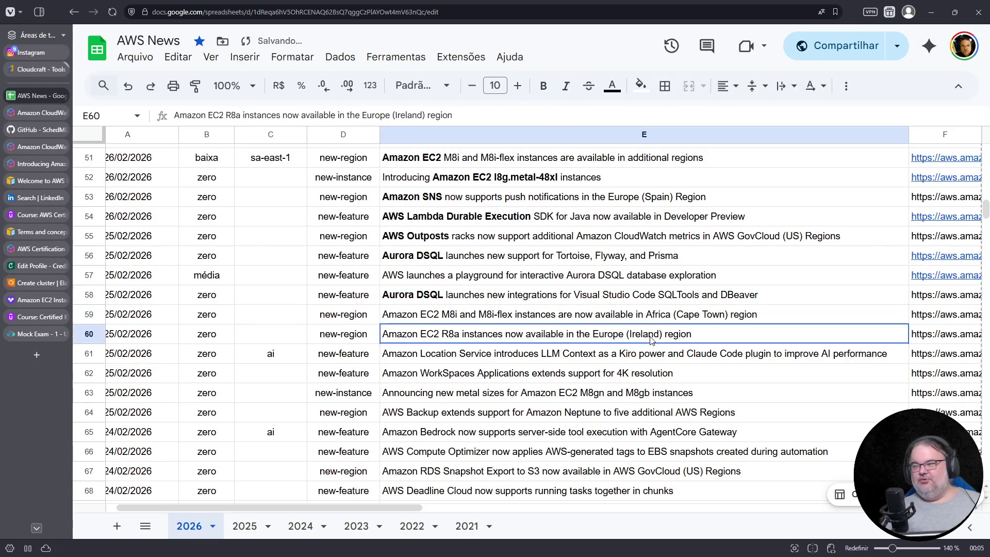
Re-edit the row 58 title to check the word DBeaver, finishing without further changes
{"action": "left_click", "coordinate": [625, 294]}
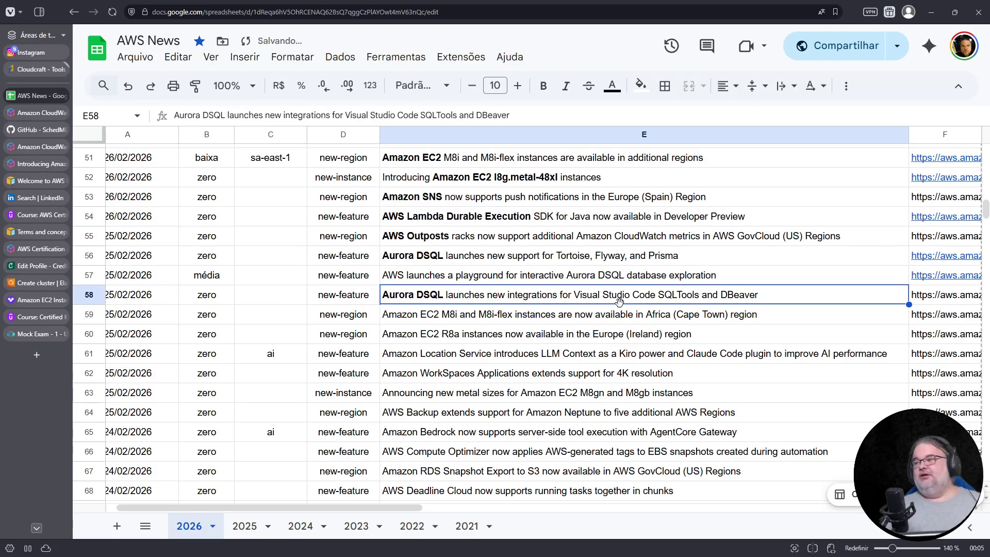
{"action": "double_click", "coordinate": [733, 294]}
{"action": "left_click_drag", "start_coordinate": [712, 291], "coordinate": [774, 288]}
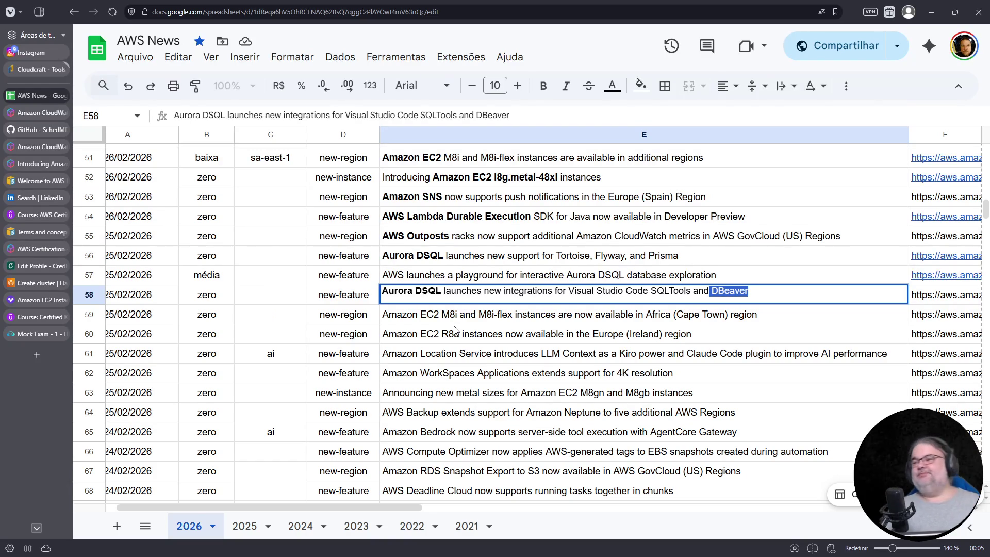
{"action": "key", "text": "Return"}
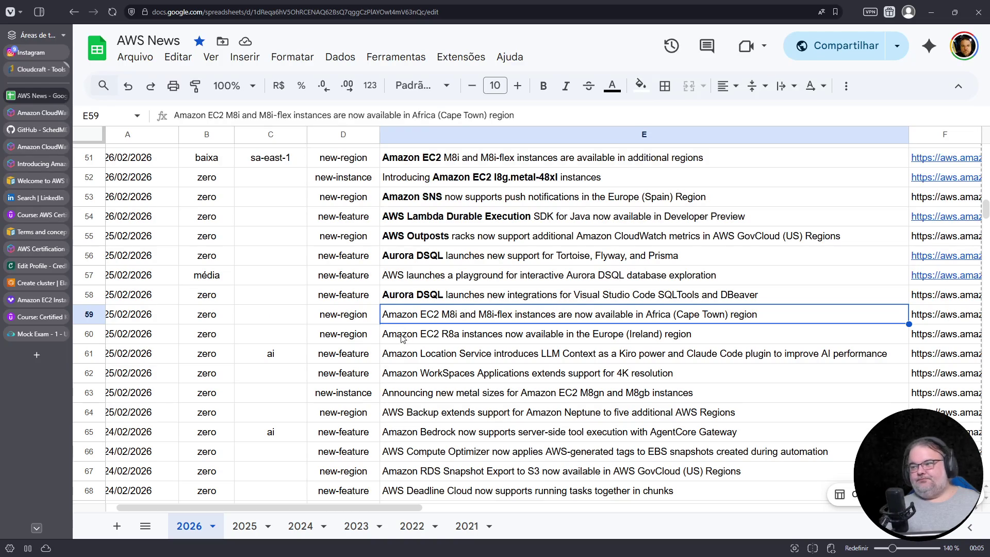
{"action": "scroll", "coordinate": [401, 352], "scroll_direction": "down", "scroll_amount": 2}
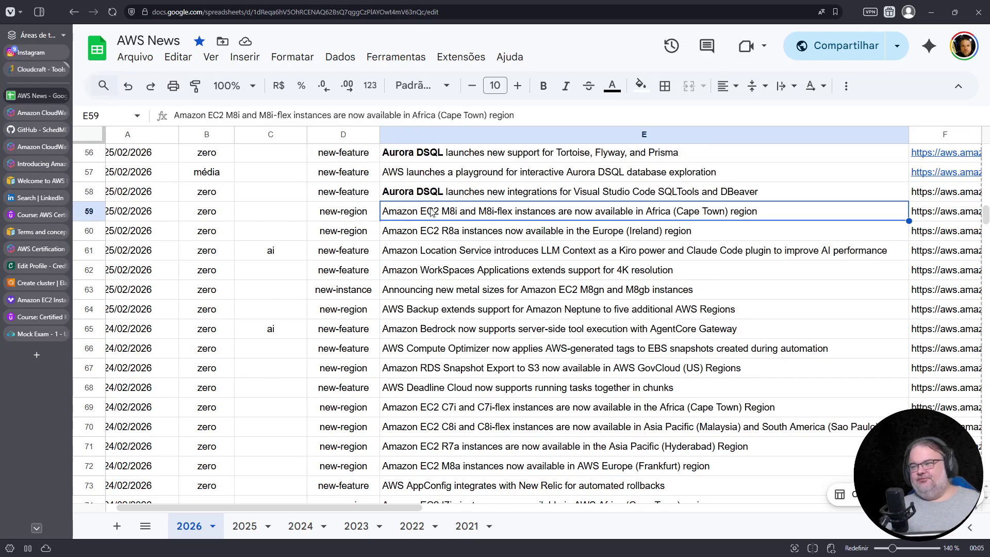
Bold Amazon Location Service and Kiro in the row 61 announcement title
{"action": "left_click", "coordinate": [421, 233]}
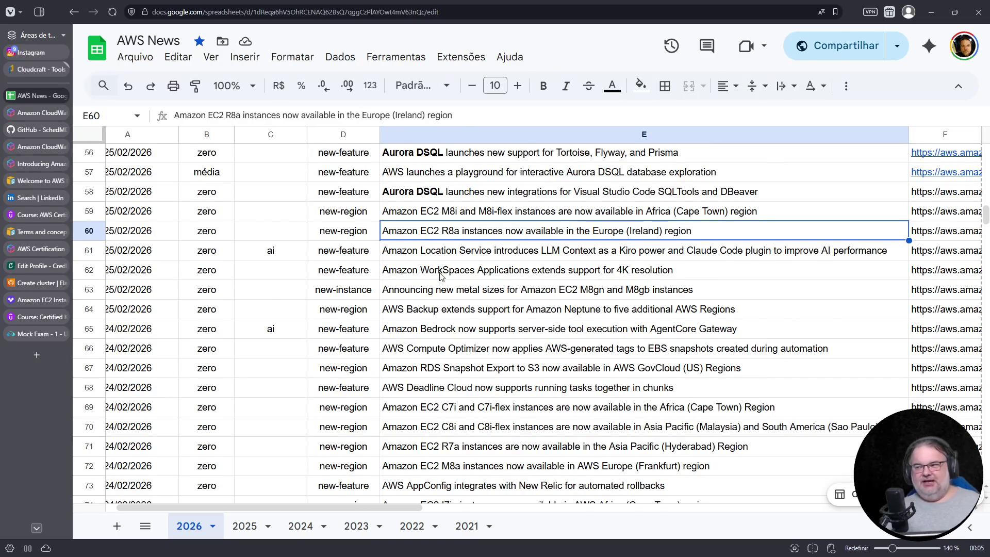
{"action": "scroll", "coordinate": [438, 293], "scroll_direction": "down", "scroll_amount": 2}
{"action": "scroll", "coordinate": [483, 190], "scroll_direction": "up", "scroll_amount": 1}
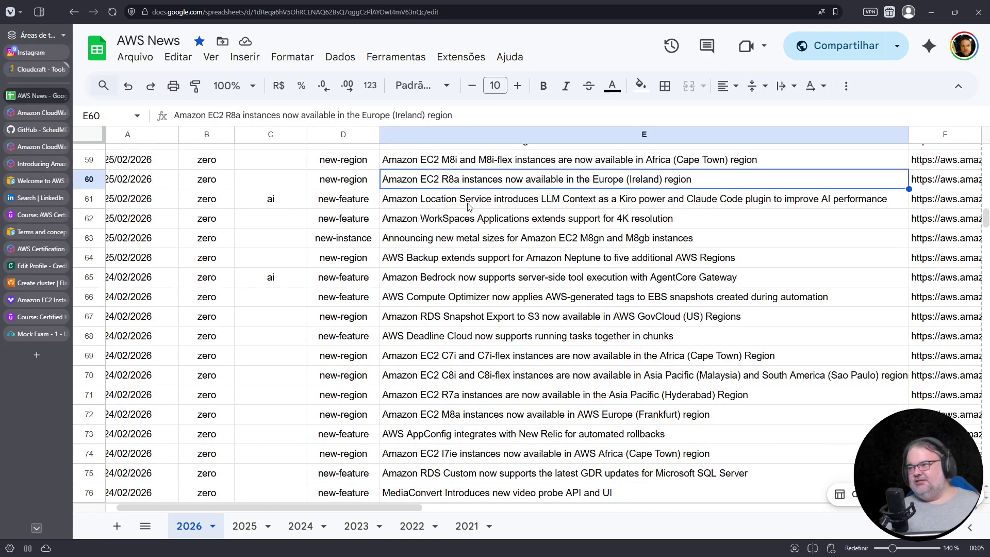
{"action": "left_click", "coordinate": [404, 199]}
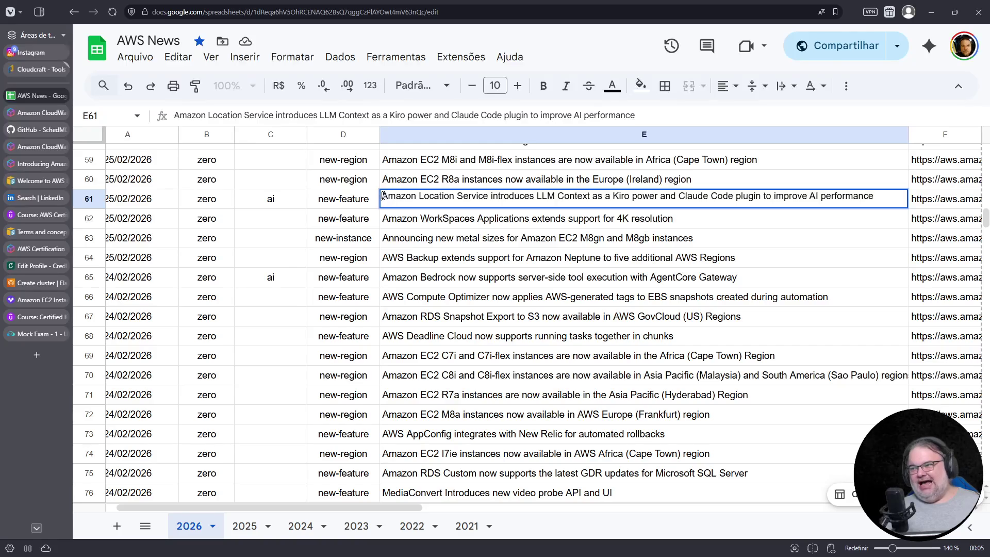
{"action": "left_click_drag", "start_coordinate": [382, 195], "coordinate": [489, 196]}
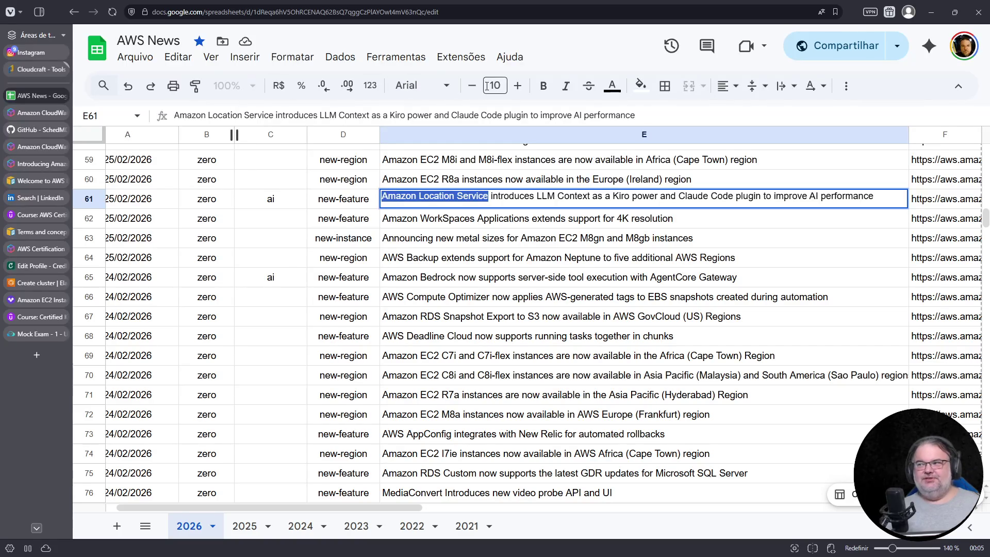
{"action": "left_click", "coordinate": [543, 86]}
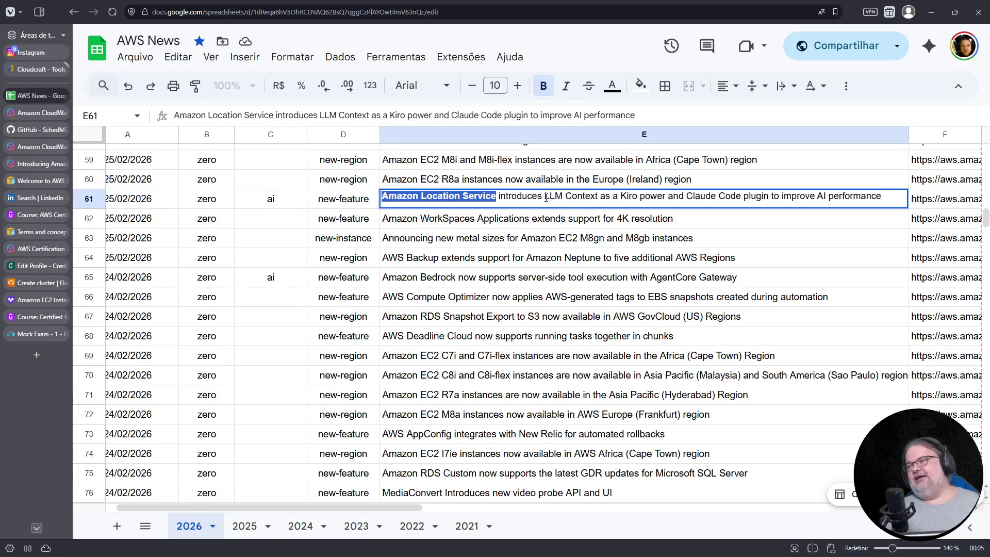
{"action": "left_click_drag", "start_coordinate": [620, 198], "coordinate": [638, 196]}
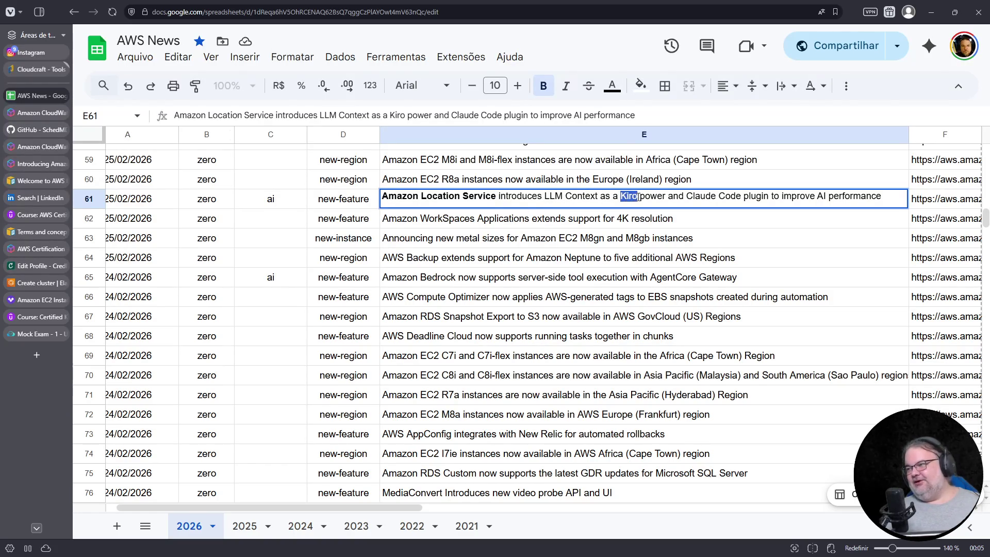
{"action": "left_click", "coordinate": [544, 86]}
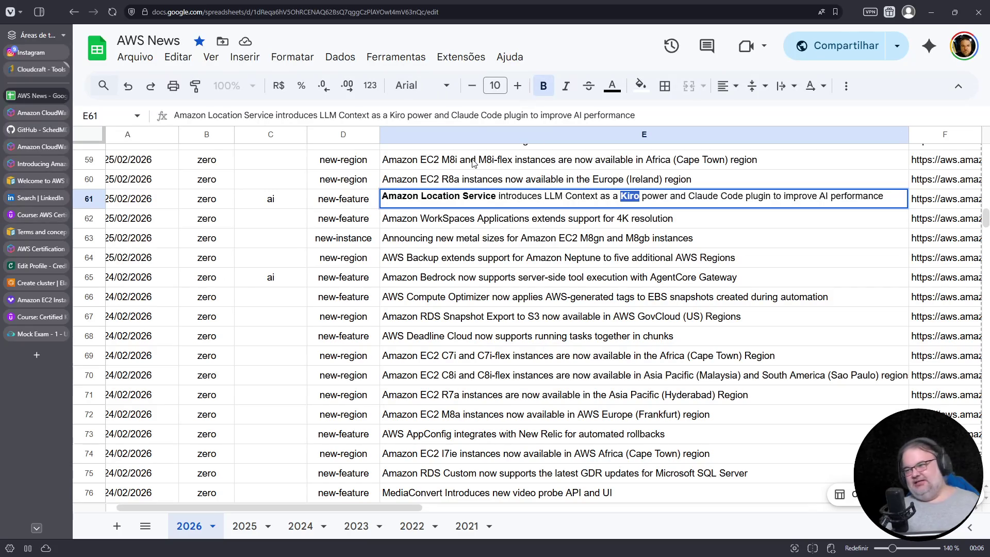
{"action": "key", "text": "Return"}
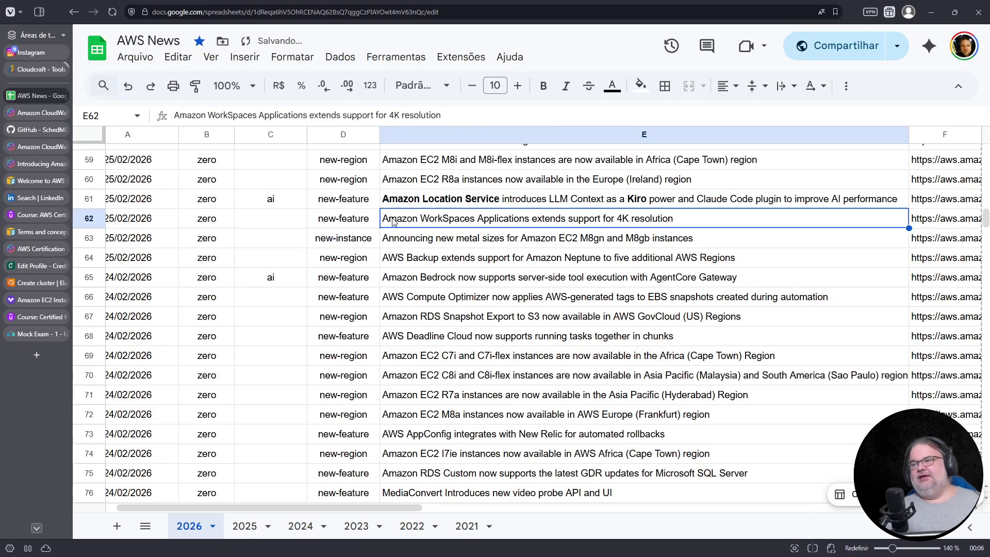
Bold Amazon WorkSpaces Applications in the row 62 title, leaving the metal sizes title unchanged
{"action": "key", "text": "Return"}
{"action": "left_click", "coordinate": [392, 218]}
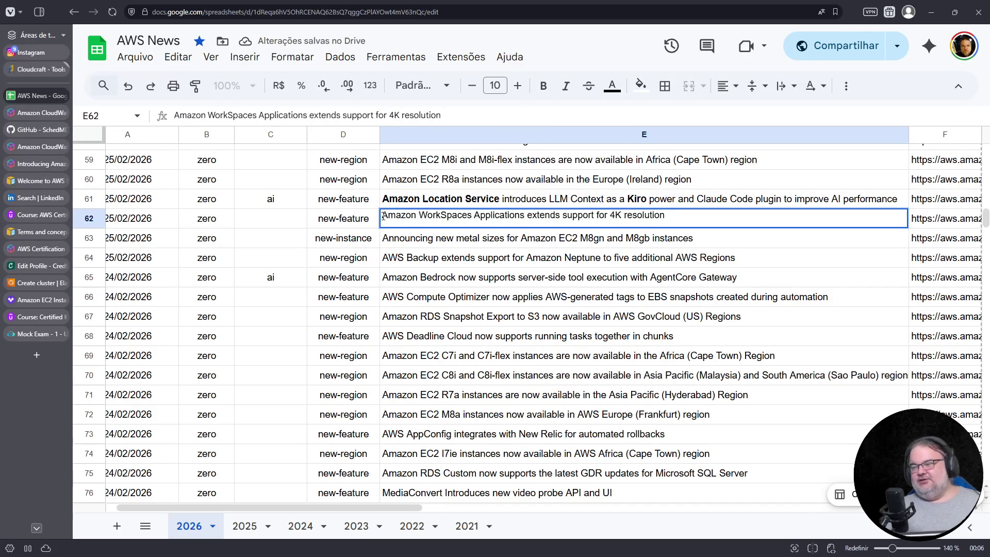
{"action": "left_click_drag", "start_coordinate": [384, 218], "coordinate": [524, 217]}
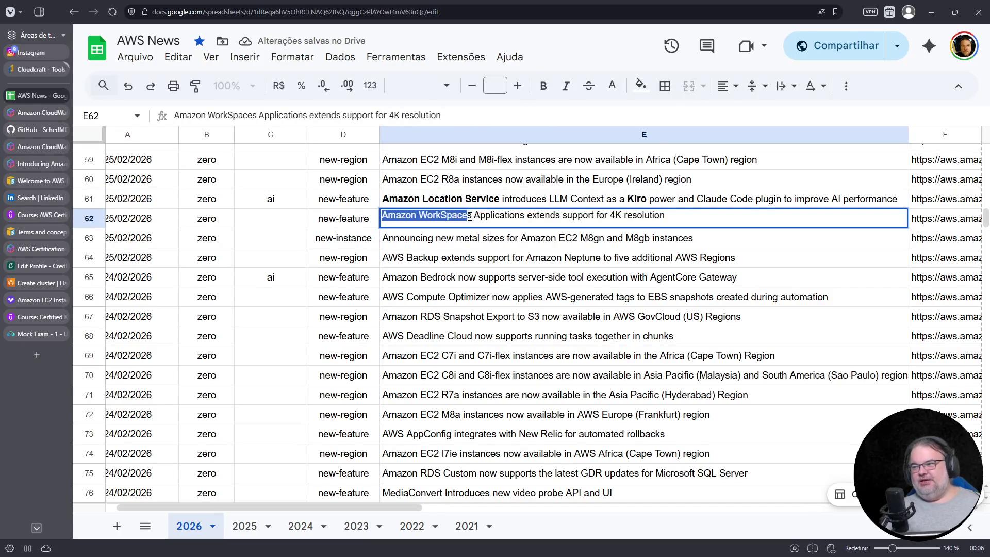
{"action": "left_click", "coordinate": [543, 85]}
{"action": "key", "text": "Return"}
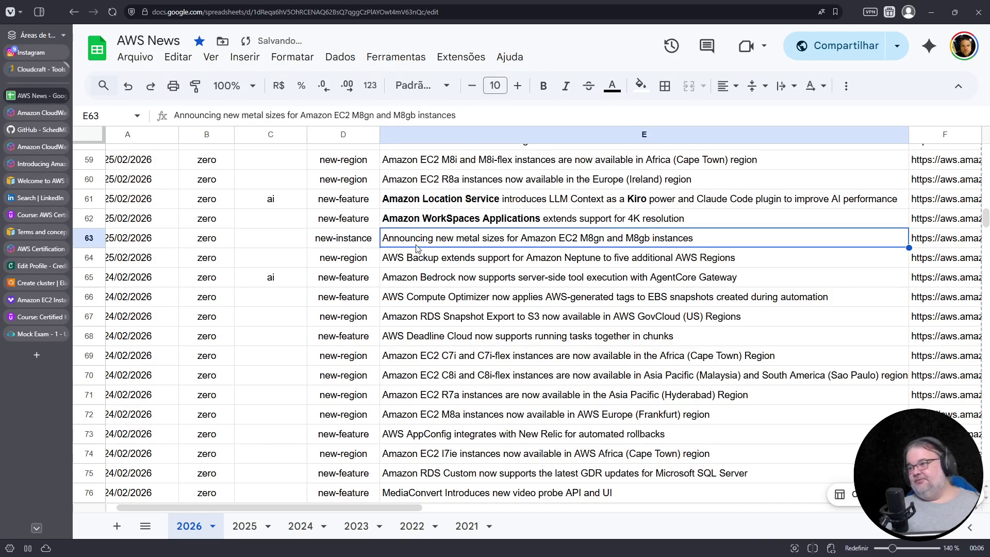
{"action": "key", "text": "Return"}
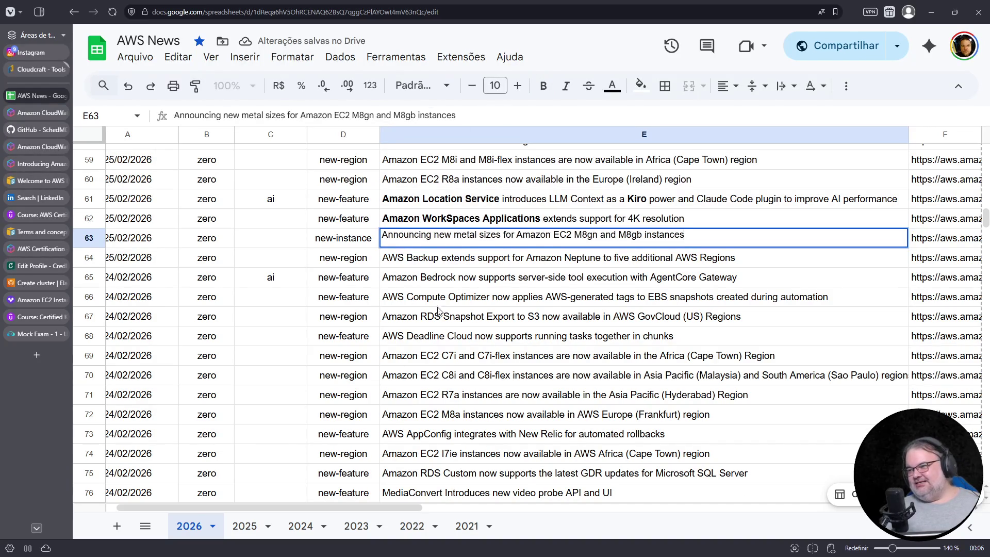
{"action": "key", "text": "Return"}
{"action": "scroll", "coordinate": [361, 218], "scroll_direction": "up", "scroll_amount": 5}
{"action": "scroll", "coordinate": [341, 248], "scroll_direction": "up", "scroll_amount": 5}
{"action": "scroll", "coordinate": [326, 270], "scroll_direction": "up", "scroll_amount": 1}
{"action": "scroll", "coordinate": [321, 272], "scroll_direction": "down", "scroll_amount": 2}
{"action": "scroll", "coordinate": [321, 273], "scroll_direction": "up", "scroll_amount": 5}
{"action": "scroll", "coordinate": [321, 272], "scroll_direction": "up", "scroll_amount": 3}
Create a filter via Dados > Criar um filtro and exclude new-region entries in column D, leaving 211 of 302 rows
{"action": "left_click", "coordinate": [104, 158]}
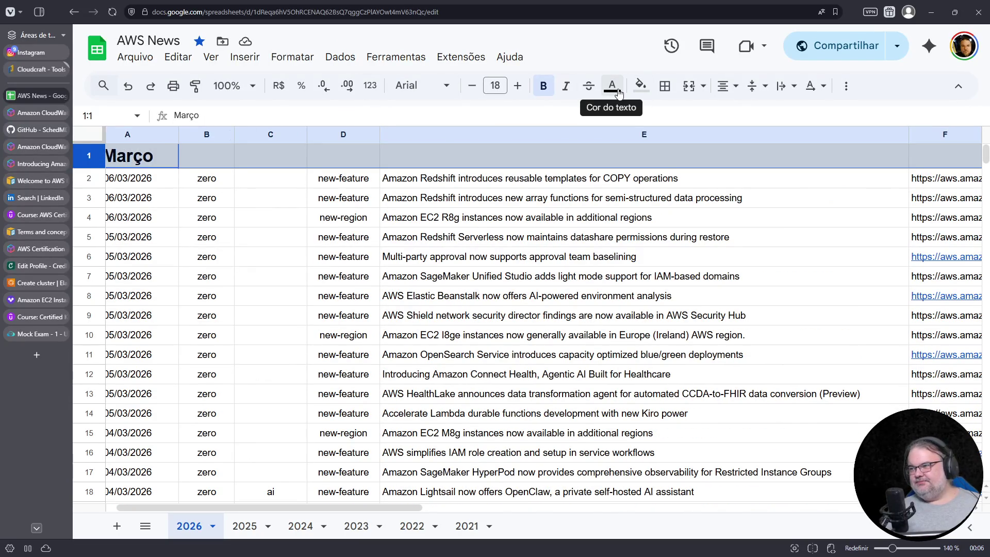
{"action": "left_click", "coordinate": [340, 57]}
{"action": "left_click", "coordinate": [364, 138]}
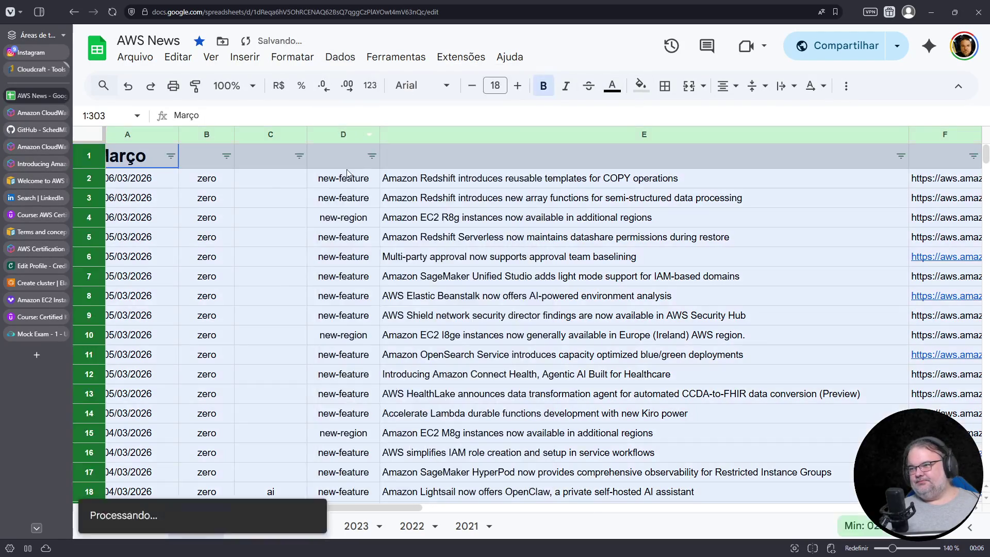
{"action": "left_click", "coordinate": [373, 156]}
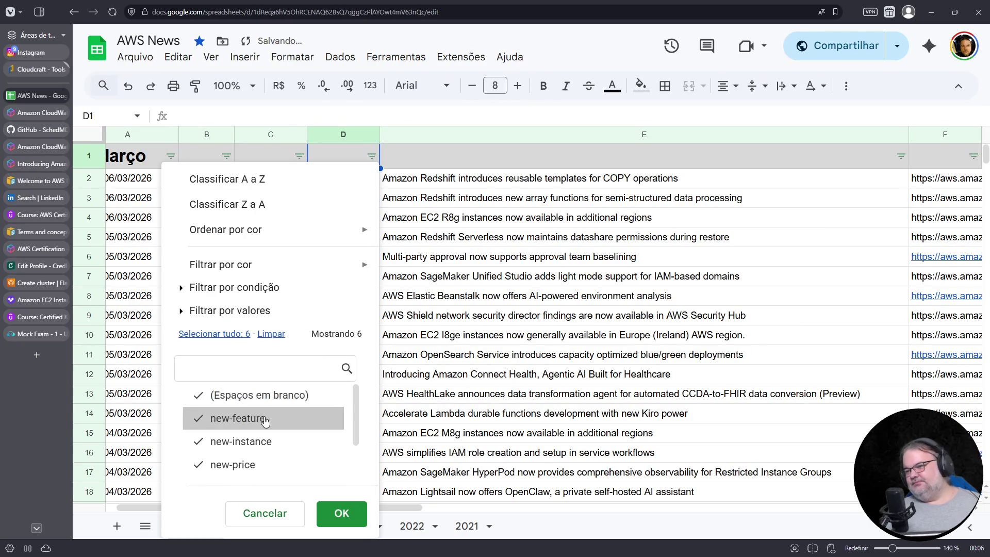
{"action": "scroll", "coordinate": [309, 412], "scroll_direction": "down", "scroll_amount": 2}
{"action": "left_click", "coordinate": [240, 443]}
{"action": "left_click", "coordinate": [338, 513]}
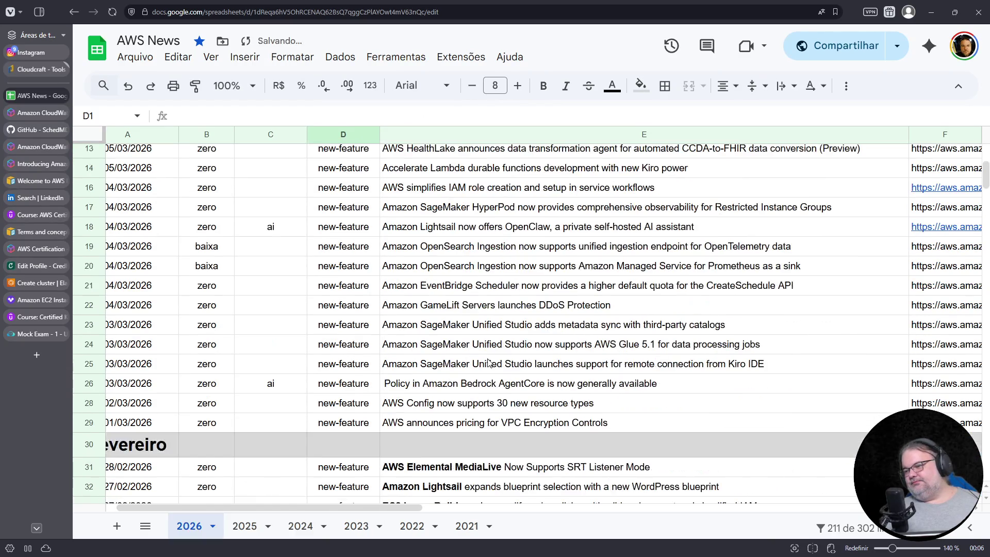
{"action": "scroll", "coordinate": [488, 366], "scroll_direction": "down", "scroll_amount": 3}
{"action": "scroll", "coordinate": [489, 367], "scroll_direction": "down", "scroll_amount": 3}
{"action": "scroll", "coordinate": [490, 370], "scroll_direction": "down", "scroll_amount": 1}
{"action": "scroll", "coordinate": [489, 369], "scroll_direction": "down", "scroll_amount": 1}
{"action": "scroll", "coordinate": [489, 369], "scroll_direction": "down", "scroll_amount": 2}
{"action": "scroll", "coordinate": [489, 369], "scroll_direction": "down", "scroll_amount": 2}
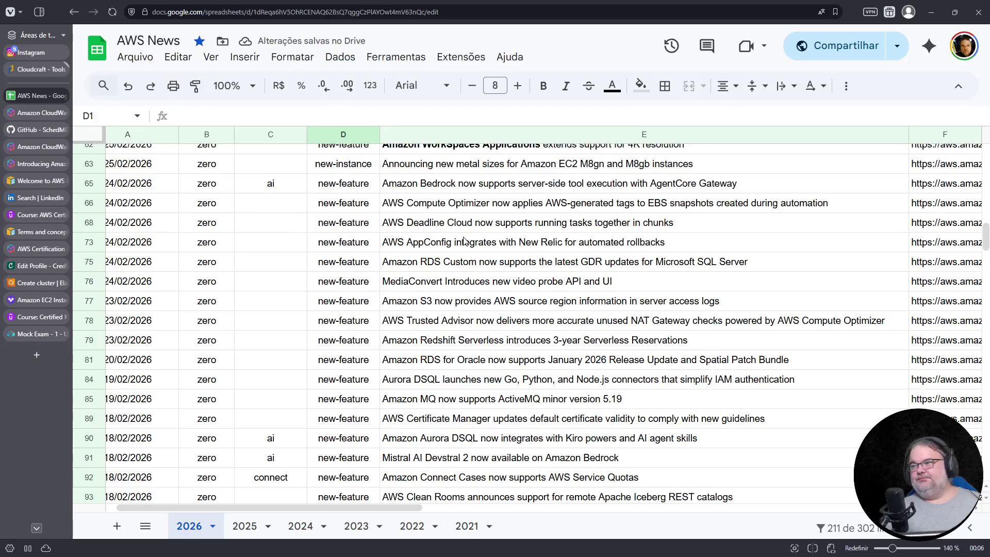
{"action": "scroll", "coordinate": [427, 202], "scroll_direction": "up", "scroll_amount": 1}
Bold Amazon Bedrock in the row 65 announcement title
{"action": "left_click", "coordinate": [424, 216]}
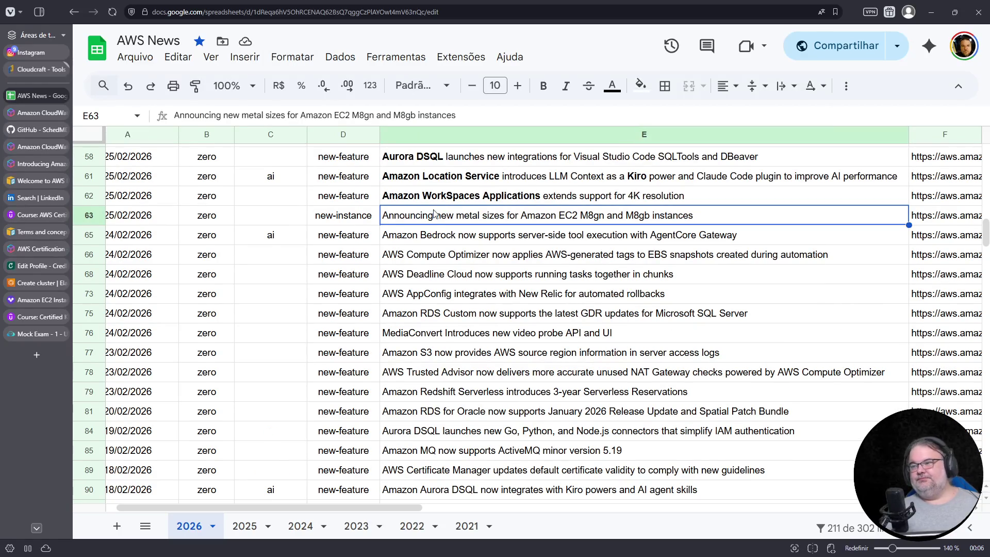
{"action": "double_click", "coordinate": [448, 236]}
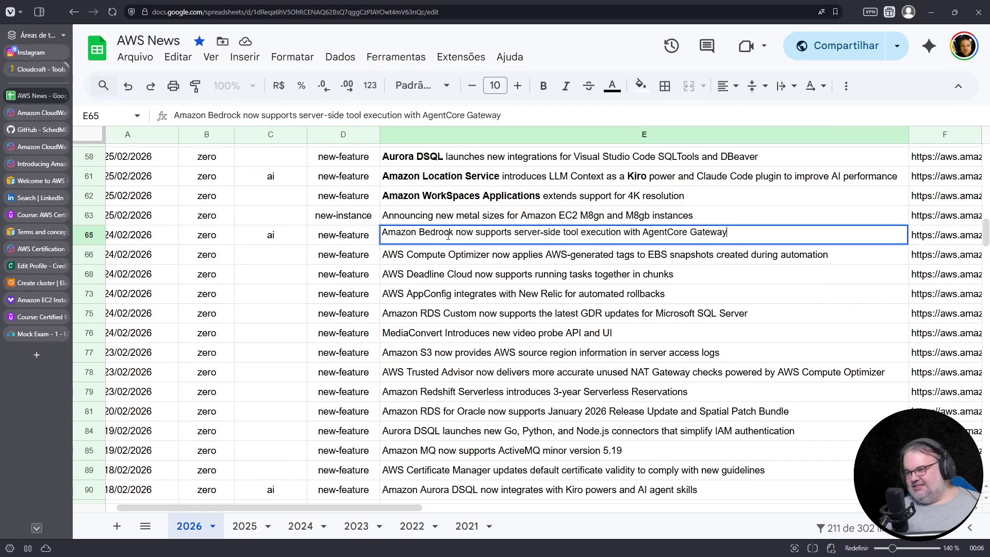
{"action": "left_click_drag", "start_coordinate": [453, 232], "coordinate": [359, 225]}
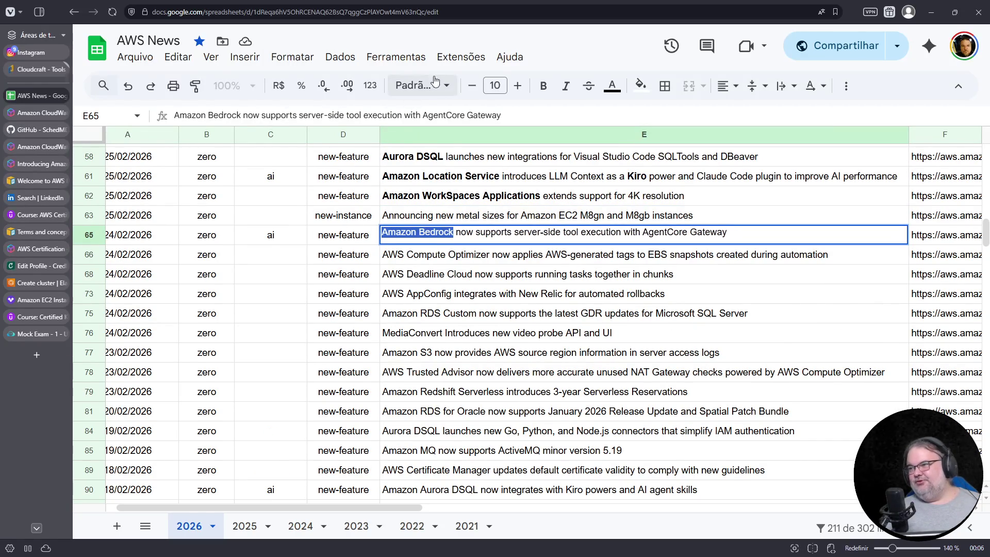
{"action": "left_click", "coordinate": [544, 90]}
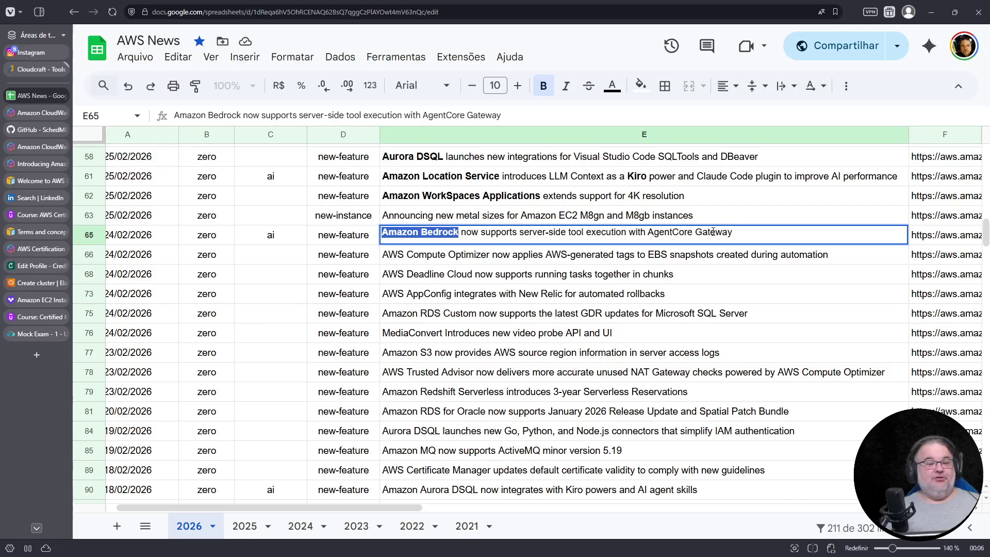
{"action": "left_click", "coordinate": [393, 262]}
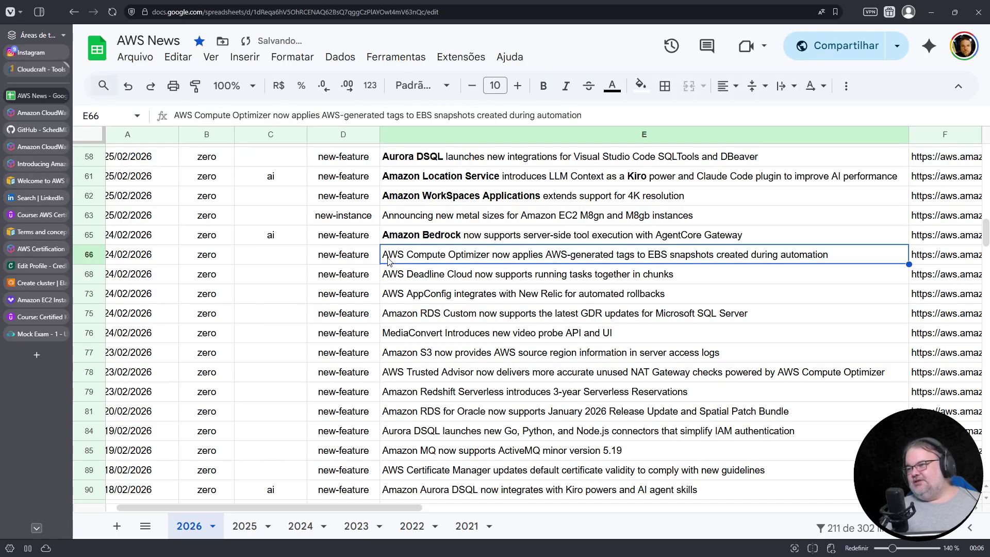
Bold AWS Compute Optimizer in the row 66 announcement title
{"action": "key", "text": "Return"}
{"action": "left_click_drag", "start_coordinate": [384, 252], "coordinate": [492, 252]}
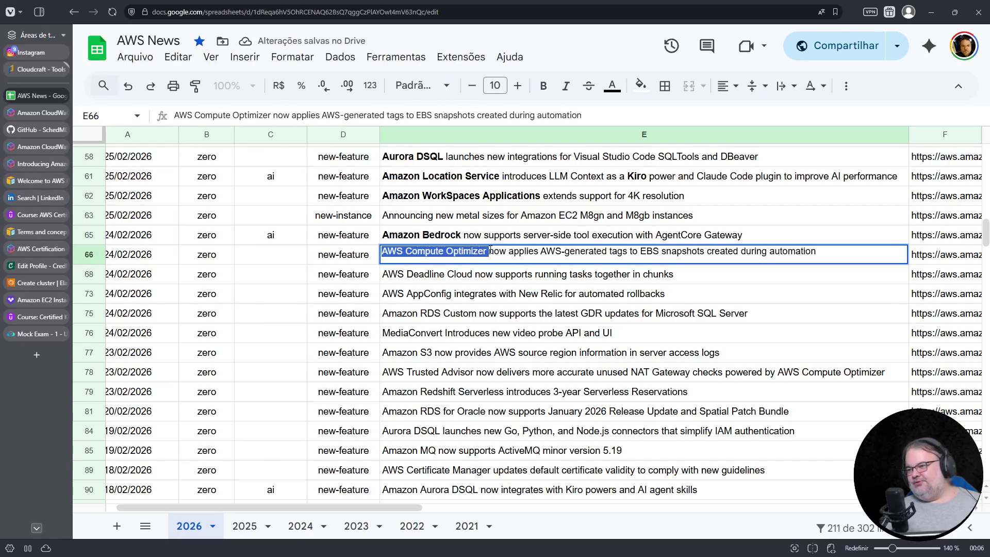
{"action": "left_click", "coordinate": [544, 86]}
{"action": "key", "text": "Return"}
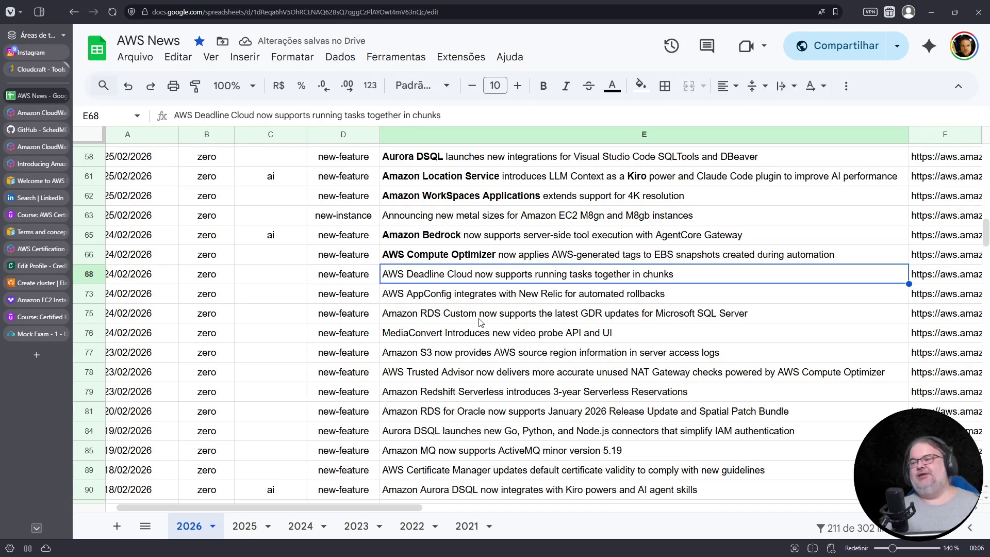
Bold AWS Deadline Cloud in the row 68 title and bring up the preview of its announcement link
{"action": "double_click", "coordinate": [384, 275]}
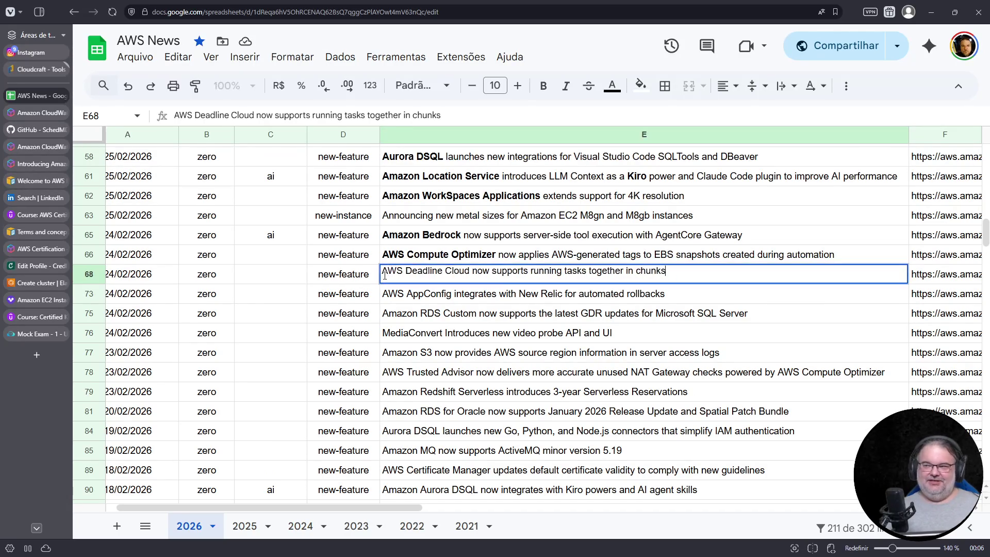
{"action": "mouse_move", "coordinate": [391, 273]}
{"action": "left_mouse_down"}
{"action": "mouse_move", "coordinate": [462, 267]}
{"action": "mouse_move", "coordinate": [380, 270]}
{"action": "left_mouse_up"}
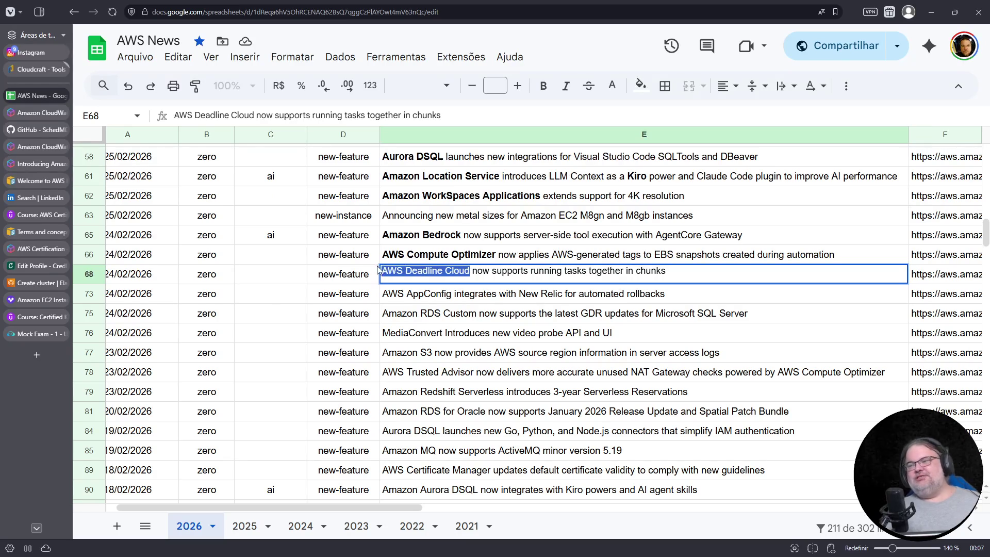
{"action": "left_click", "coordinate": [543, 86]}
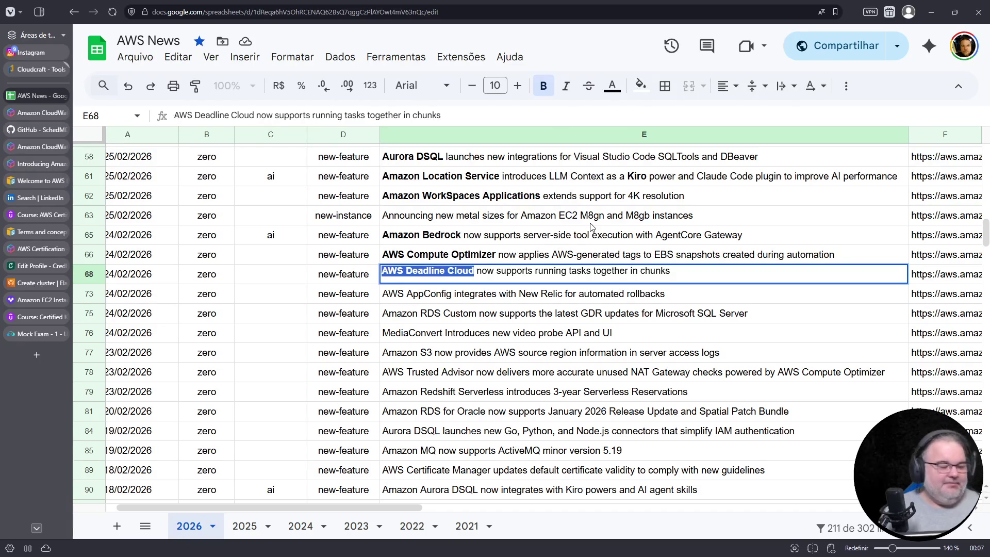
{"action": "left_click", "coordinate": [941, 280]}
{"action": "double_click", "coordinate": [941, 281]}
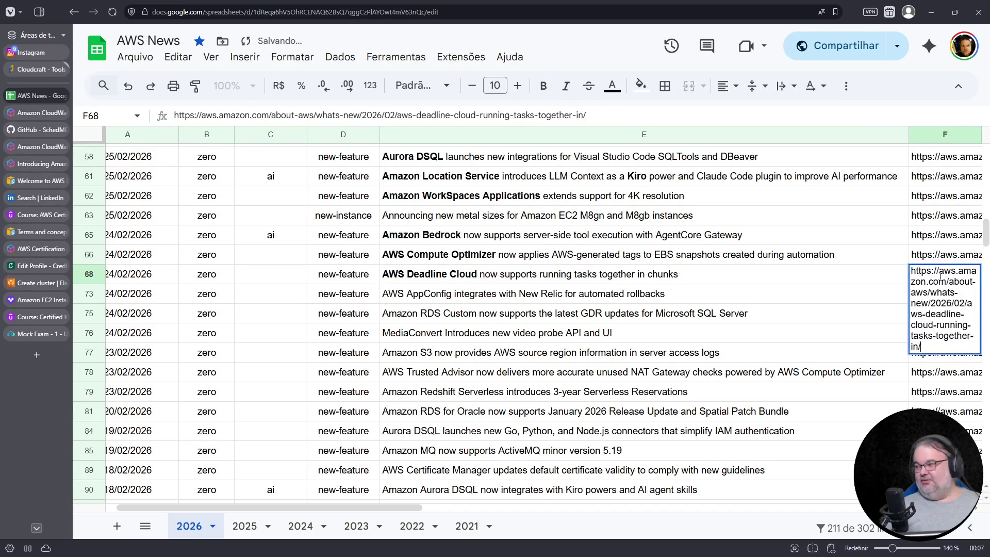
{"action": "key", "text": "Return"}
{"action": "left_click", "coordinate": [941, 280]}
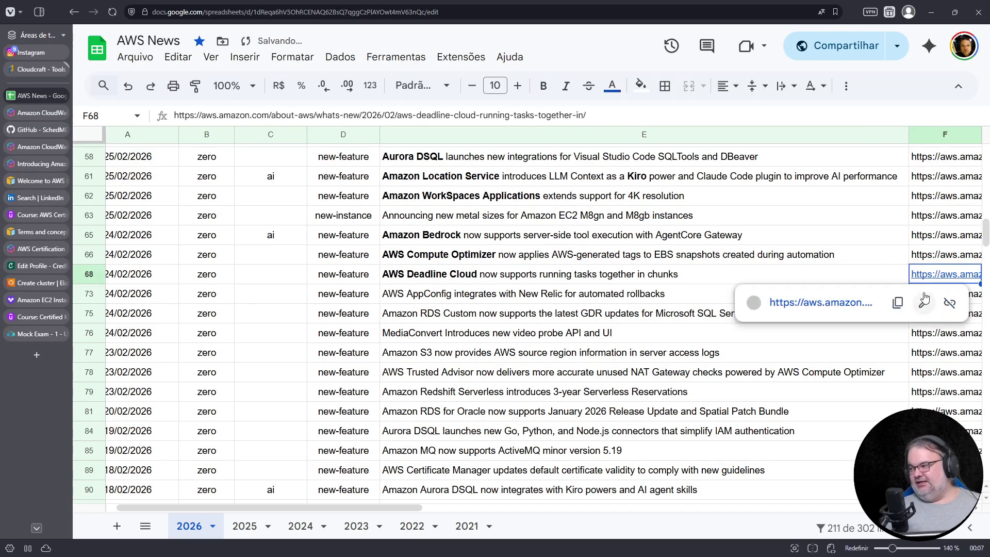
Read the AWS Deadline Cloud announcement, highlighting passages, then close it to return to the sheet
{"action": "left_click", "coordinate": [820, 299]}
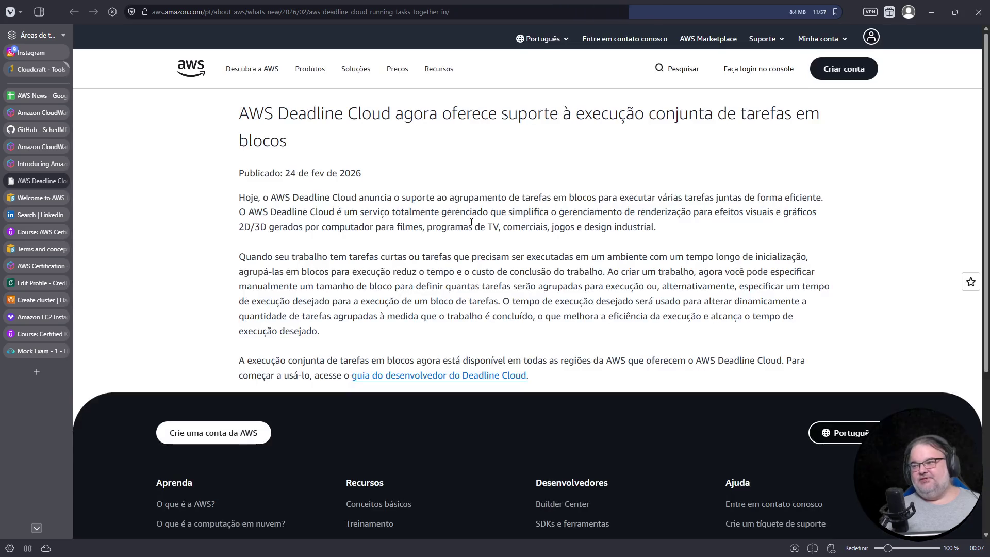
{"action": "scroll", "coordinate": [545, 299], "scroll_direction": "up", "scroll_amount": 1}
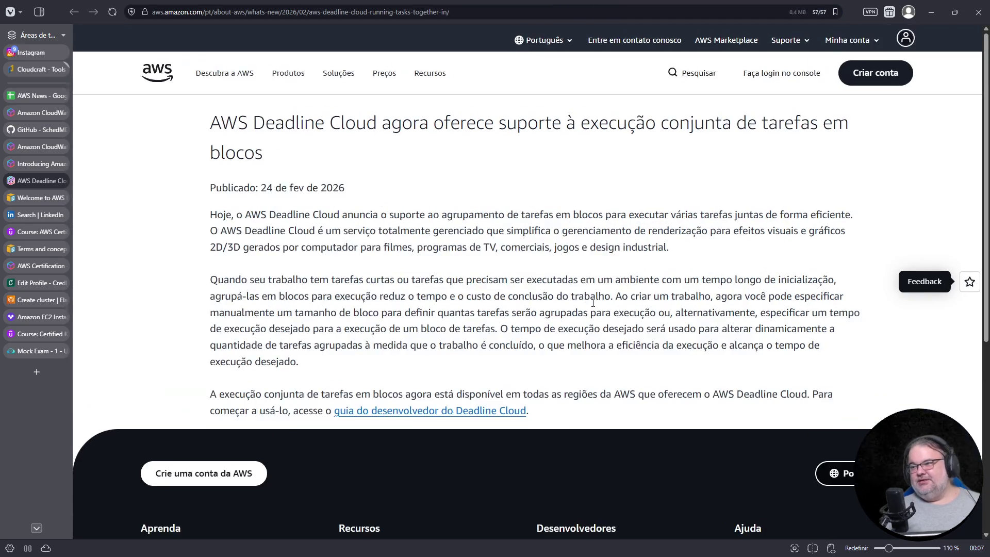
{"action": "scroll", "coordinate": [594, 305], "scroll_direction": "up", "scroll_amount": 1}
{"action": "scroll", "coordinate": [515, 310], "scroll_direction": "up", "scroll_amount": 2}
{"action": "scroll", "coordinate": [516, 309], "scroll_direction": "down", "scroll_amount": 1}
{"action": "left_click_drag", "start_coordinate": [135, 236], "coordinate": [258, 239]}
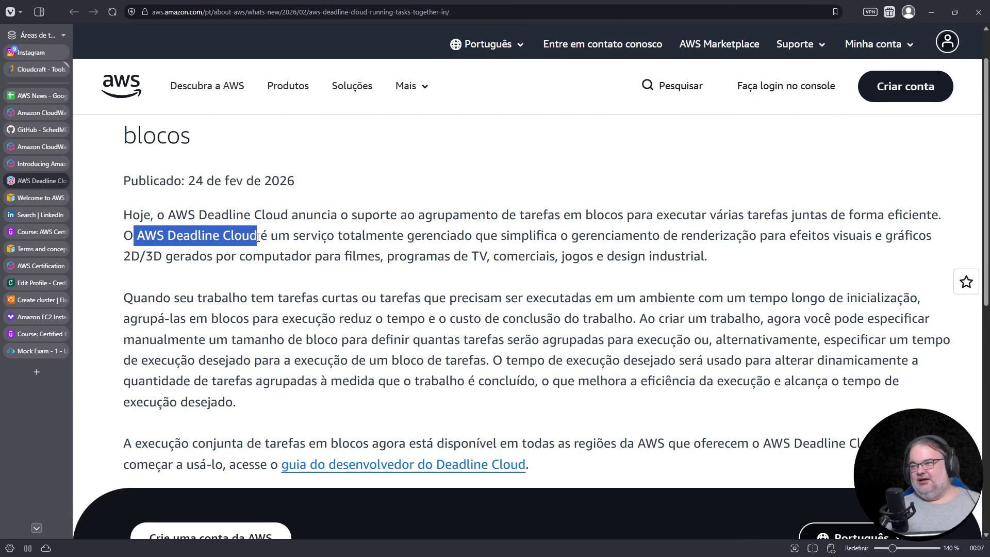
{"action": "left_click", "coordinate": [449, 235]}
{"action": "mouse_move", "coordinate": [622, 236]}
{"action": "left_mouse_down"}
{"action": "mouse_move", "coordinate": [576, 278]}
{"action": "mouse_move", "coordinate": [273, 255]}
{"action": "left_mouse_up"}
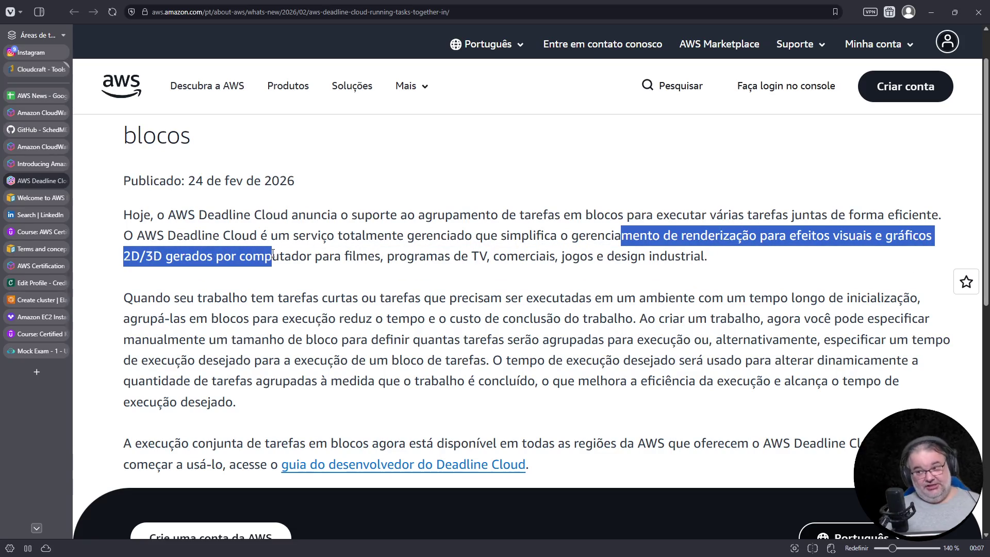
{"action": "left_click_drag", "start_coordinate": [272, 255], "coordinate": [381, 255]}
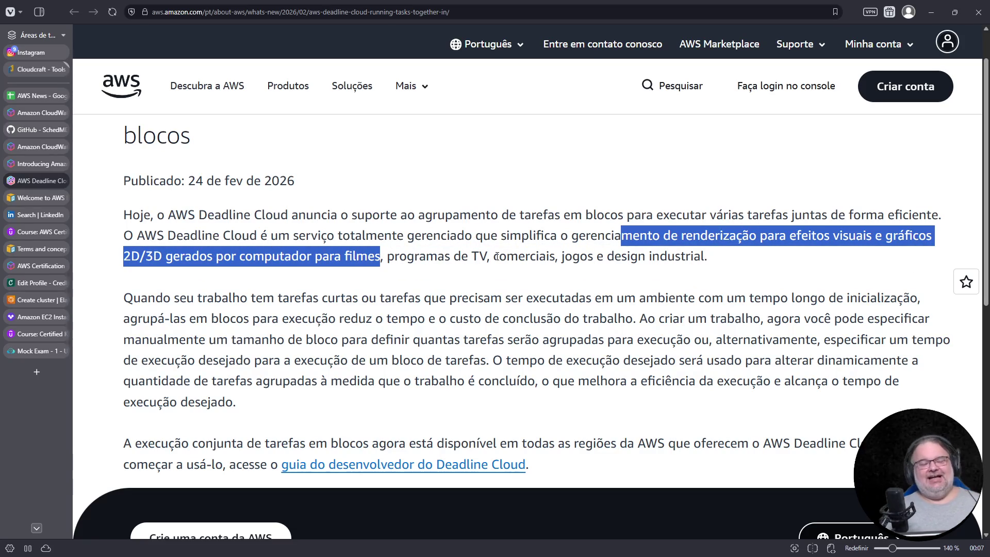
{"action": "left_click_drag", "start_coordinate": [169, 215], "coordinate": [250, 215]}
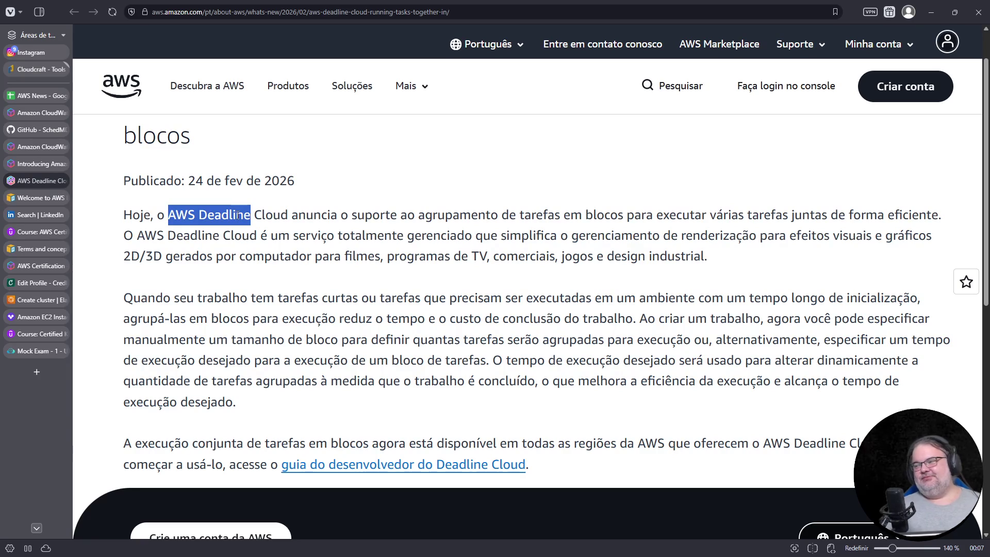
{"action": "left_click", "coordinate": [62, 180]}
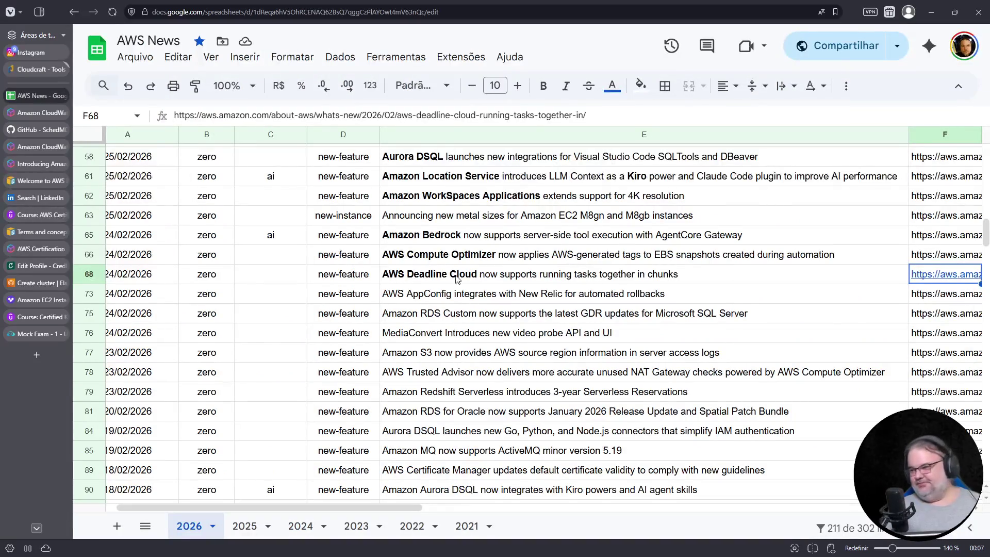
{"action": "scroll", "coordinate": [457, 278], "scroll_direction": "down", "scroll_amount": 1}
Bold AWS AppConfig in the row 73 announcement title
{"action": "double_click", "coordinate": [401, 241]}
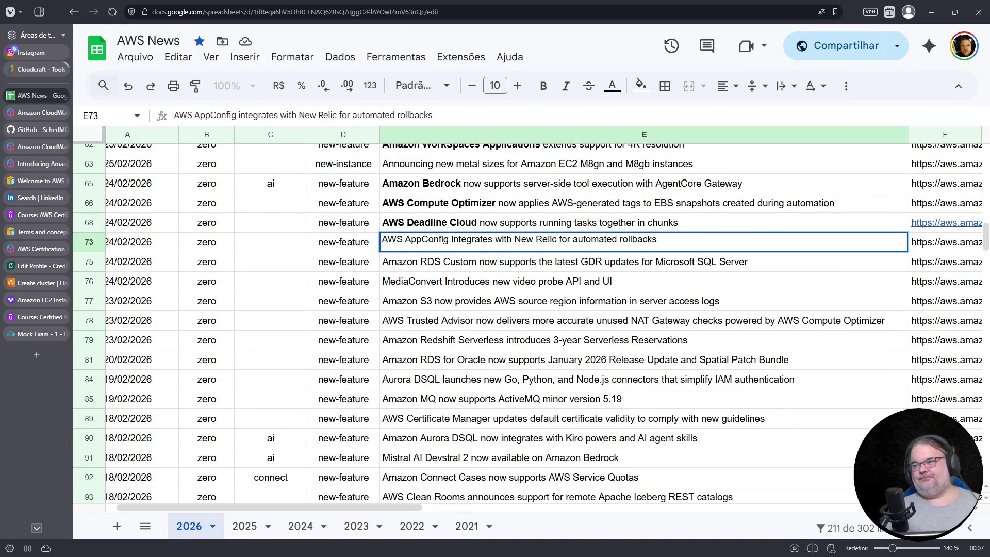
{"action": "left_click_drag", "start_coordinate": [447, 240], "coordinate": [358, 235]}
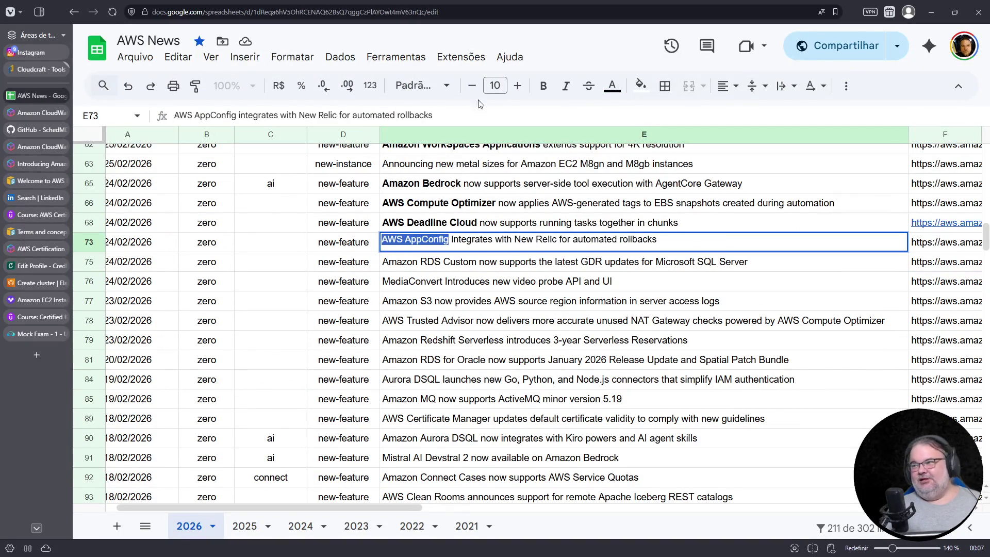
{"action": "left_click", "coordinate": [543, 85]}
{"action": "left_click", "coordinate": [418, 282]}
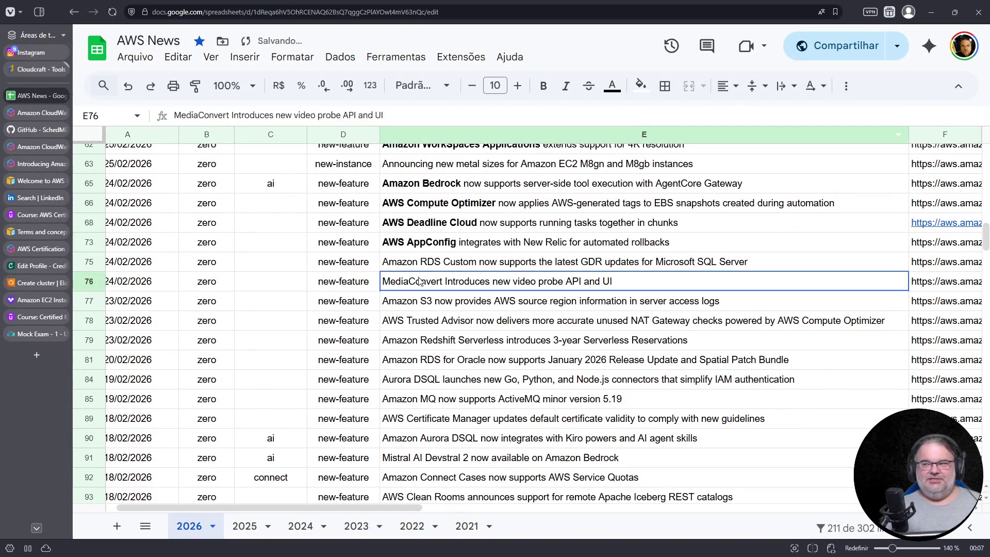
{"action": "left_click", "coordinate": [421, 230]}
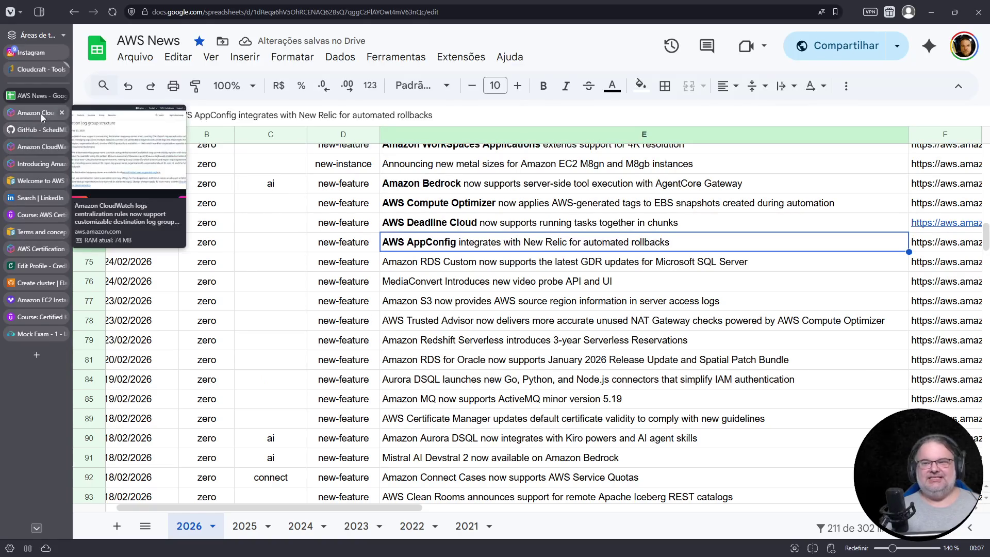
{"action": "mouse_move", "coordinate": [39, 198]}
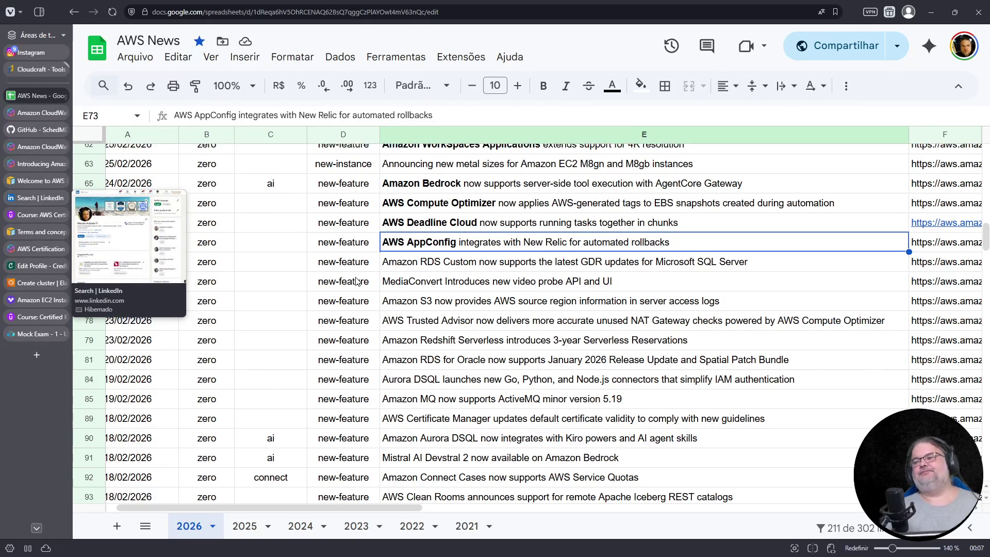
Bold Amazon RDS Custom in the row 75 title and open its announcement link
{"action": "double_click", "coordinate": [411, 261]}
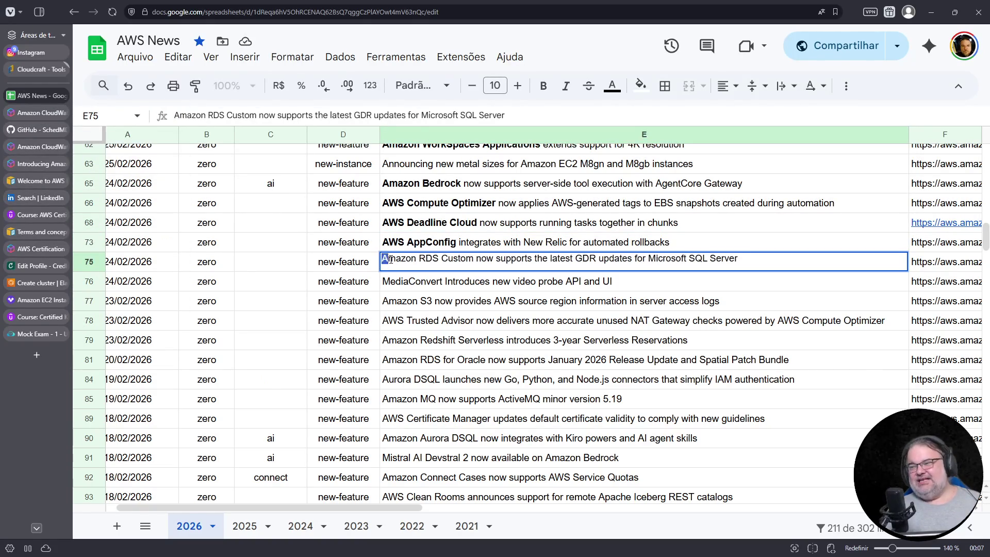
{"action": "left_click_drag", "start_coordinate": [384, 261], "coordinate": [473, 261]}
{"action": "left_click", "coordinate": [546, 86]}
{"action": "left_click", "coordinate": [950, 266]}
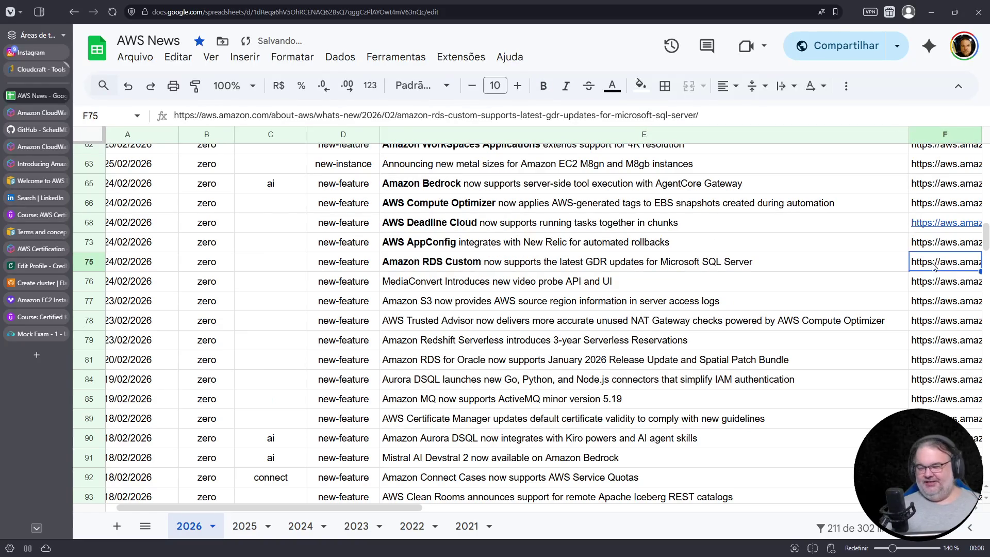
{"action": "left_click", "coordinate": [834, 289]}
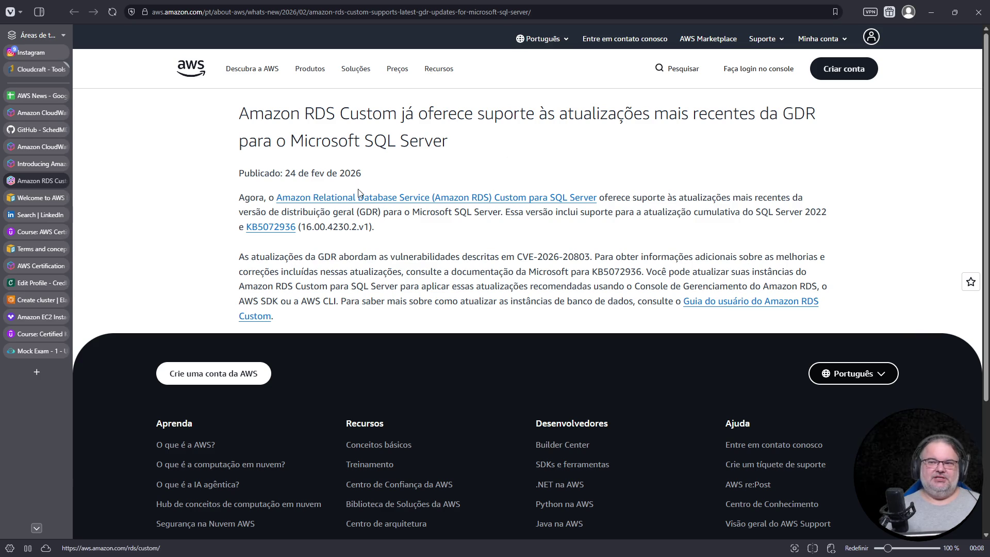
Close the RDS Custom announcement and an extra article tab, returning to the AWS News sheet
{"action": "left_click", "coordinate": [63, 181]}
{"action": "left_click", "coordinate": [62, 163]}
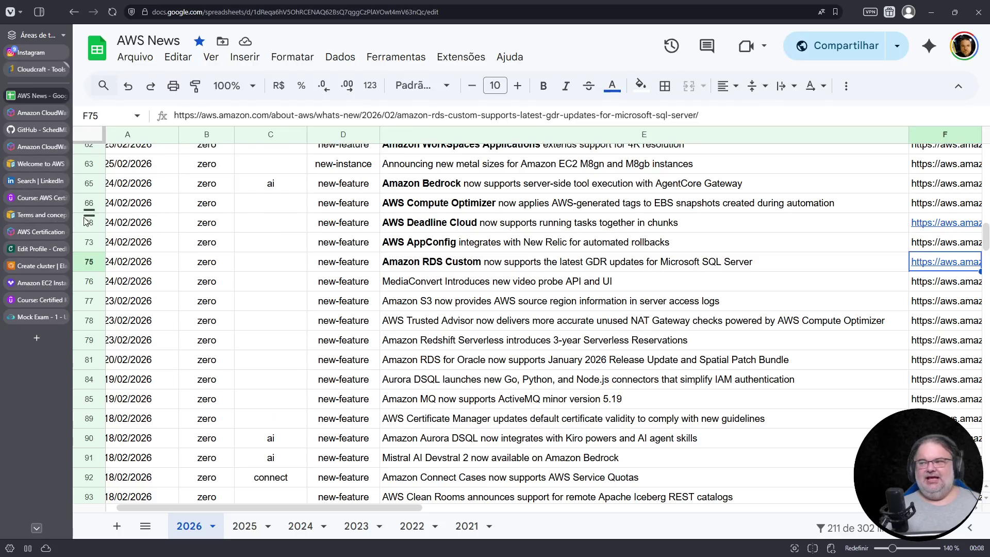
Bold Microsoft SQL Server in the row 75 title and MediaConvert in row 76
{"action": "double_click", "coordinate": [656, 261]}
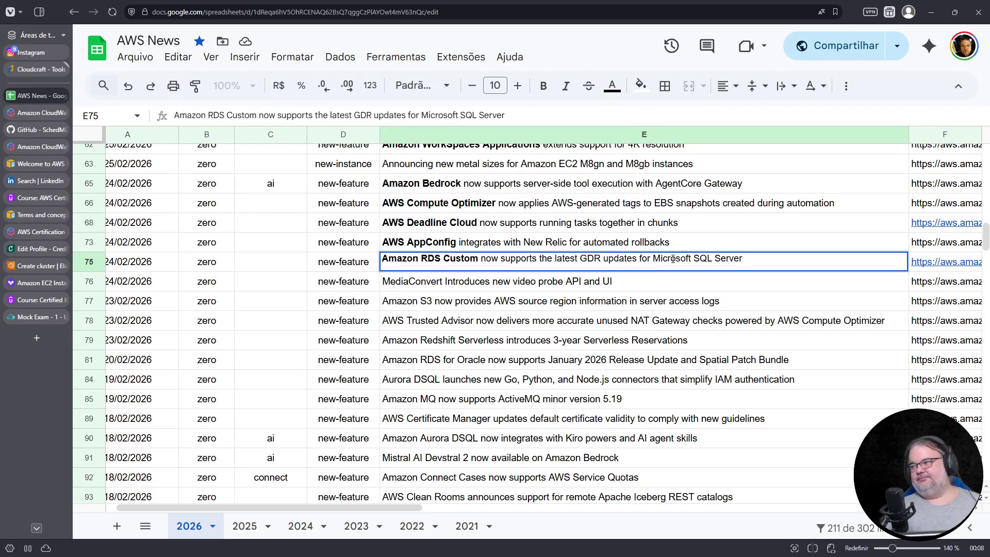
{"action": "left_click_drag", "start_coordinate": [656, 259], "coordinate": [747, 260]}
{"action": "left_click", "coordinate": [543, 85]}
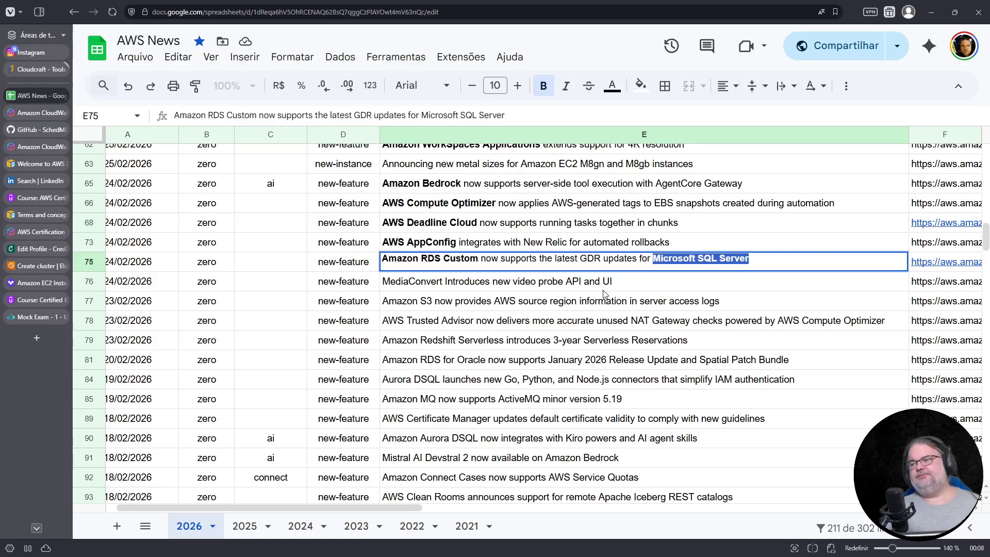
{"action": "left_click", "coordinate": [504, 283]}
{"action": "key", "text": "Return"}
{"action": "double_click", "coordinate": [441, 277]}
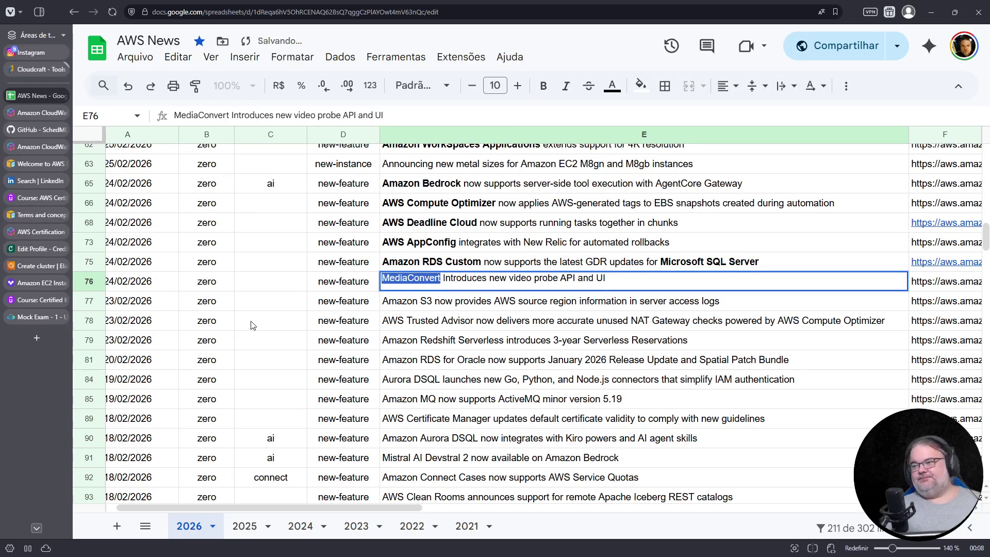
{"action": "left_click", "coordinate": [544, 85]}
{"action": "scroll", "coordinate": [340, 372], "scroll_direction": "down", "scroll_amount": 1}
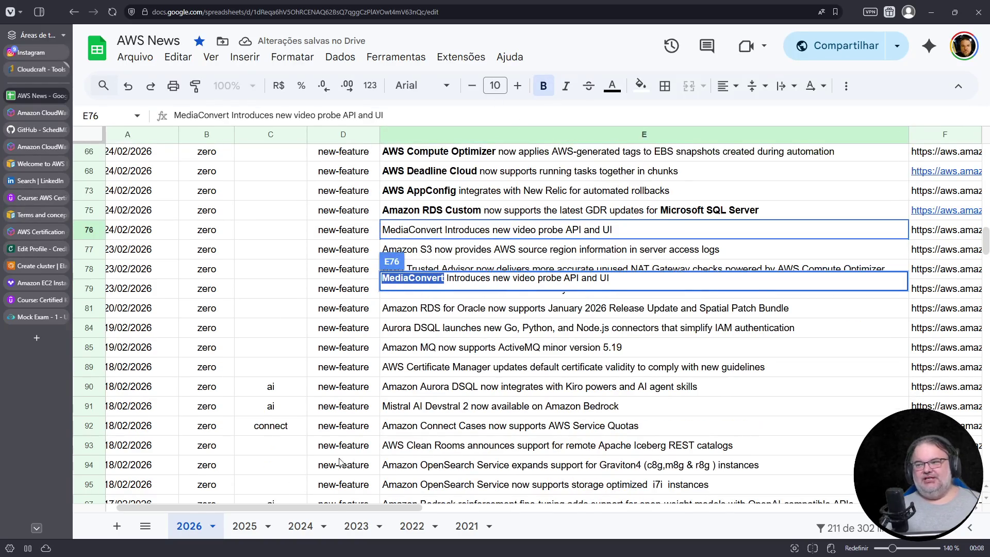
{"action": "left_click", "coordinate": [404, 308]}
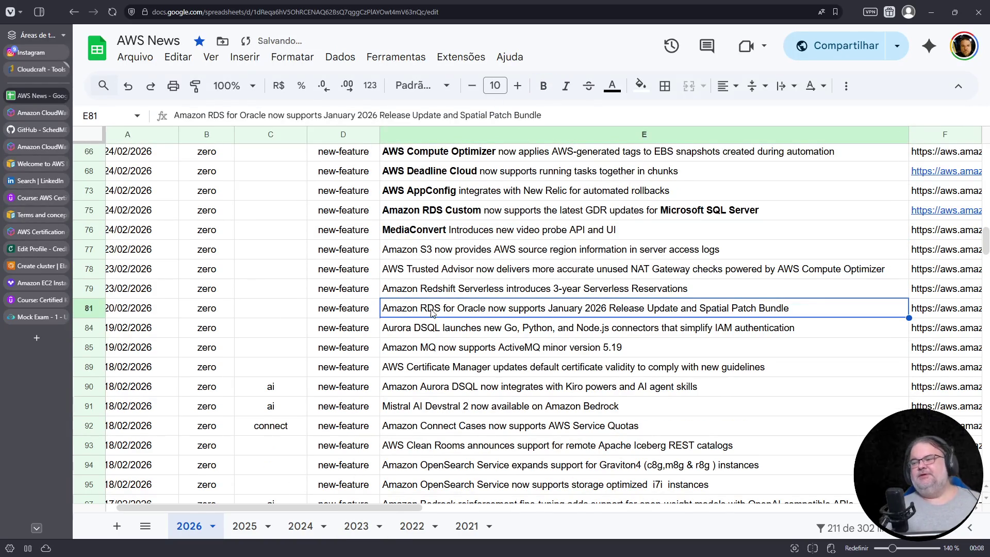
Bold Amazon S3 in the row 77 title and AWS Trusted Advisor in row 78
{"action": "double_click", "coordinate": [422, 249]}
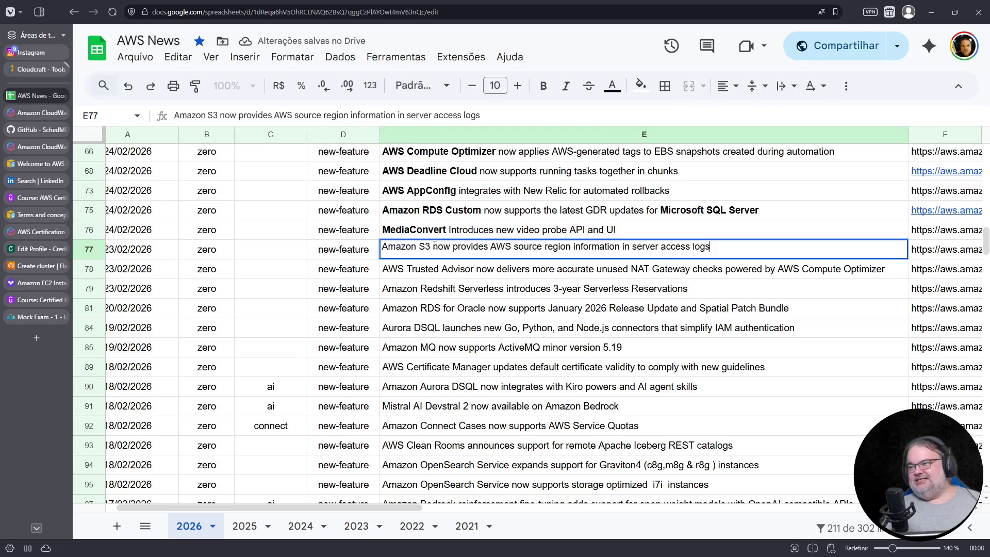
{"action": "left_click_drag", "start_coordinate": [434, 248], "coordinate": [371, 245]}
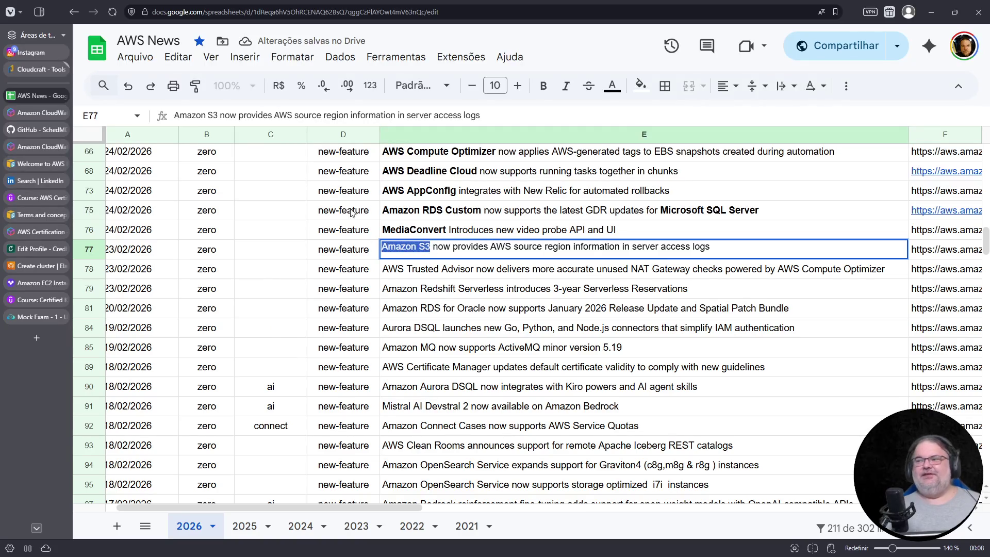
{"action": "left_click", "coordinate": [548, 89]}
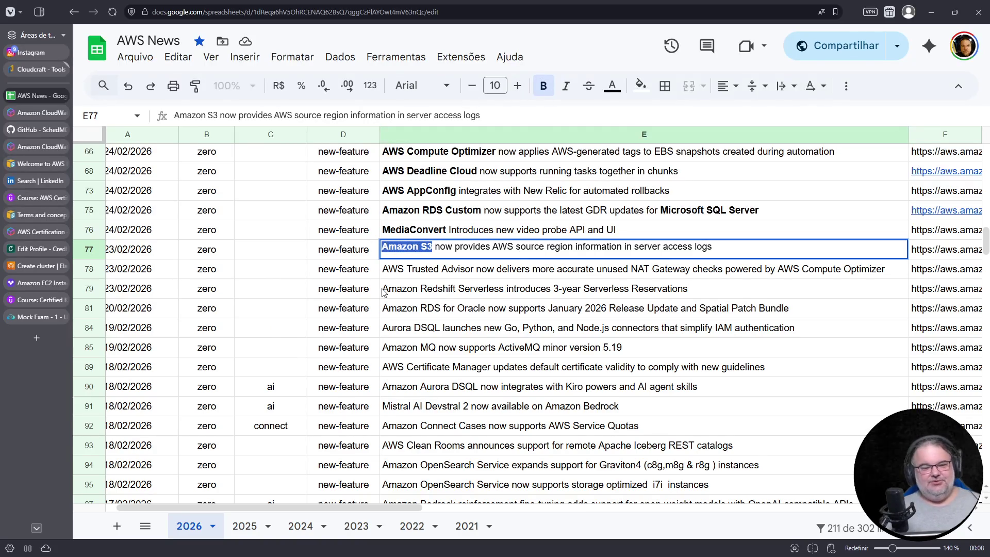
{"action": "left_click", "coordinate": [437, 270]}
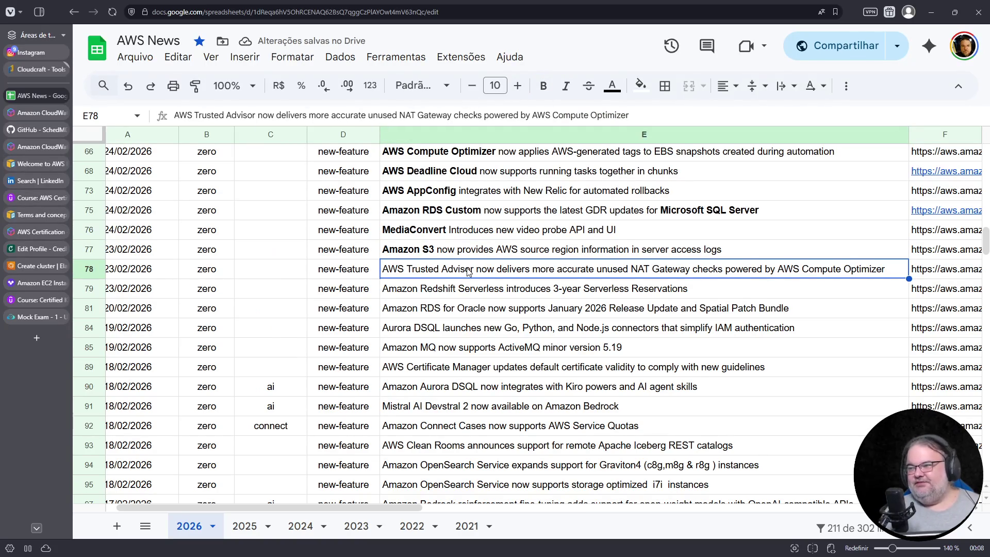
{"action": "double_click", "coordinate": [474, 271]}
{"action": "left_click_drag", "start_coordinate": [473, 265], "coordinate": [370, 263]}
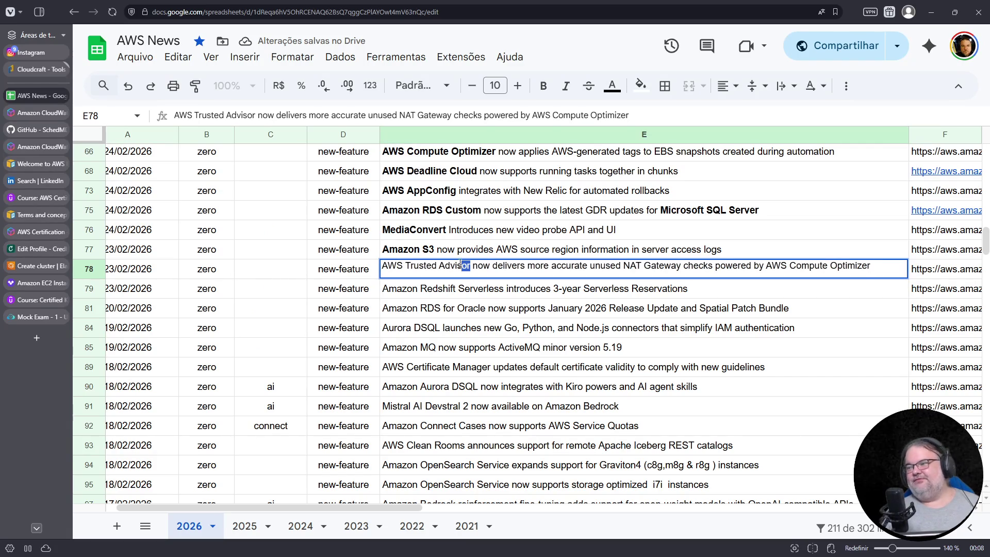
{"action": "left_click", "coordinate": [536, 86]}
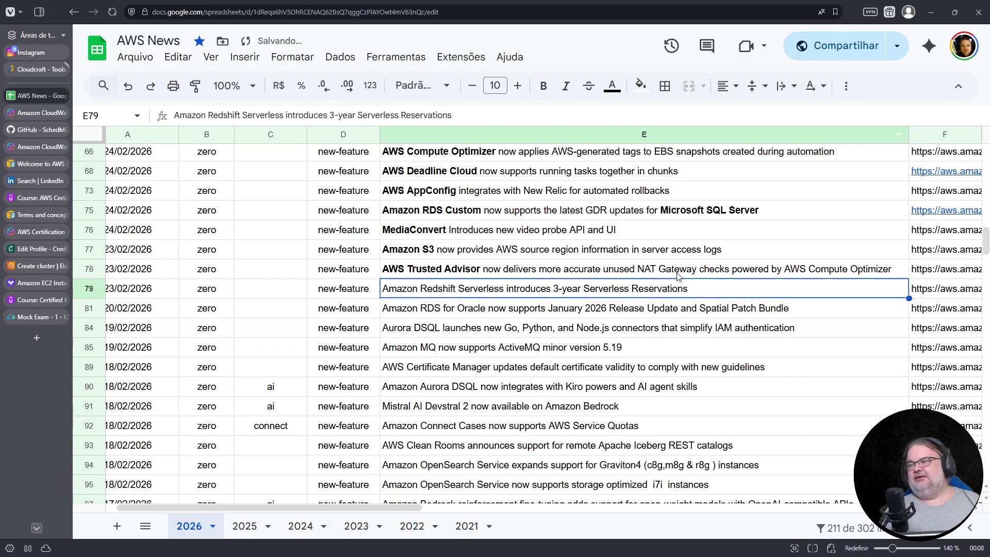
{"action": "left_click", "coordinate": [681, 273]}
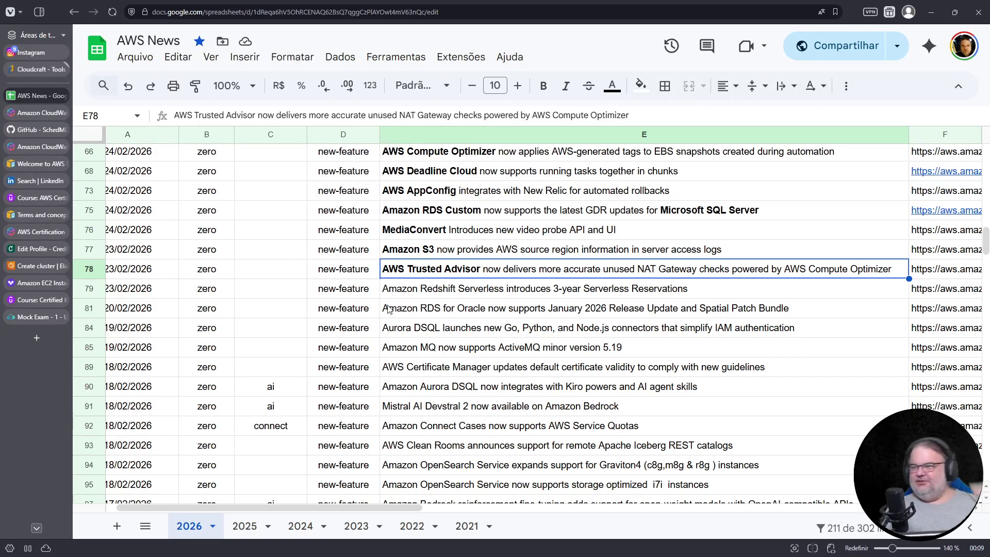
Start editing the Redshift Serverless title in row 79, then switch to the Udemy practice test
{"action": "double_click", "coordinate": [419, 289]}
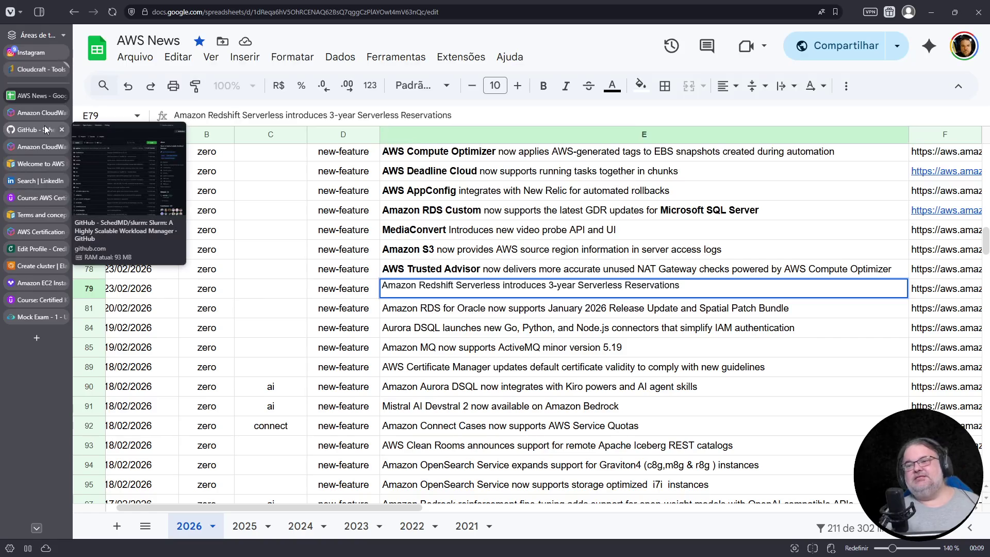
{"action": "left_click", "coordinate": [41, 199]}
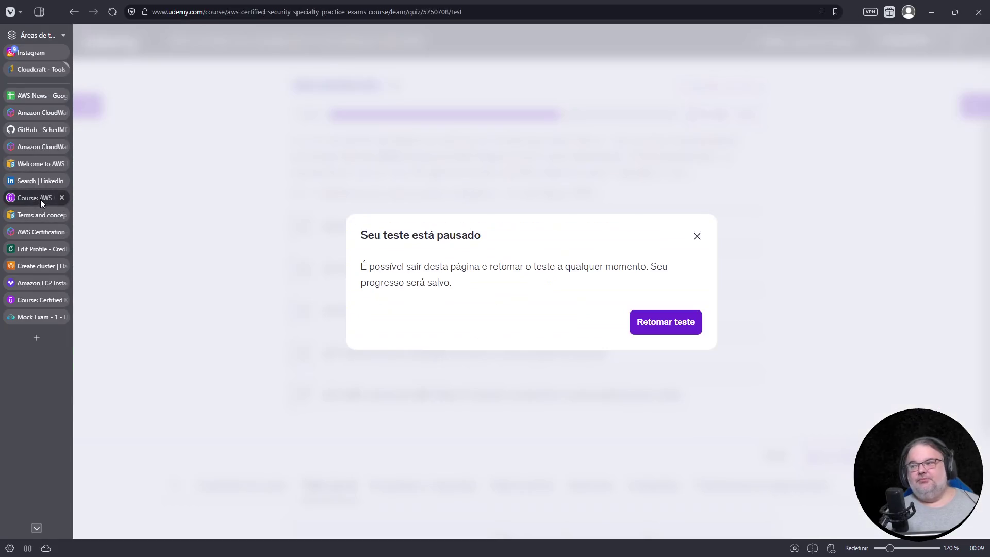
Move the Udemy page up among open pages and resume the paused practice test at question 17
{"action": "left_click_drag", "start_coordinate": [40, 199], "coordinate": [50, 114]}
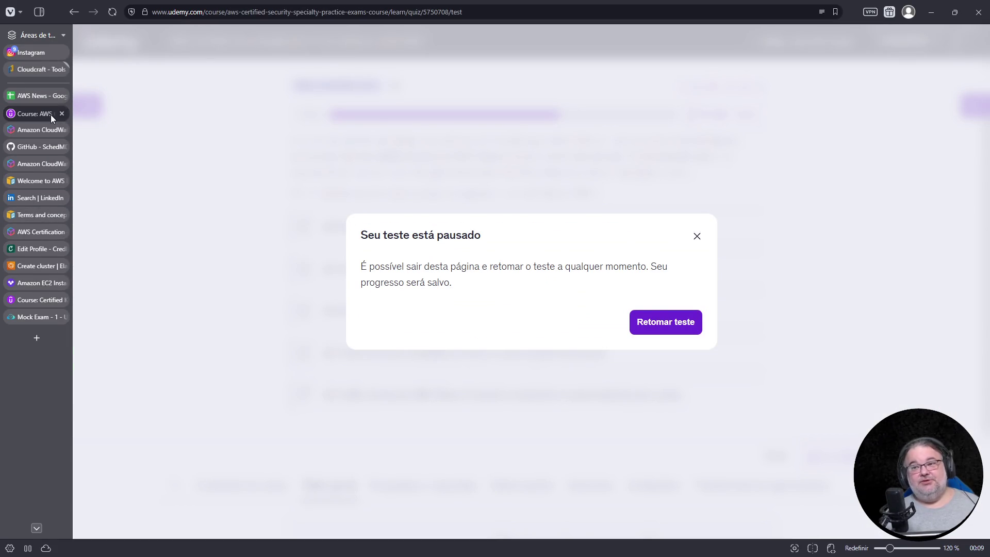
{"action": "left_click", "coordinate": [703, 238]}
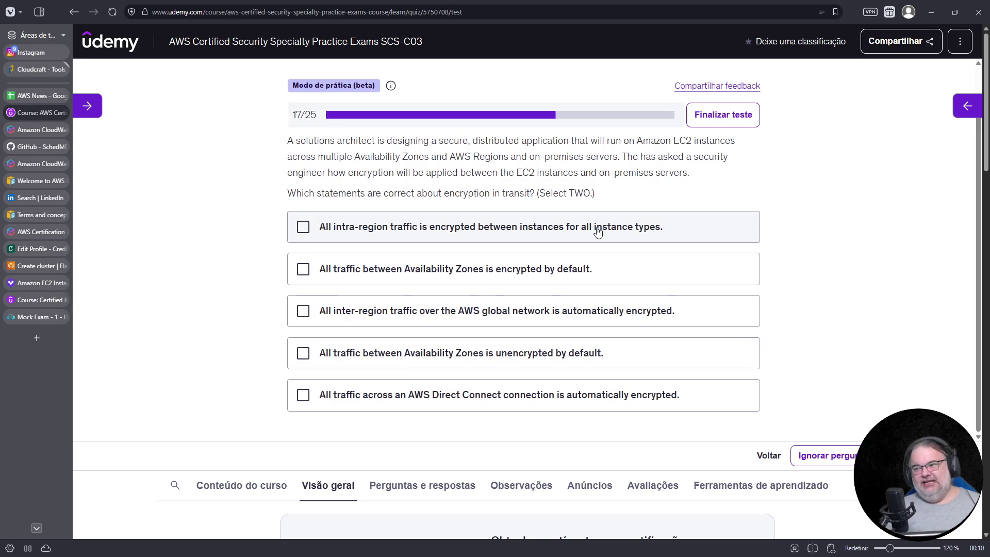
{"action": "left_click", "coordinate": [302, 269]}
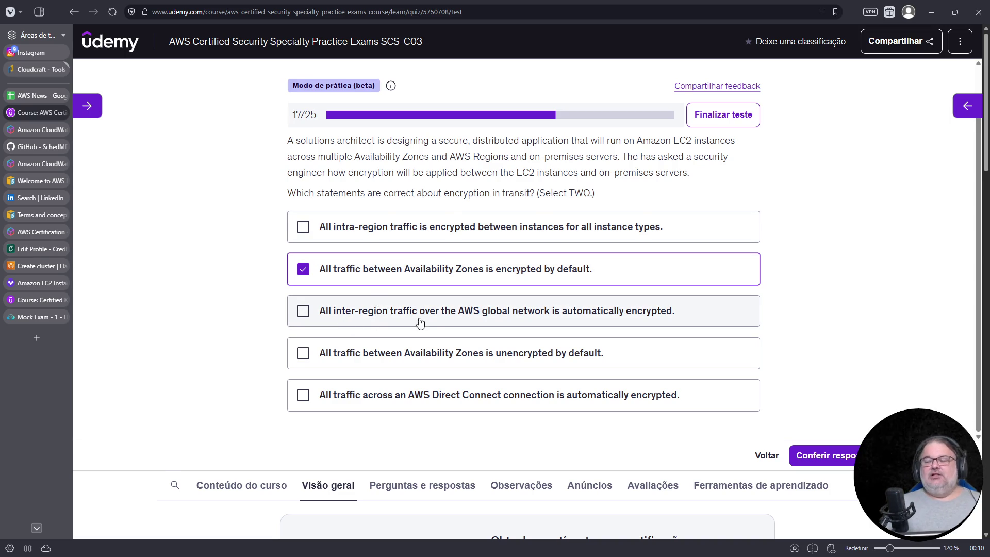
{"action": "scroll", "coordinate": [411, 323], "scroll_direction": "down", "scroll_amount": 1}
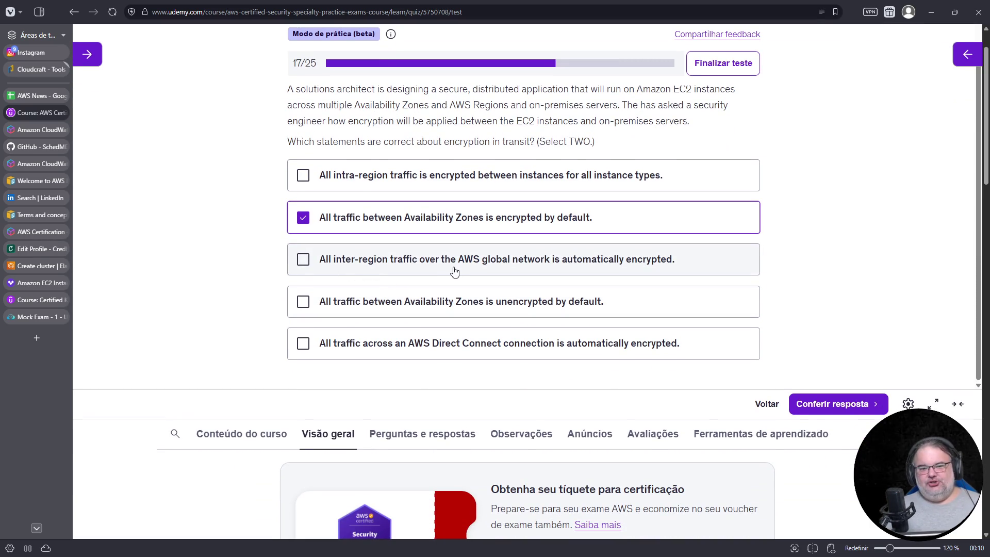
{"action": "scroll", "coordinate": [321, 280], "scroll_direction": "up", "scroll_amount": 1}
{"action": "left_click", "coordinate": [321, 280]}
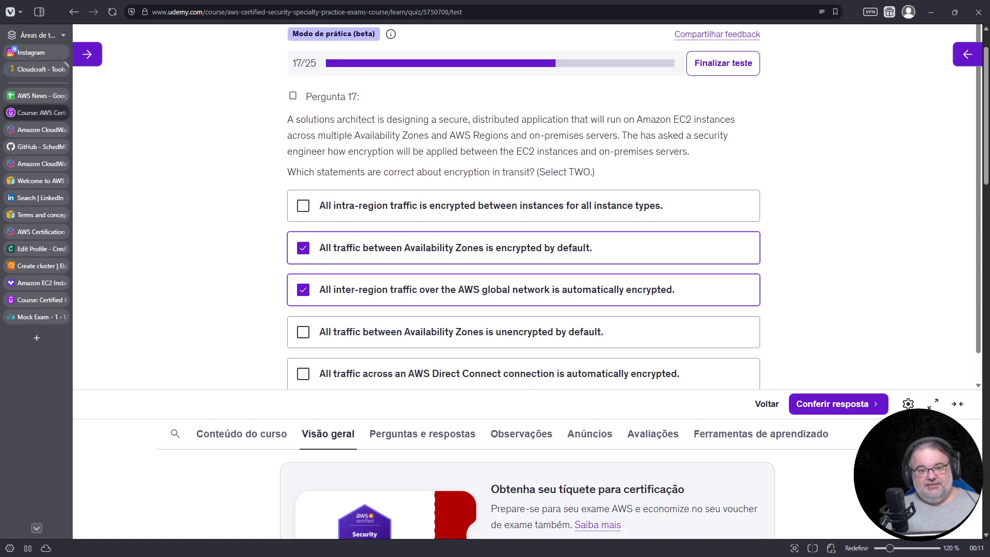
{"action": "scroll", "coordinate": [627, 229], "scroll_direction": "down", "scroll_amount": 1}
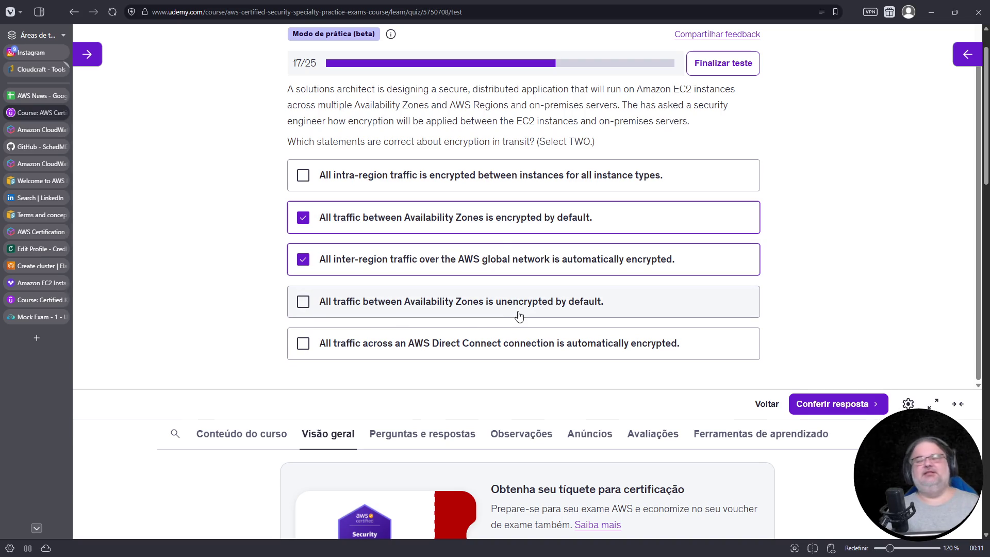
{"action": "scroll", "coordinate": [538, 309], "scroll_direction": "down", "scroll_amount": 1}
{"action": "scroll", "coordinate": [538, 309], "scroll_direction": "down", "scroll_amount": 1}
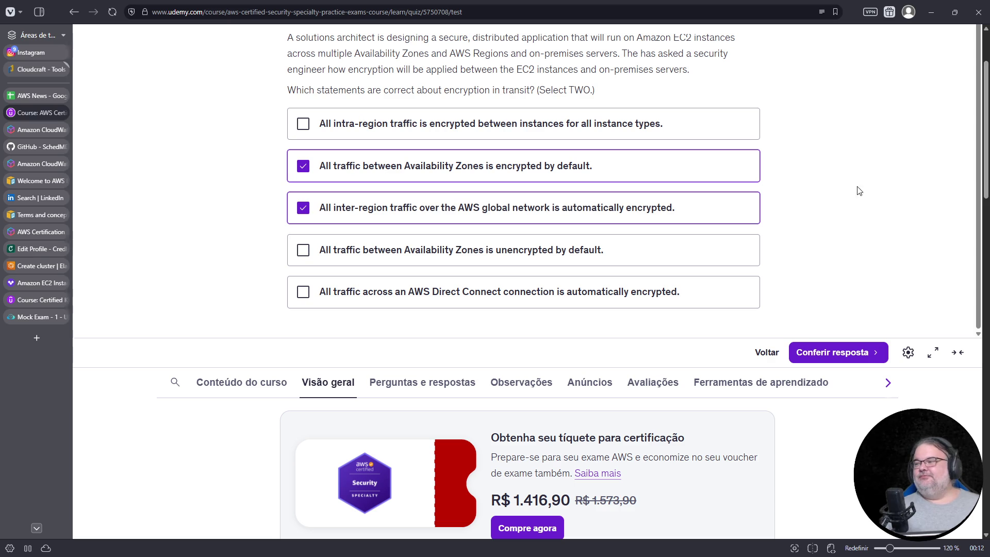
{"action": "scroll", "coordinate": [758, 186], "scroll_direction": "up", "scroll_amount": 1}
{"action": "scroll", "coordinate": [763, 186], "scroll_direction": "down", "scroll_amount": 1}
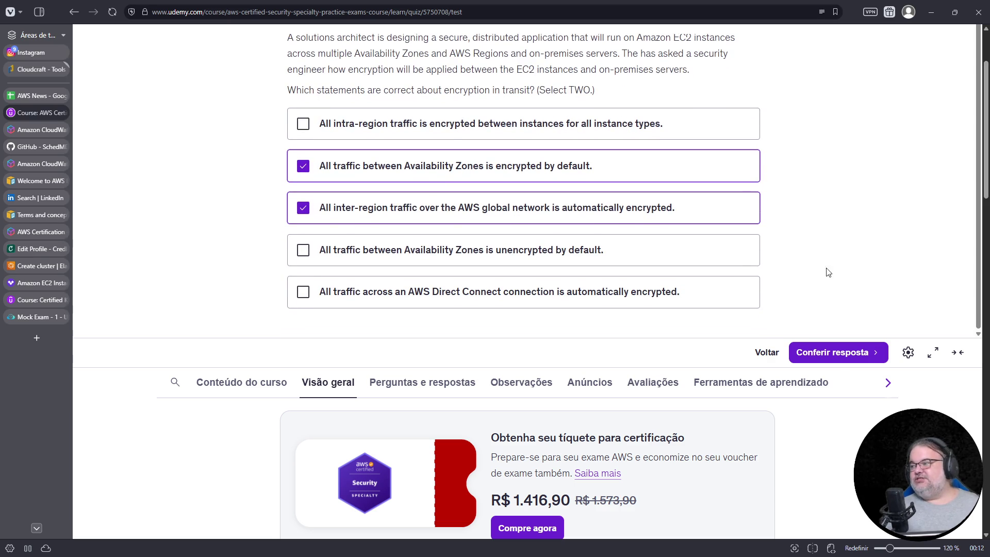
{"action": "left_click", "coordinate": [836, 361]}
{"action": "scroll", "coordinate": [818, 200], "scroll_direction": "down", "scroll_amount": 3}
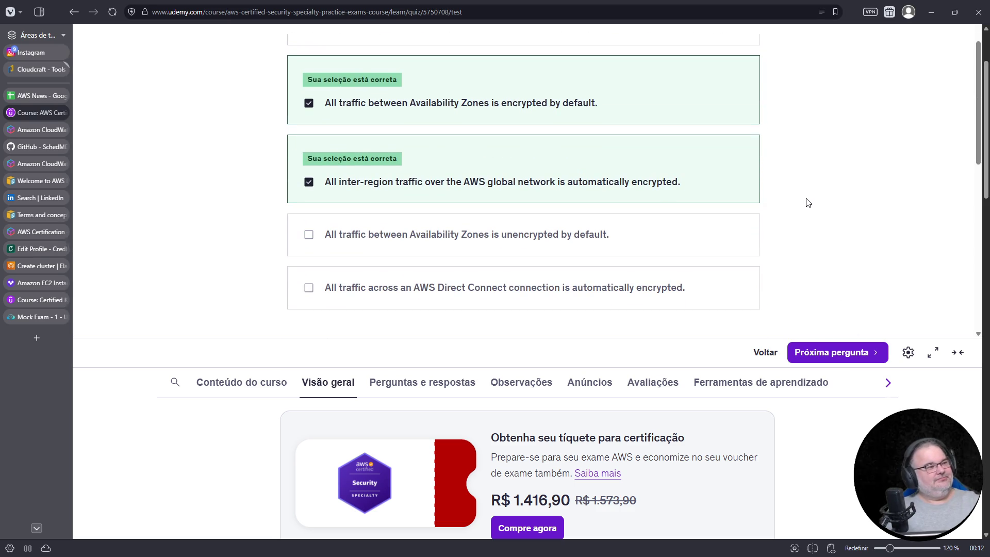
{"action": "scroll", "coordinate": [797, 202], "scroll_direction": "up", "scroll_amount": 3}
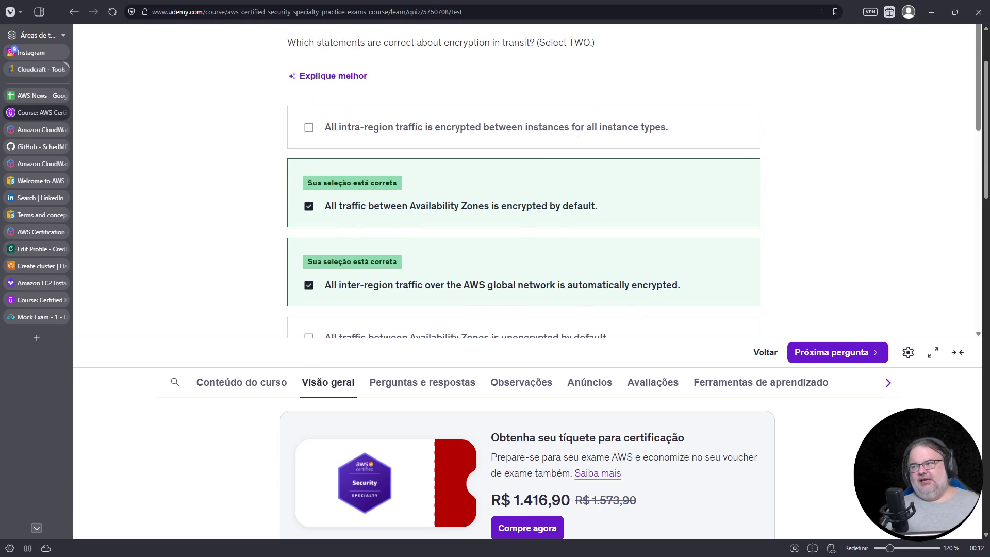
{"action": "scroll", "coordinate": [746, 142], "scroll_direction": "down", "scroll_amount": 5}
{"action": "scroll", "coordinate": [723, 133], "scroll_direction": "down", "scroll_amount": 1}
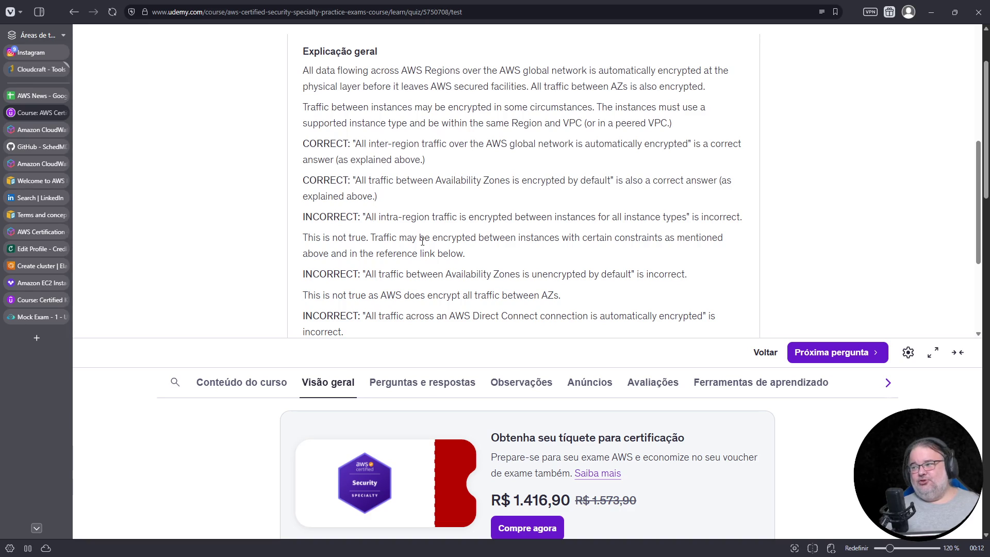
{"action": "scroll", "coordinate": [511, 241], "scroll_direction": "down", "scroll_amount": 3}
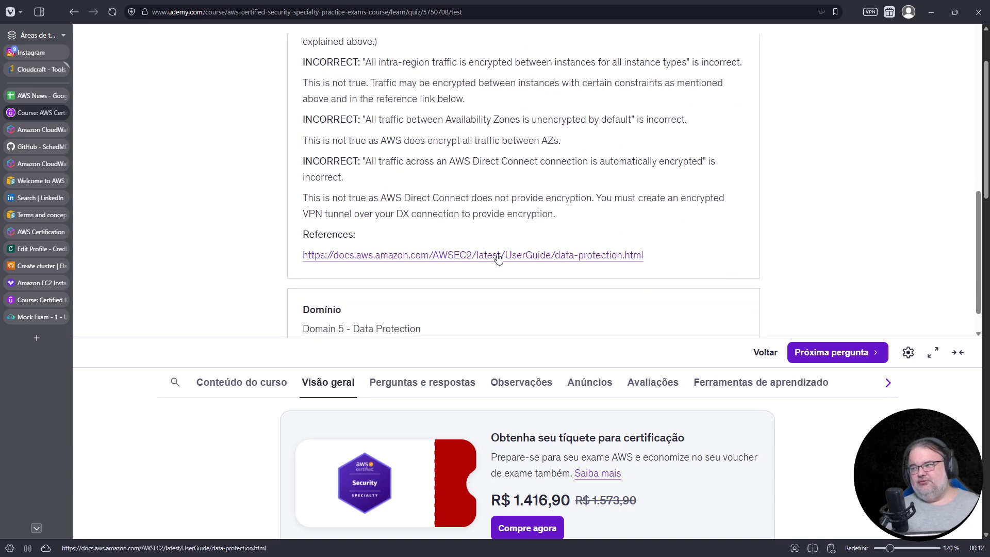
Follow the explanation's reference to AWS's 'Data protection in Amazon EC2' documentation
{"action": "left_click", "coordinate": [493, 260]}
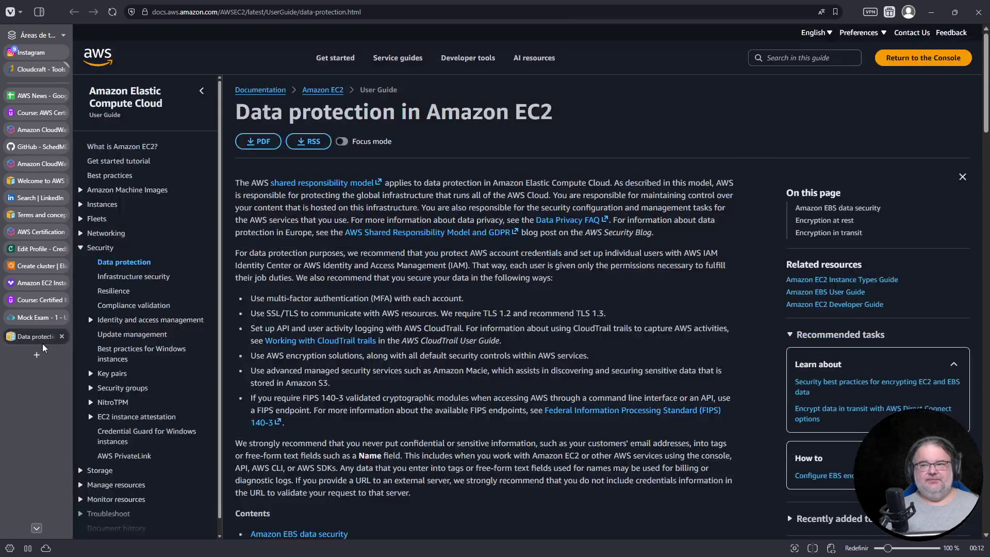
Enlarge the page, search it for 'encryption' and jump to the Encryption in transit section
{"action": "key", "text": "ctrl+plus"}
{"action": "key", "text": "ctrl+plus"}
{"action": "key", "text": "ctrl+plus"}
{"action": "key", "text": "ctrl+f"}
{"action": "type", "text": "encryption"}
{"action": "key", "text": "Return"}
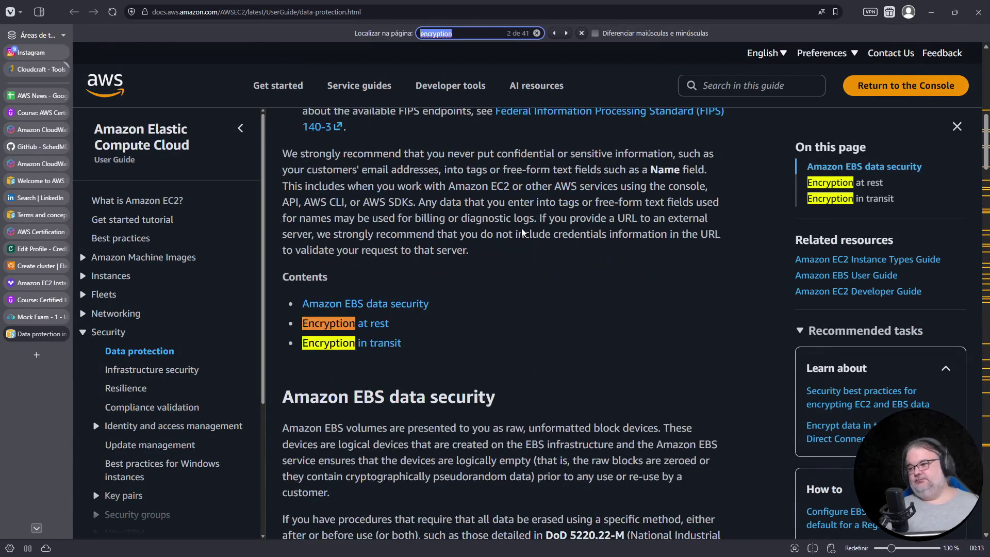
{"action": "left_click", "coordinate": [362, 343]}
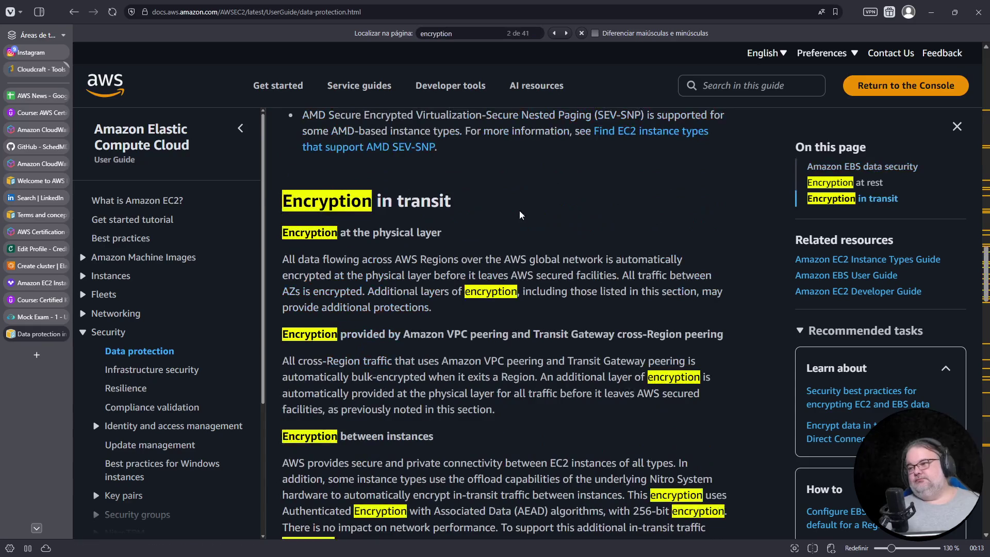
{"action": "scroll", "coordinate": [472, 181], "scroll_direction": "down", "scroll_amount": 1}
{"action": "left_click_drag", "start_coordinate": [284, 158], "coordinate": [415, 157]}
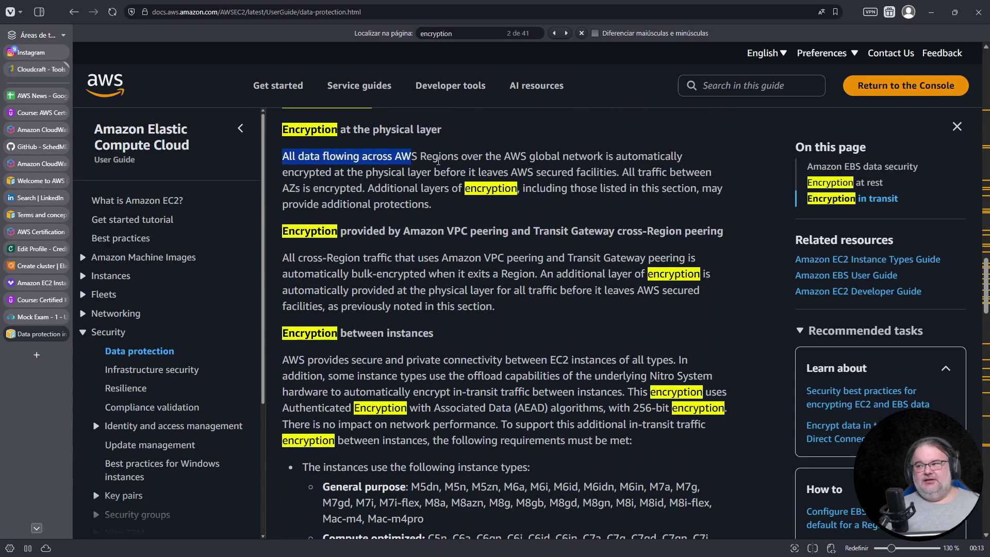
Highlight the AWS global network, Transit Gateway and Region-leaving bulk encryption phrases while reading
{"action": "left_click_drag", "start_coordinate": [505, 157], "coordinate": [604, 157]}
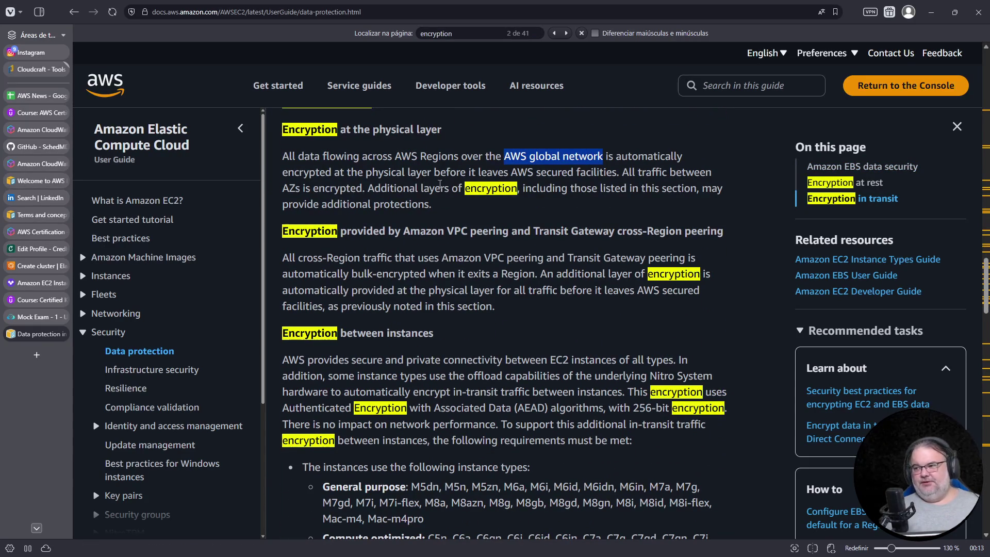
{"action": "scroll", "coordinate": [401, 198], "scroll_direction": "down", "scroll_amount": 1}
{"action": "scroll", "coordinate": [416, 168], "scroll_direction": "up", "scroll_amount": 1}
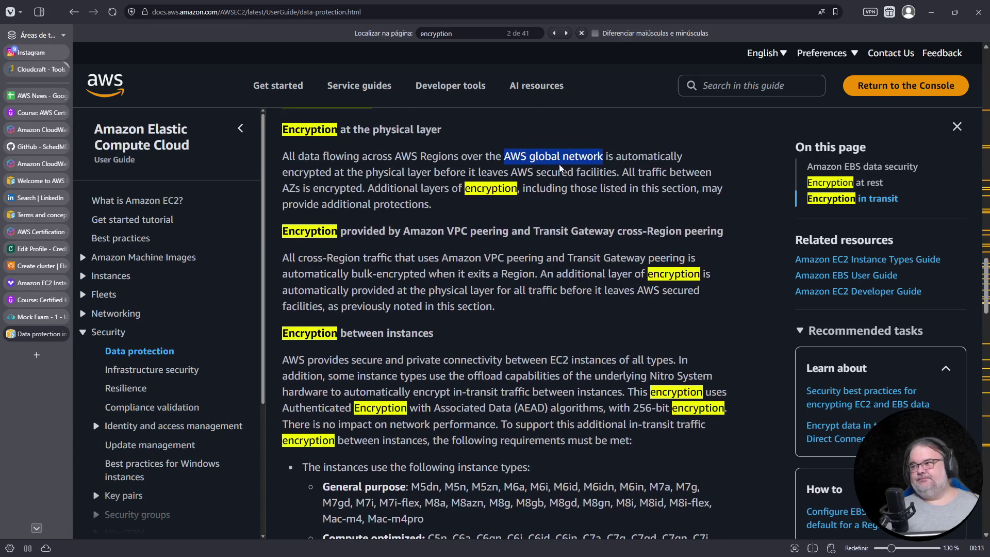
{"action": "left_click", "coordinate": [298, 232]}
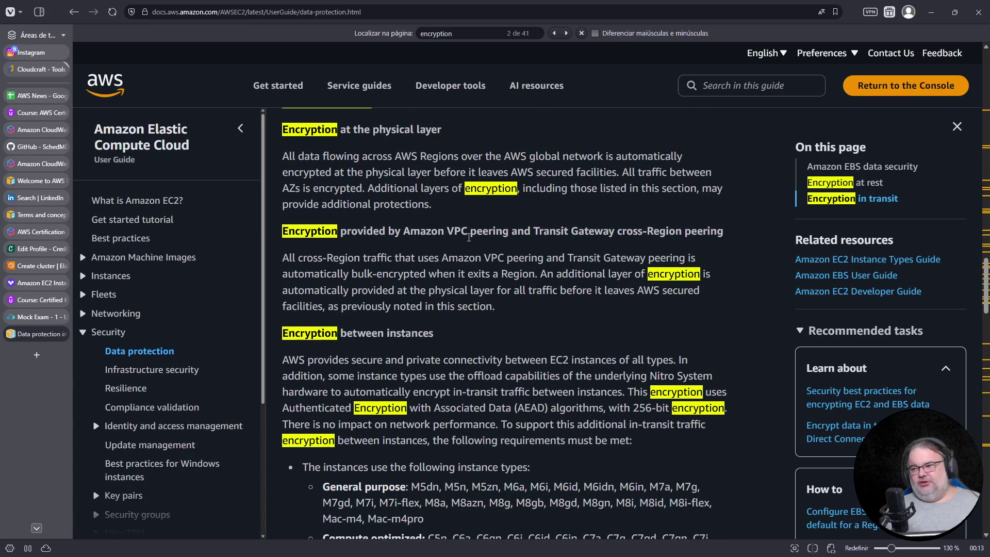
{"action": "scroll", "coordinate": [532, 231], "scroll_direction": "up", "scroll_amount": 1}
{"action": "scroll", "coordinate": [503, 232], "scroll_direction": "down", "scroll_amount": 1}
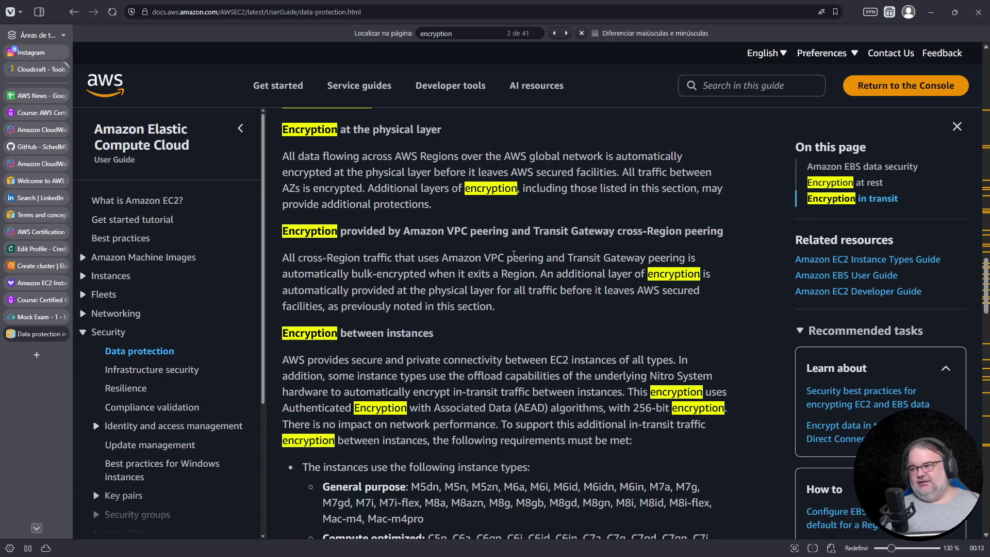
{"action": "left_click_drag", "start_coordinate": [511, 255], "coordinate": [649, 260]}
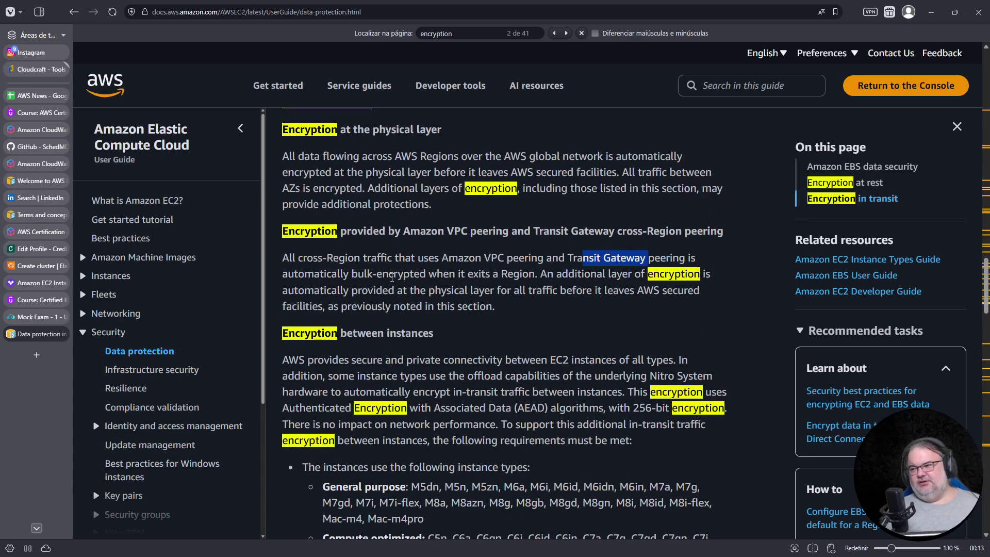
{"action": "left_click_drag", "start_coordinate": [352, 276], "coordinate": [550, 276]}
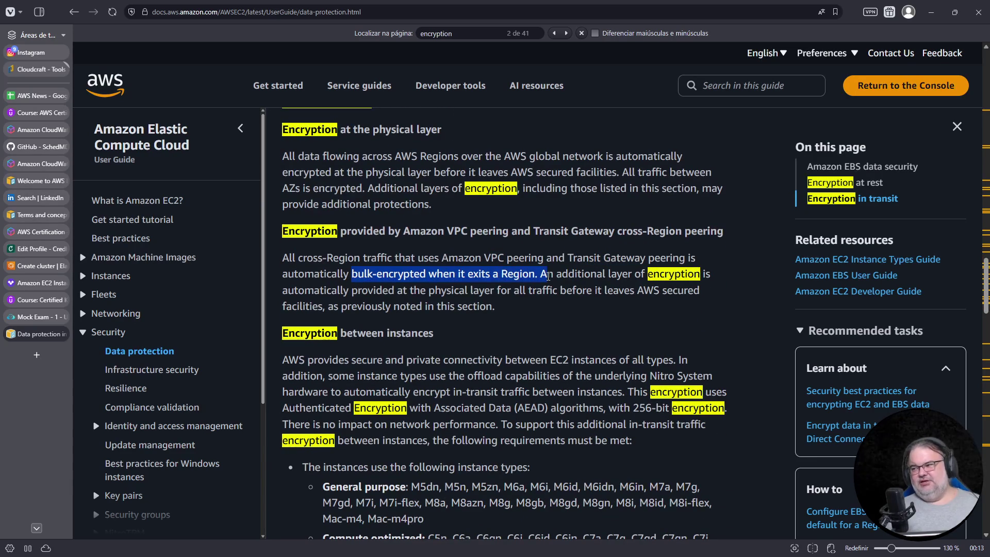
{"action": "scroll", "coordinate": [576, 265], "scroll_direction": "down", "scroll_amount": 1}
{"action": "scroll", "coordinate": [576, 266], "scroll_direction": "down", "scroll_amount": 1}
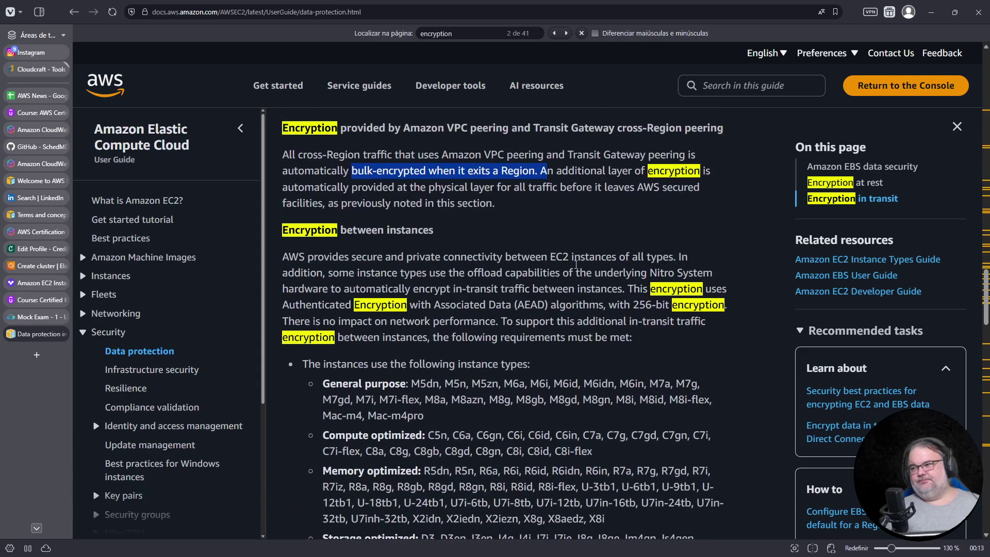
Highlight the Encryption between instances heading, Nitro offload and AEAD 256-bit sentences, and the instance type list
{"action": "left_click", "coordinate": [302, 229]}
{"action": "double_click", "coordinate": [302, 230]}
{"action": "triple_click", "coordinate": [316, 230]}
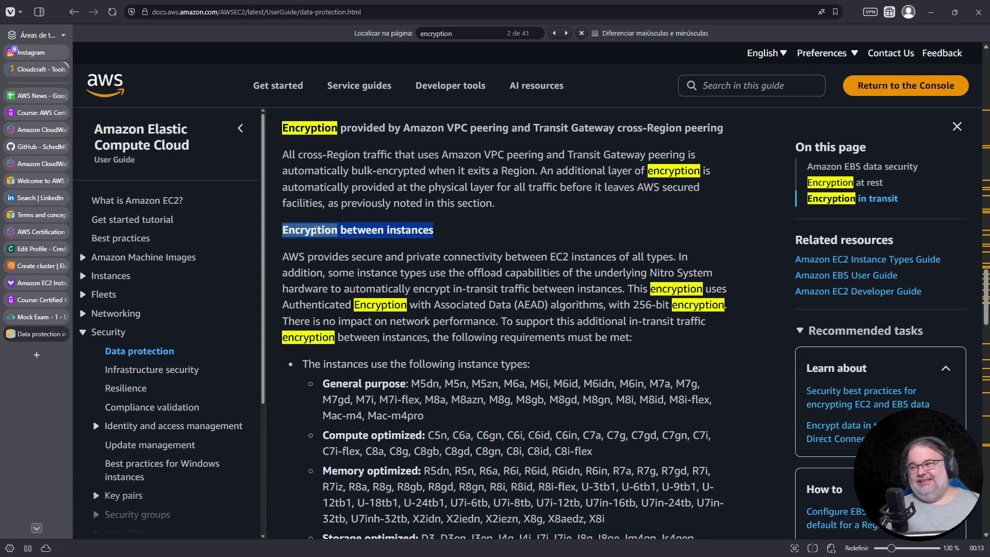
{"action": "scroll", "coordinate": [364, 225], "scroll_direction": "down", "scroll_amount": 1}
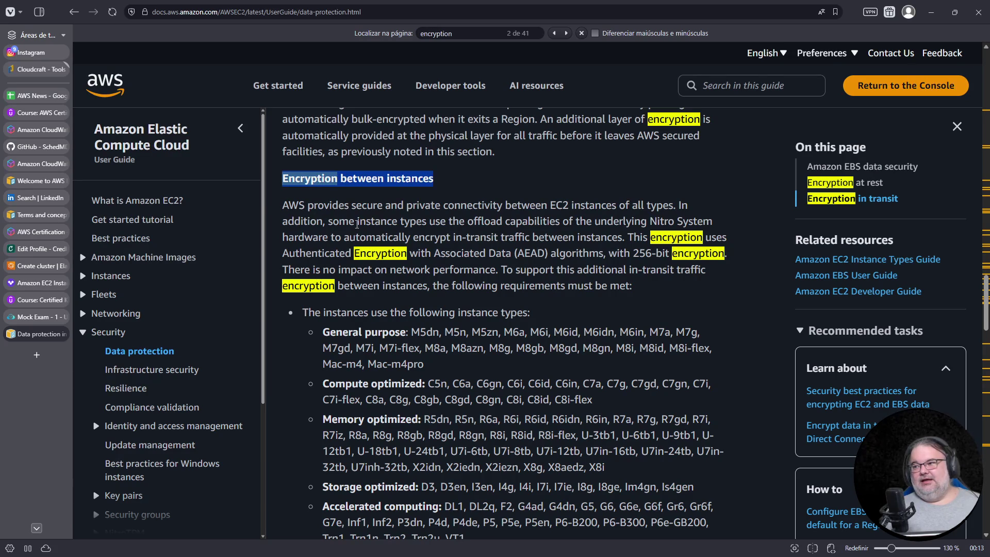
{"action": "mouse_move", "coordinate": [391, 225]}
{"action": "left_mouse_down"}
{"action": "mouse_move", "coordinate": [694, 222]}
{"action": "mouse_move", "coordinate": [423, 240]}
{"action": "left_mouse_up"}
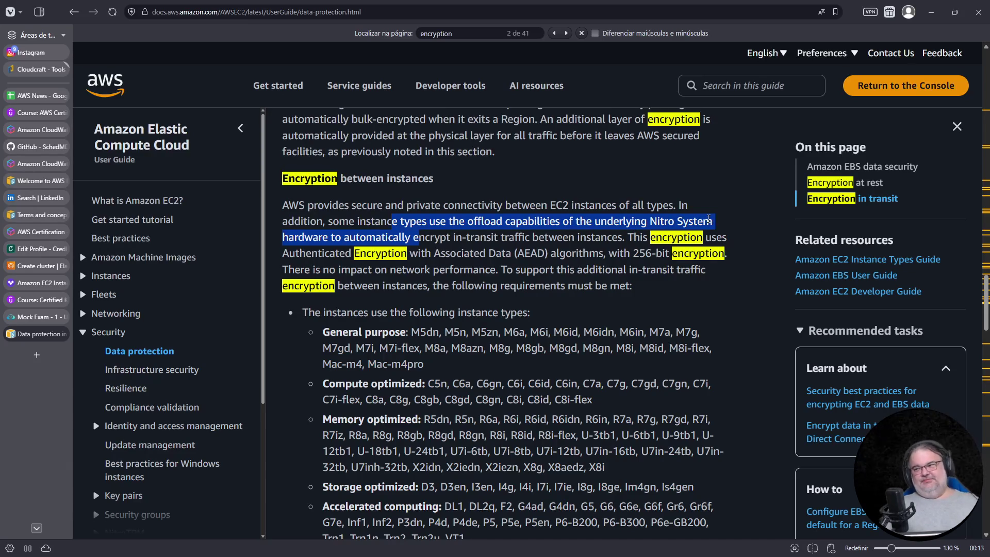
{"action": "left_click_drag", "start_coordinate": [630, 238], "coordinate": [603, 269]}
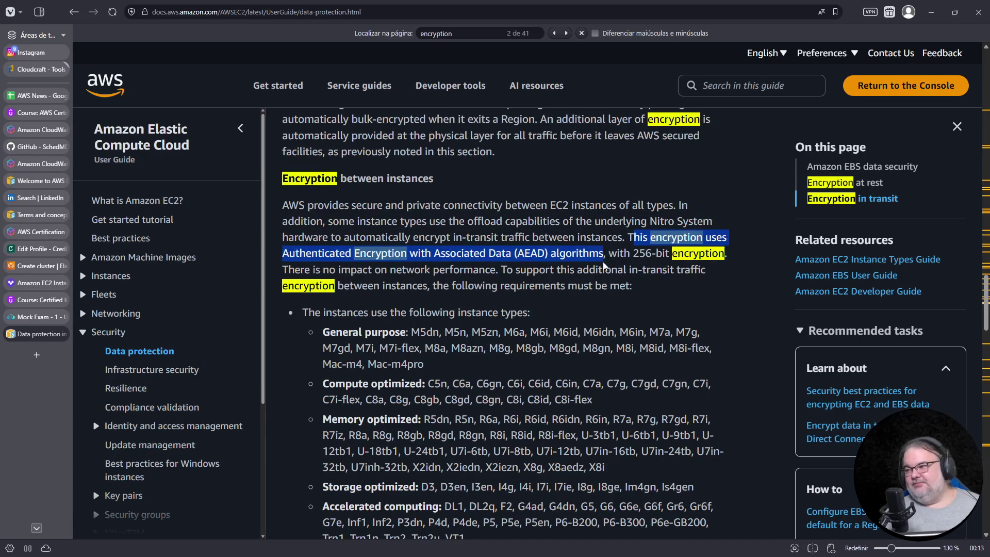
{"action": "scroll", "coordinate": [603, 269], "scroll_direction": "down", "scroll_amount": 2}
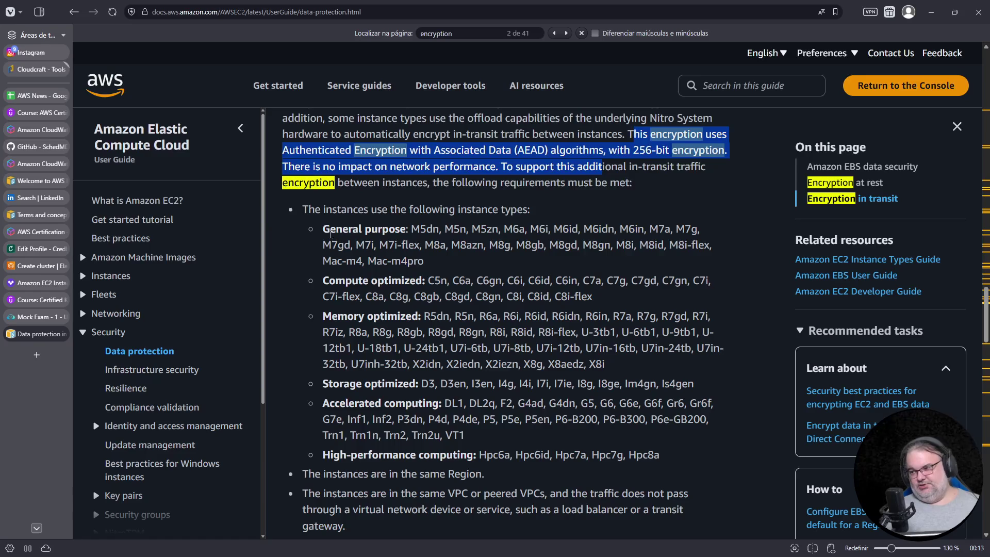
{"action": "mouse_move", "coordinate": [324, 229]}
{"action": "left_mouse_down"}
{"action": "mouse_move", "coordinate": [510, 436]}
{"action": "mouse_move", "coordinate": [687, 461]}
{"action": "left_mouse_up"}
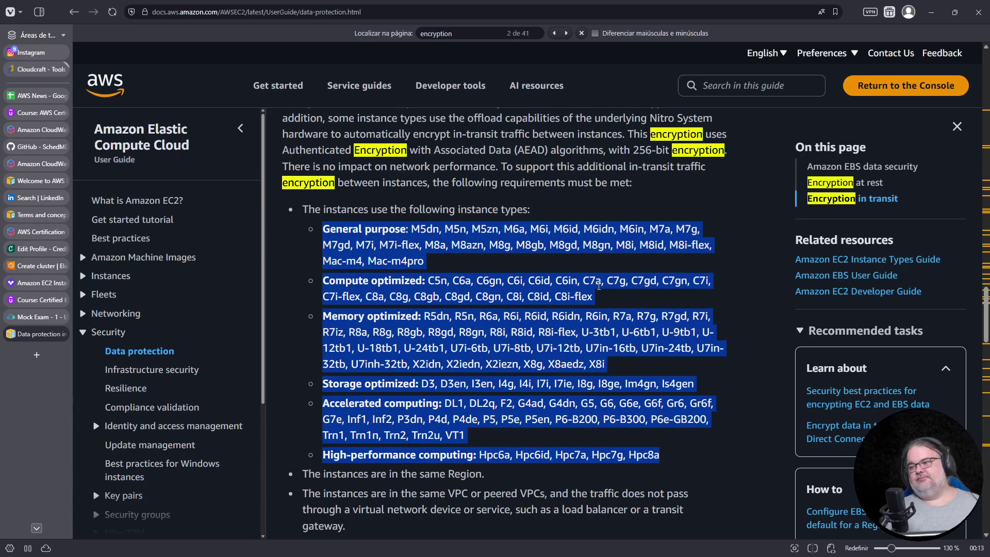
{"action": "scroll", "coordinate": [599, 286], "scroll_direction": "down", "scroll_amount": 1}
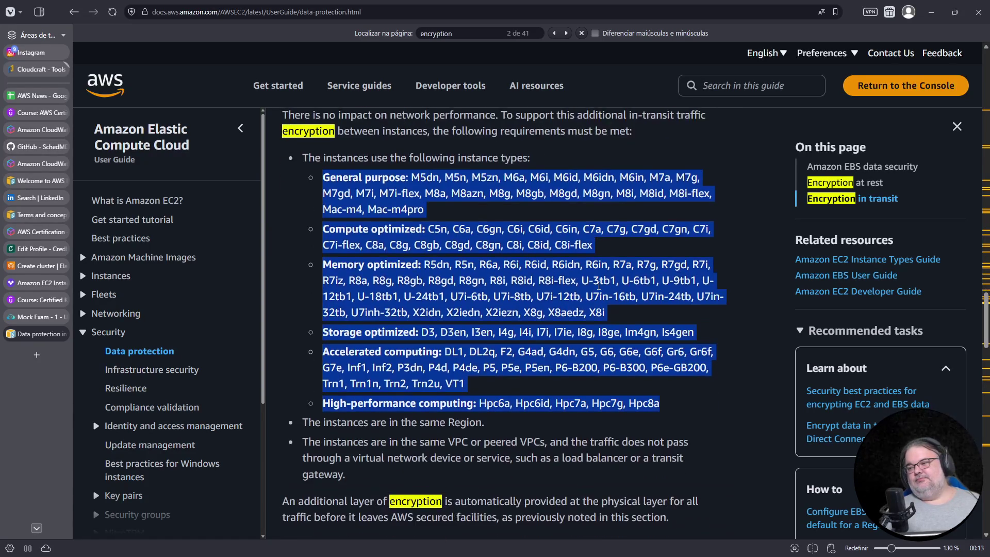
{"action": "scroll", "coordinate": [599, 285], "scroll_direction": "down", "scroll_amount": 1}
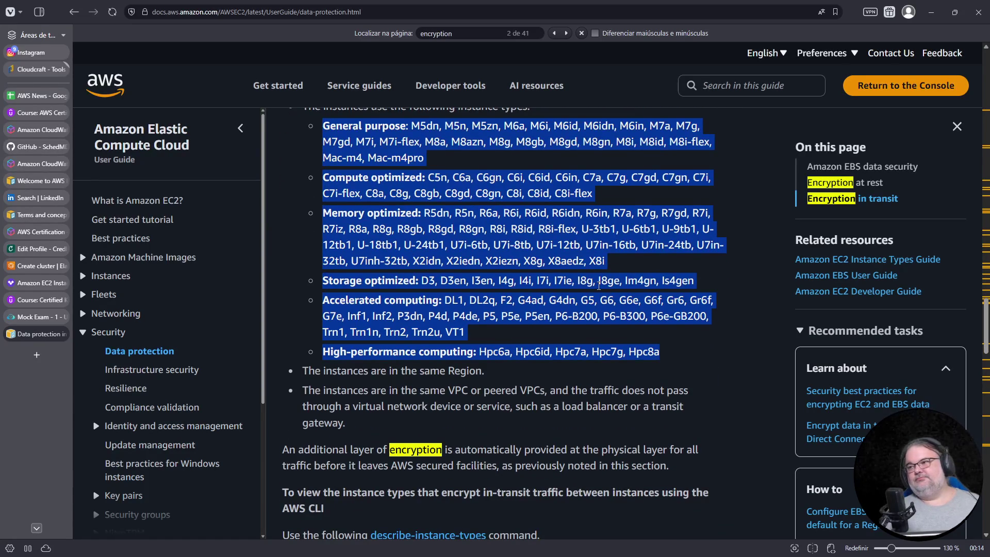
{"action": "scroll", "coordinate": [599, 286], "scroll_direction": "up", "scroll_amount": 3}
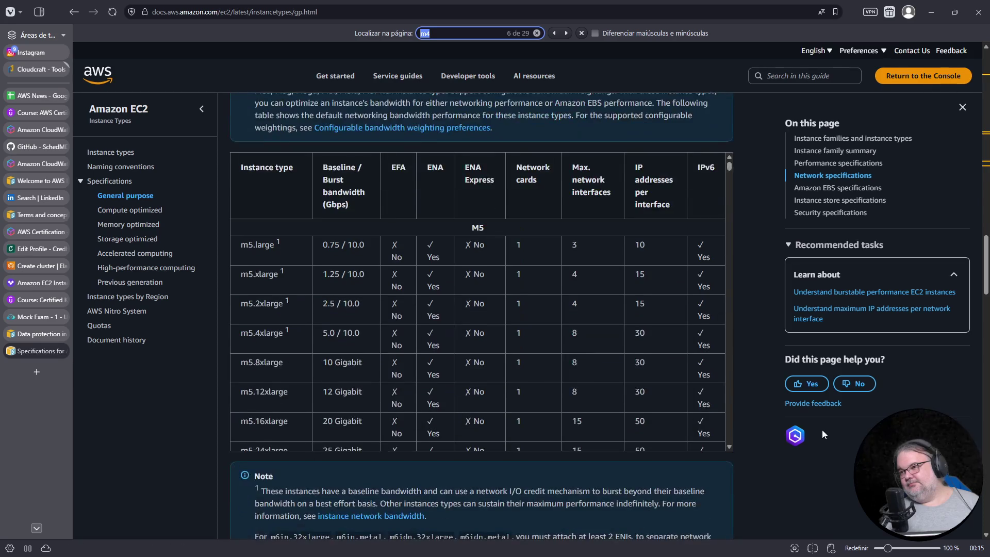
{"action": "scroll", "coordinate": [812, 413], "scroll_direction": "up", "scroll_amount": 3}
{"action": "scroll", "coordinate": [812, 413], "scroll_direction": "up", "scroll_amount": 3}
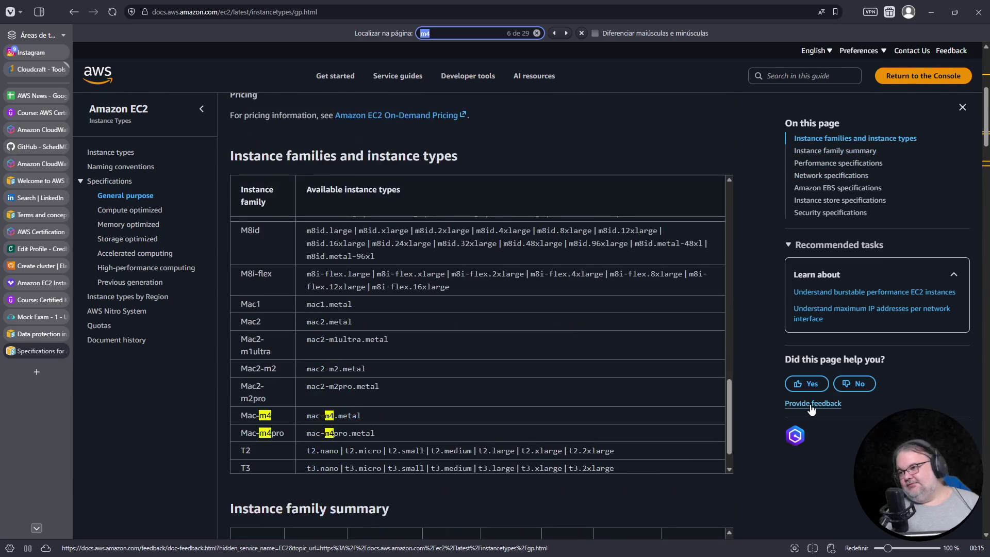
{"action": "scroll", "coordinate": [812, 413], "scroll_direction": "up", "scroll_amount": 3}
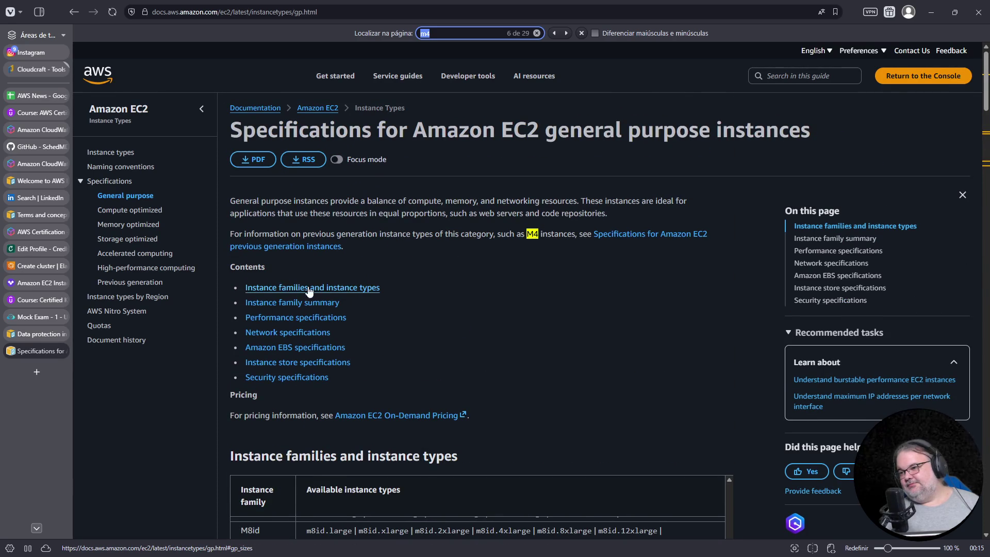
Search the previous-generation instances page for 'm4', step through its matches, then close that page
{"action": "left_click", "coordinate": [651, 236]}
{"action": "scroll", "coordinate": [561, 327], "scroll_direction": "down", "scroll_amount": 3}
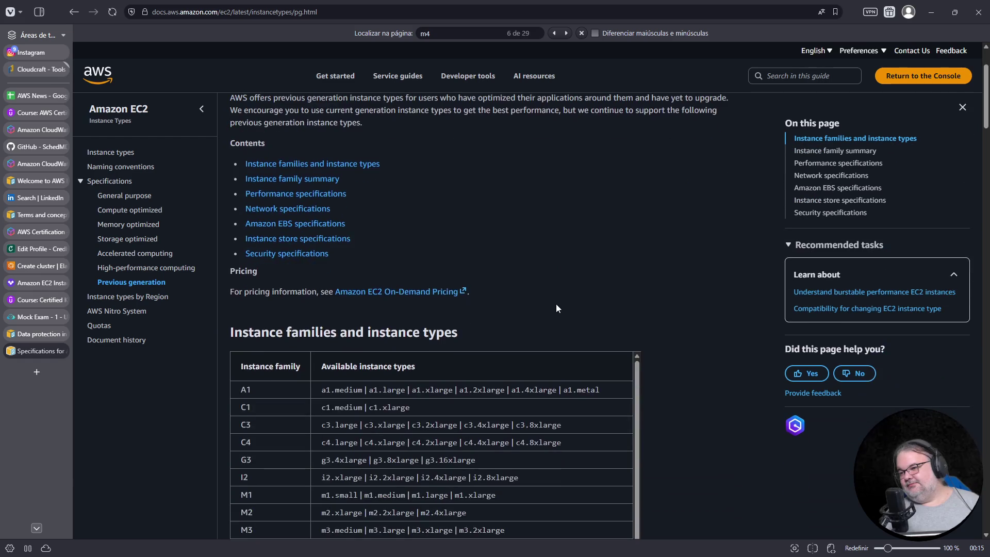
{"action": "scroll", "coordinate": [549, 314], "scroll_direction": "down", "scroll_amount": 3}
{"action": "scroll", "coordinate": [548, 312], "scroll_direction": "up", "scroll_amount": 1}
{"action": "scroll", "coordinate": [549, 312], "scroll_direction": "down", "scroll_amount": 2}
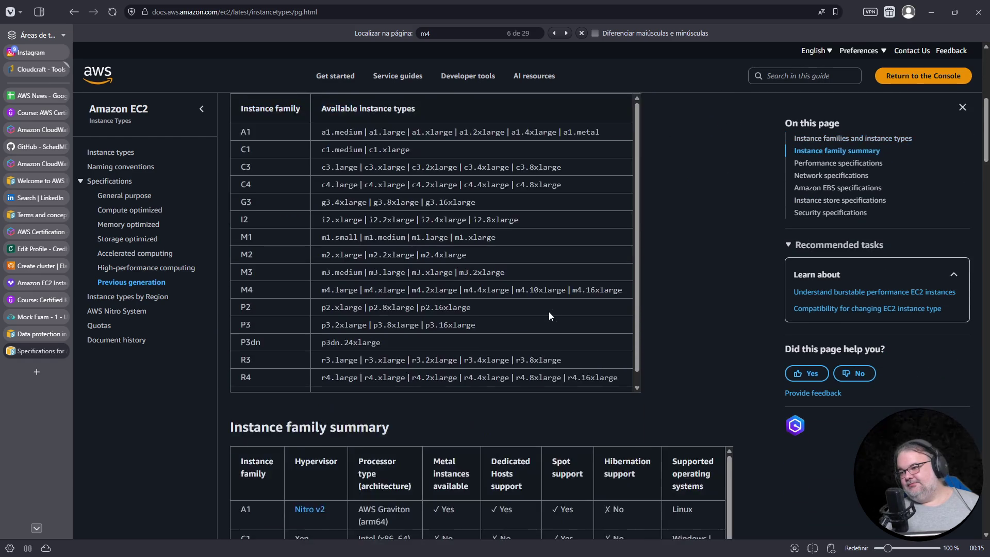
{"action": "scroll", "coordinate": [549, 312], "scroll_direction": "down", "scroll_amount": 3}
{"action": "key", "text": "ctrl+f"}
{"action": "type", "text": "m4"}
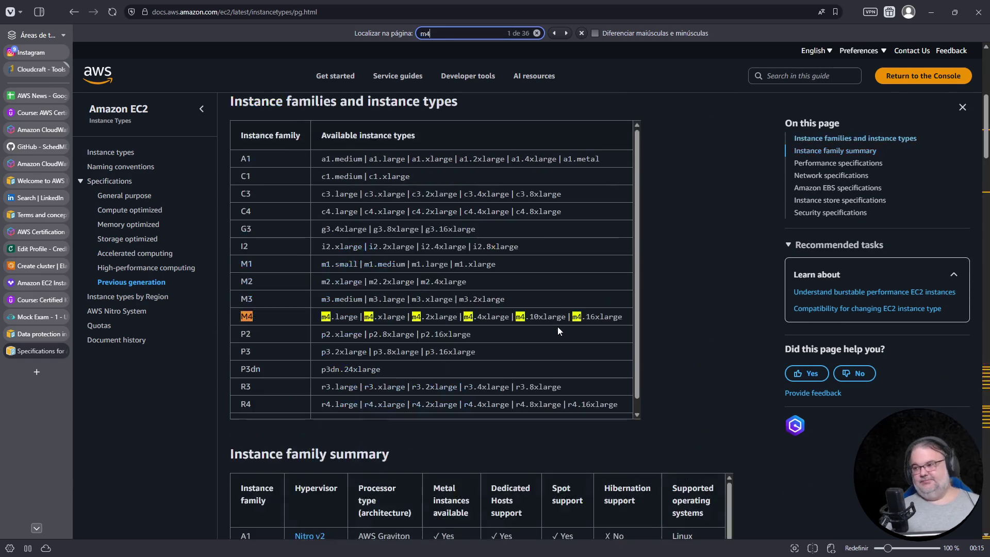
{"action": "key", "text": "Return"}
{"action": "key", "text": "Return"}
{"action": "key", "text": "Return"}
{"action": "key", "text": "Return"}
{"action": "key", "text": "Return"}
{"action": "key", "text": "Return"}
{"action": "key", "text": "Return"}
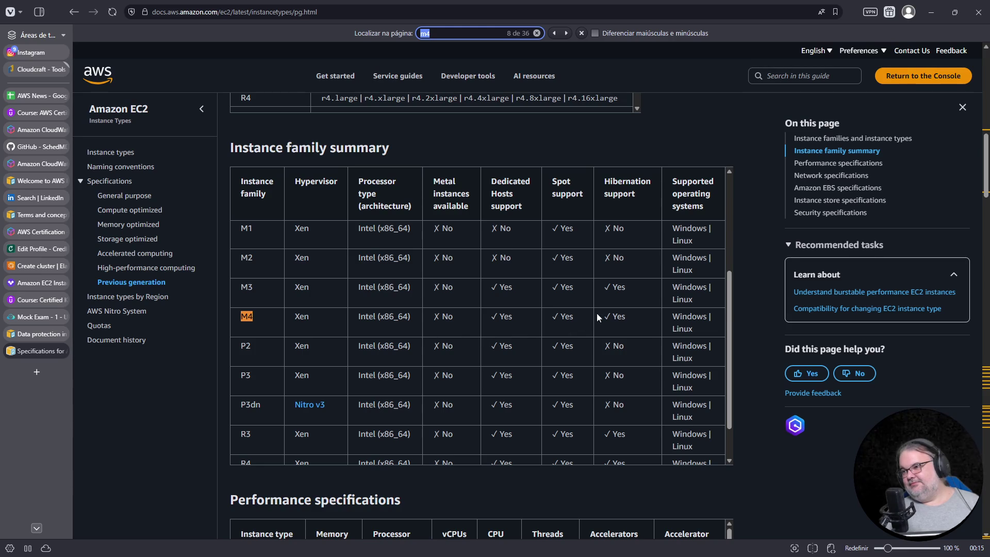
{"action": "key", "text": "Return"}
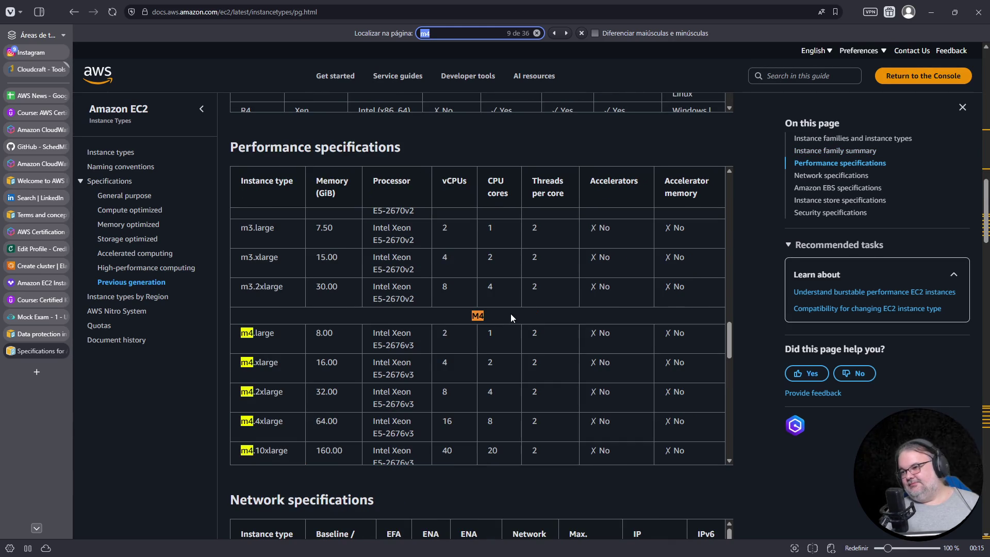
{"action": "left_click", "coordinate": [555, 35]}
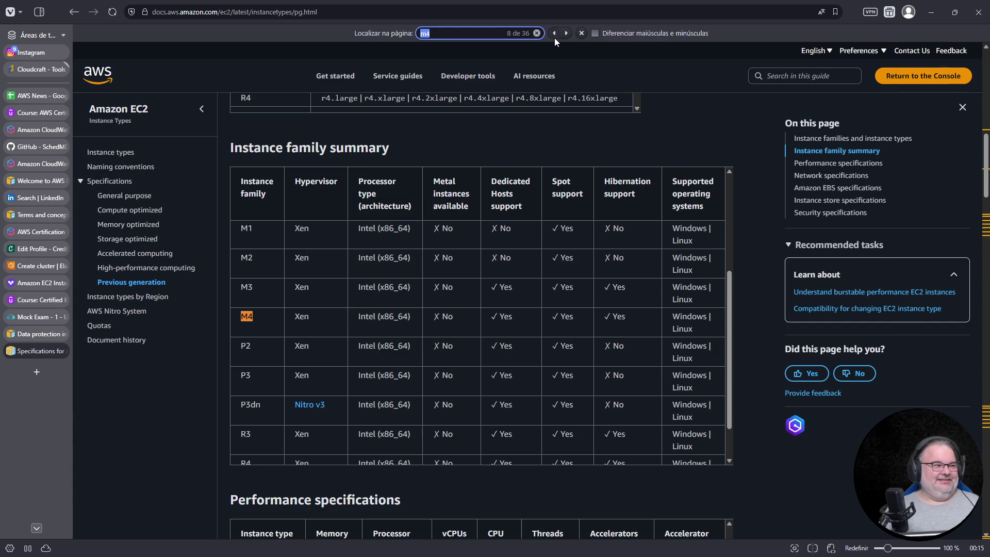
{"action": "scroll", "coordinate": [552, 312], "scroll_direction": "up", "scroll_amount": 2}
{"action": "scroll", "coordinate": [553, 312], "scroll_direction": "up", "scroll_amount": 3}
{"action": "scroll", "coordinate": [655, 301], "scroll_direction": "down", "scroll_amount": 2}
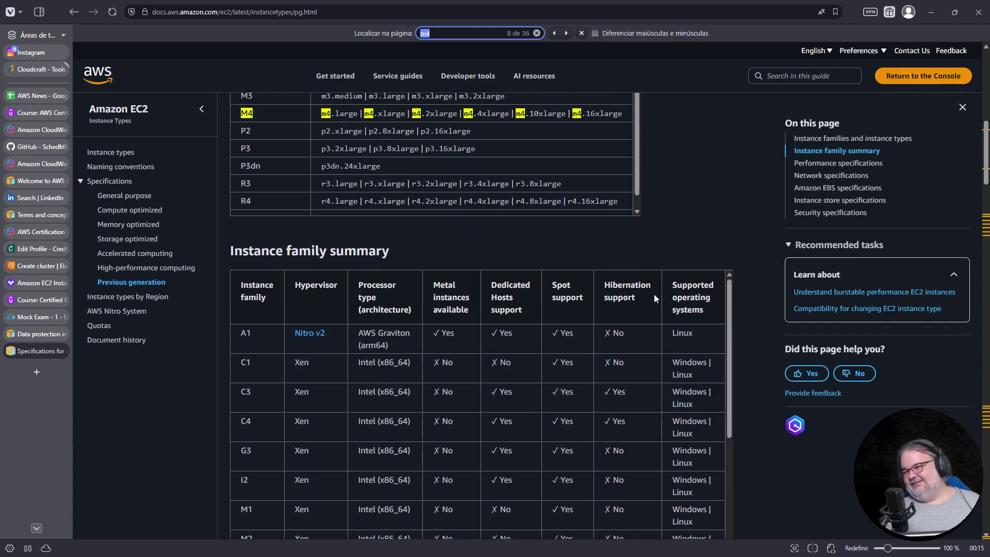
{"action": "scroll", "coordinate": [653, 294], "scroll_direction": "up", "scroll_amount": 3}
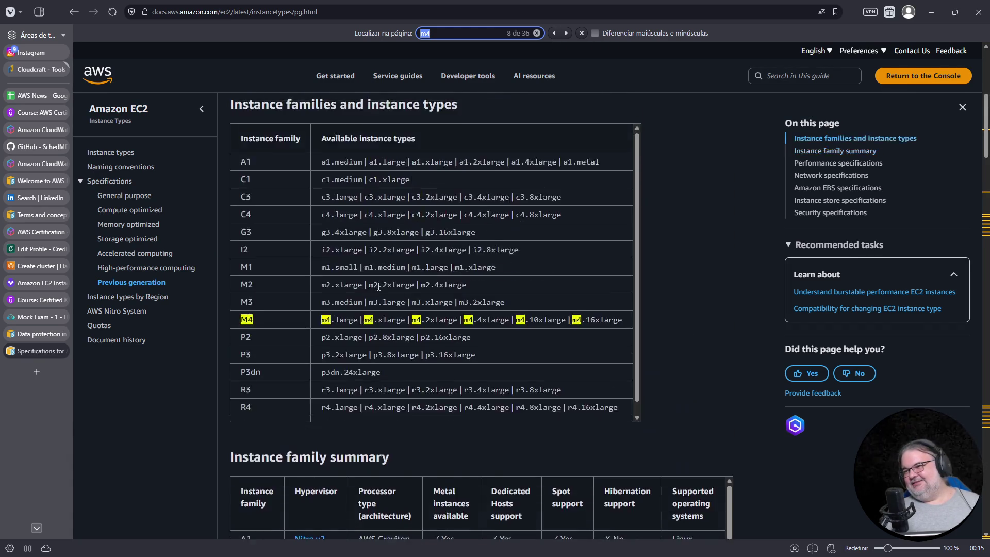
{"action": "scroll", "coordinate": [403, 272], "scroll_direction": "up", "scroll_amount": 4}
{"action": "scroll", "coordinate": [410, 267], "scroll_direction": "down", "scroll_amount": 3}
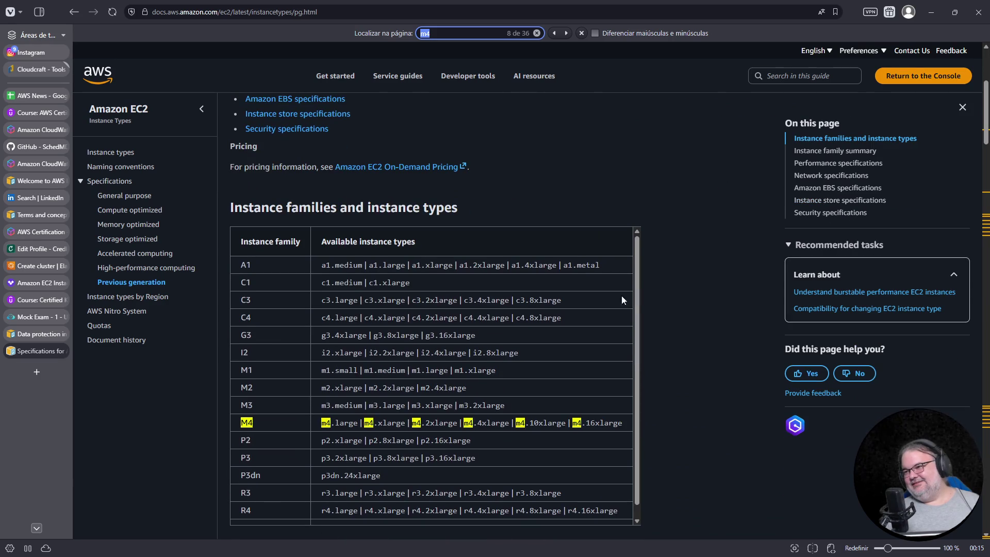
{"action": "scroll", "coordinate": [564, 294], "scroll_direction": "down", "scroll_amount": 1}
{"action": "scroll", "coordinate": [716, 341], "scroll_direction": "down", "scroll_amount": 4}
{"action": "scroll", "coordinate": [770, 353], "scroll_direction": "down", "scroll_amount": 4}
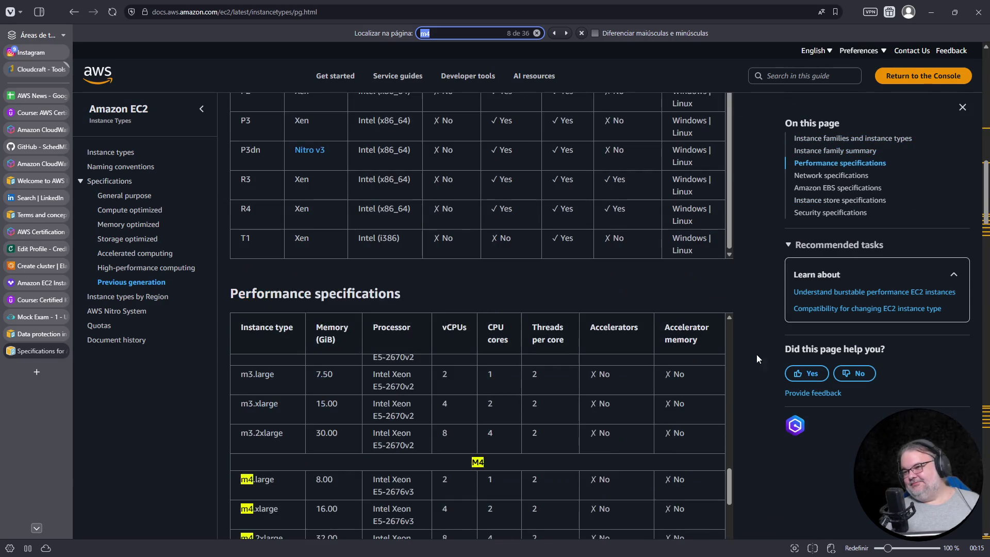
{"action": "scroll", "coordinate": [769, 339], "scroll_direction": "down", "scroll_amount": 4}
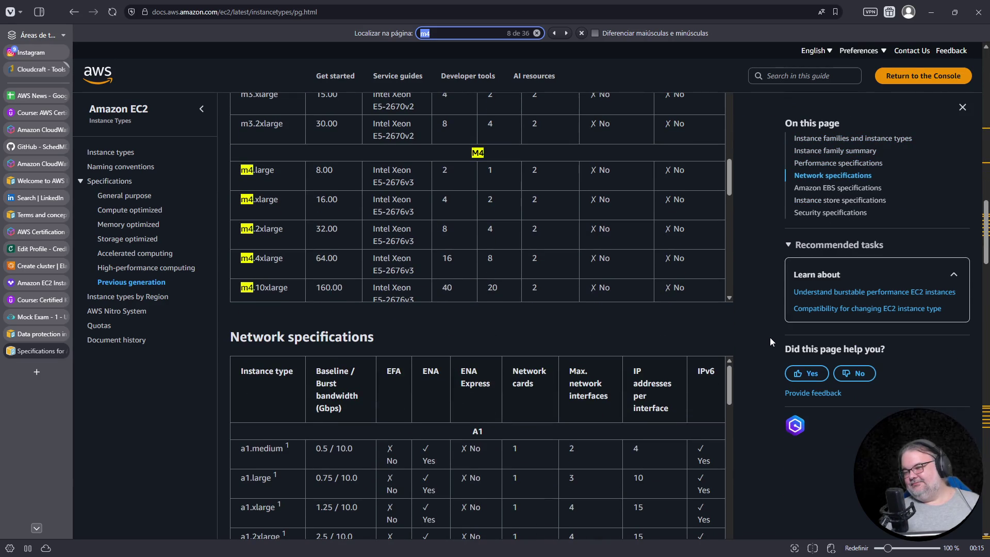
{"action": "scroll", "coordinate": [770, 337], "scroll_direction": "down", "scroll_amount": 5}
{"action": "scroll", "coordinate": [770, 337], "scroll_direction": "down", "scroll_amount": 3}
{"action": "scroll", "coordinate": [771, 338], "scroll_direction": "down", "scroll_amount": 3}
{"action": "scroll", "coordinate": [770, 338], "scroll_direction": "down", "scroll_amount": 3}
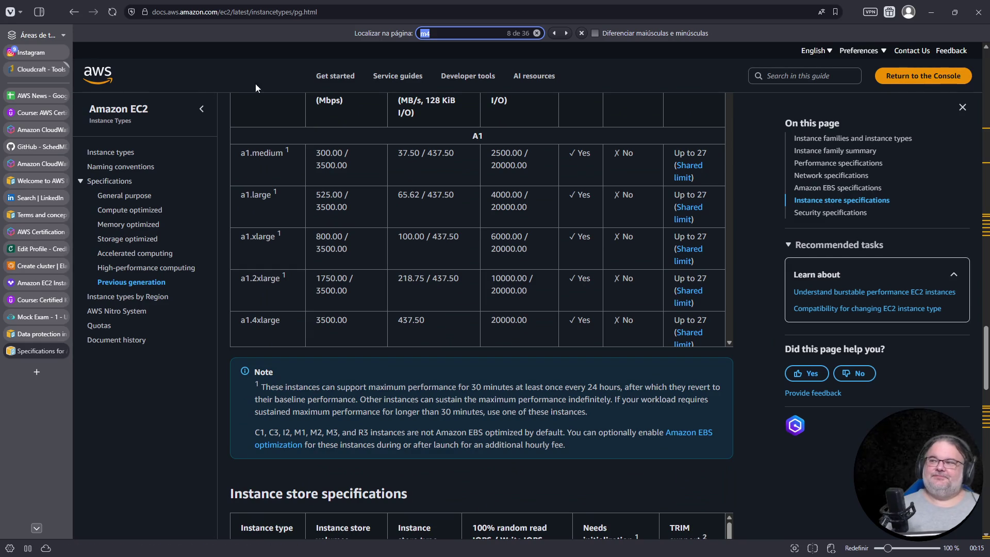
{"action": "left_click", "coordinate": [61, 350]}
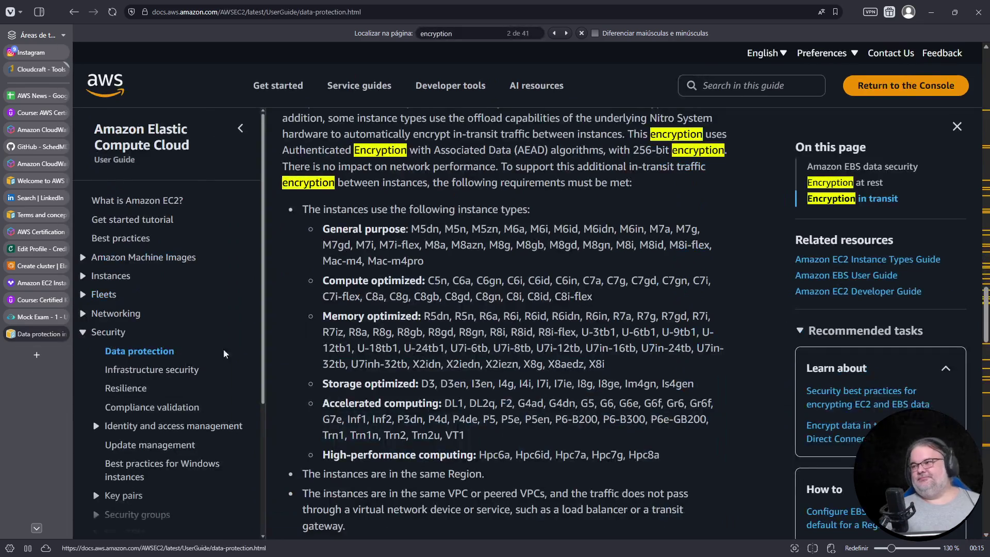
{"action": "scroll", "coordinate": [511, 290], "scroll_direction": "up", "scroll_amount": 1}
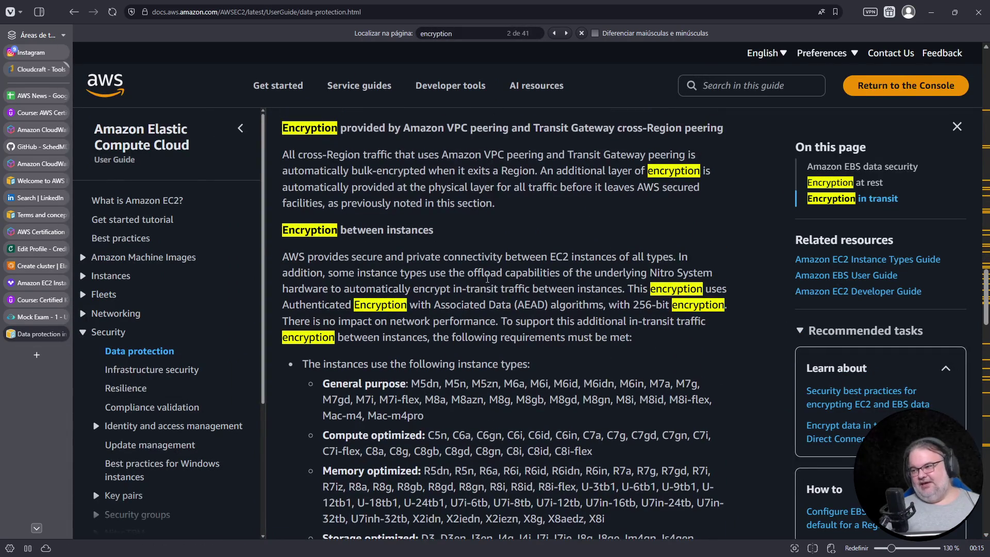
Highlight the Nitro System in-transit encryption sentence, then close the Data protection page
{"action": "left_click_drag", "start_coordinate": [521, 270], "coordinate": [635, 277]}
{"action": "left_click", "coordinate": [471, 272]}
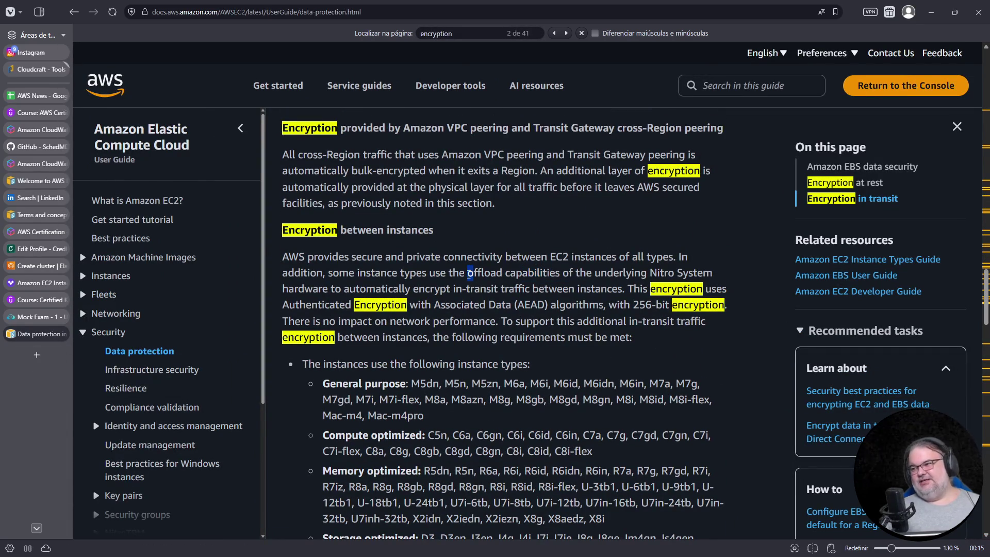
{"action": "mouse_move", "coordinate": [505, 272]}
{"action": "left_mouse_down"}
{"action": "mouse_move", "coordinate": [694, 274]}
{"action": "mouse_move", "coordinate": [547, 291]}
{"action": "left_mouse_up"}
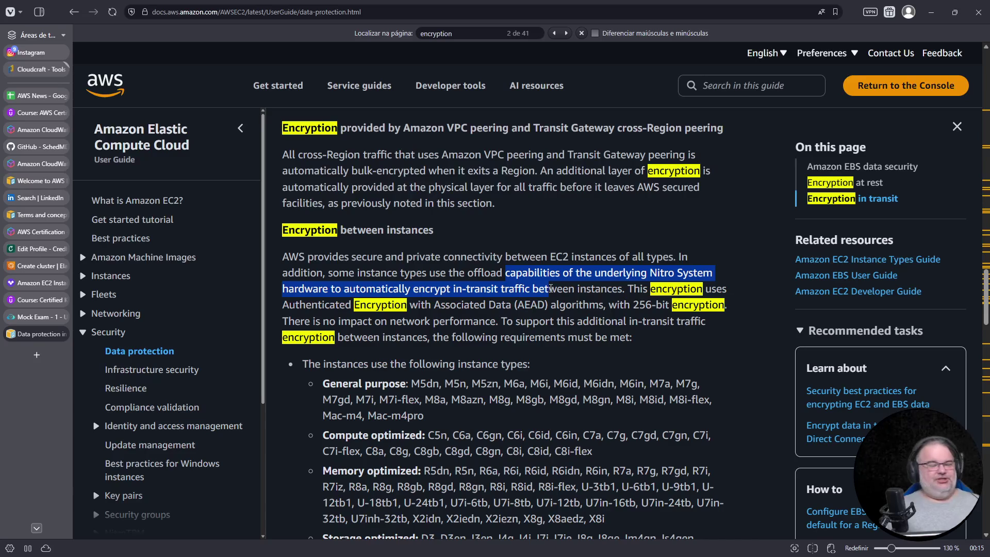
{"action": "mouse_move", "coordinate": [549, 286]}
{"action": "left_mouse_down"}
{"action": "mouse_move", "coordinate": [566, 286]}
{"action": "mouse_move", "coordinate": [548, 289]}
{"action": "left_mouse_up"}
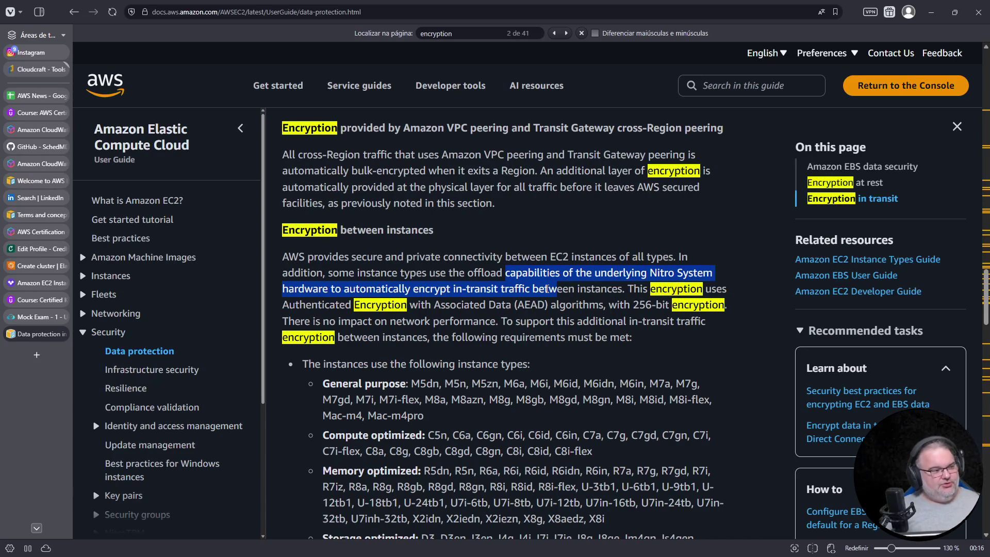
{"action": "scroll", "coordinate": [626, 299], "scroll_direction": "down", "scroll_amount": 3}
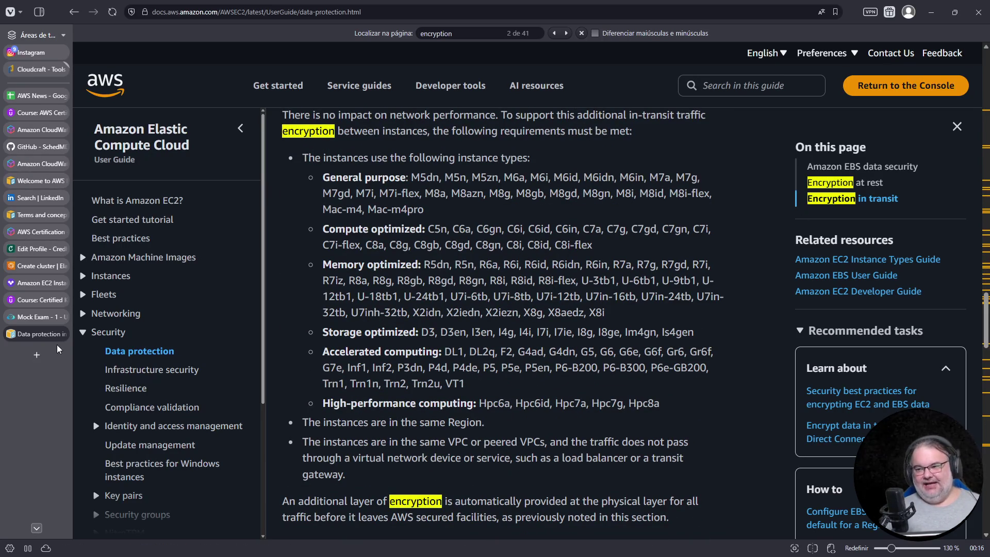
{"action": "left_click", "coordinate": [62, 333]}
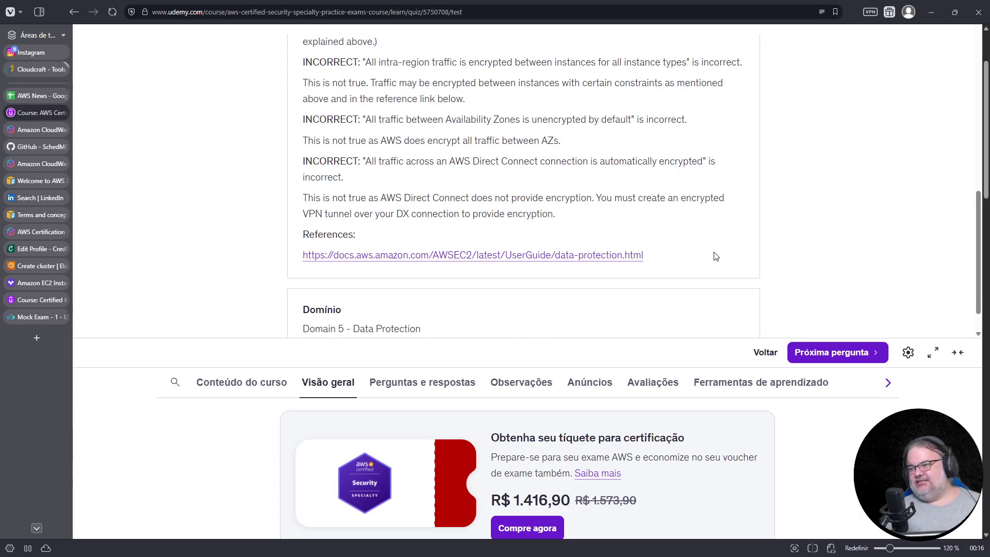
{"action": "scroll", "coordinate": [559, 270], "scroll_direction": "up", "scroll_amount": 3}
{"action": "scroll", "coordinate": [695, 274], "scroll_direction": "up", "scroll_amount": 4}
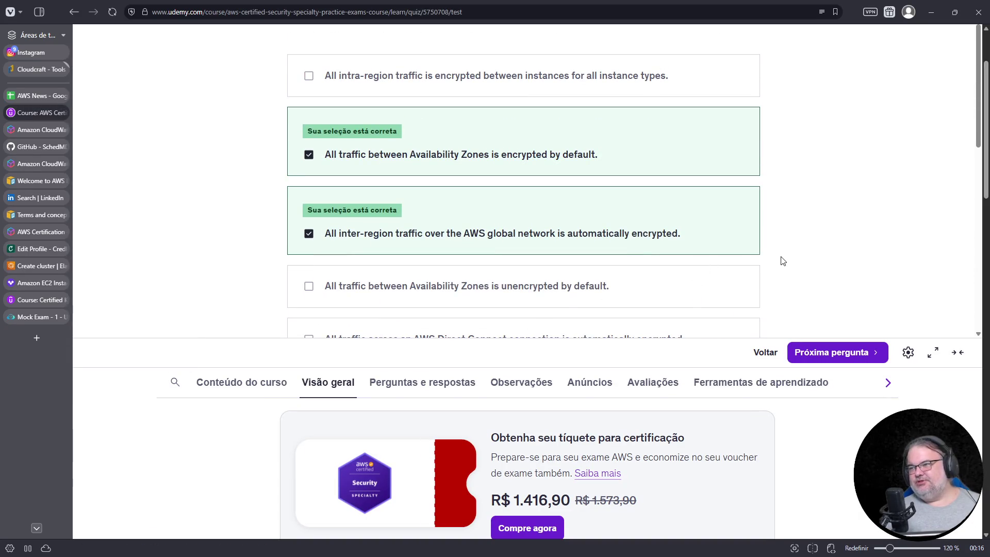
{"action": "scroll", "coordinate": [783, 261], "scroll_direction": "up", "scroll_amount": 1}
Advance to question 18 and highlight the end of its vulnerable web framework question text
{"action": "left_click", "coordinate": [843, 354]}
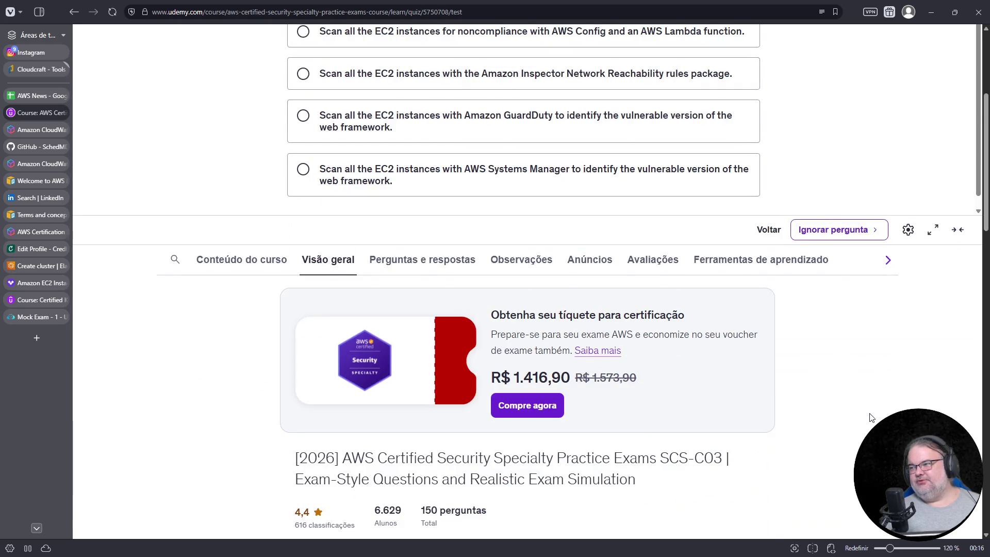
{"action": "scroll", "coordinate": [867, 410], "scroll_direction": "up", "scroll_amount": 3}
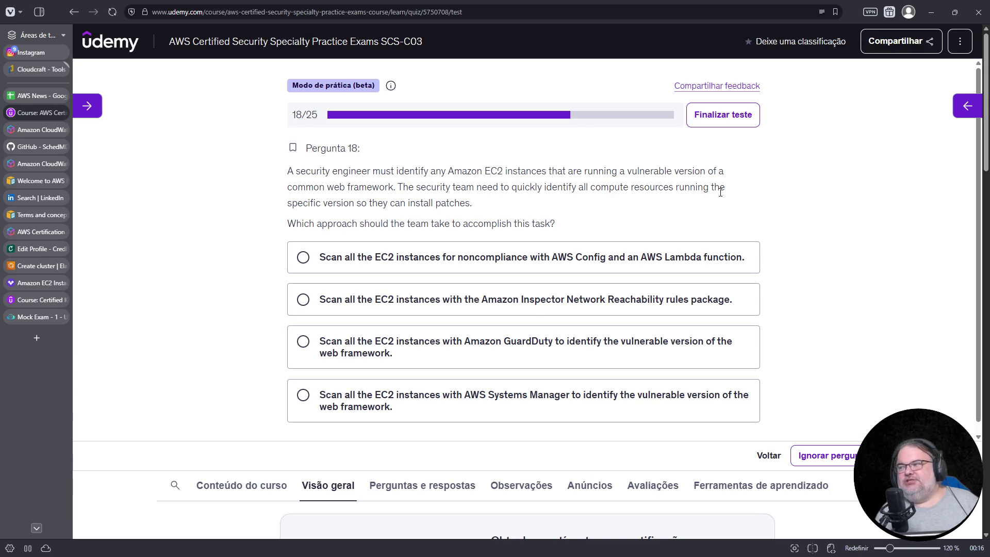
{"action": "left_click_drag", "start_coordinate": [298, 206], "coordinate": [486, 202]}
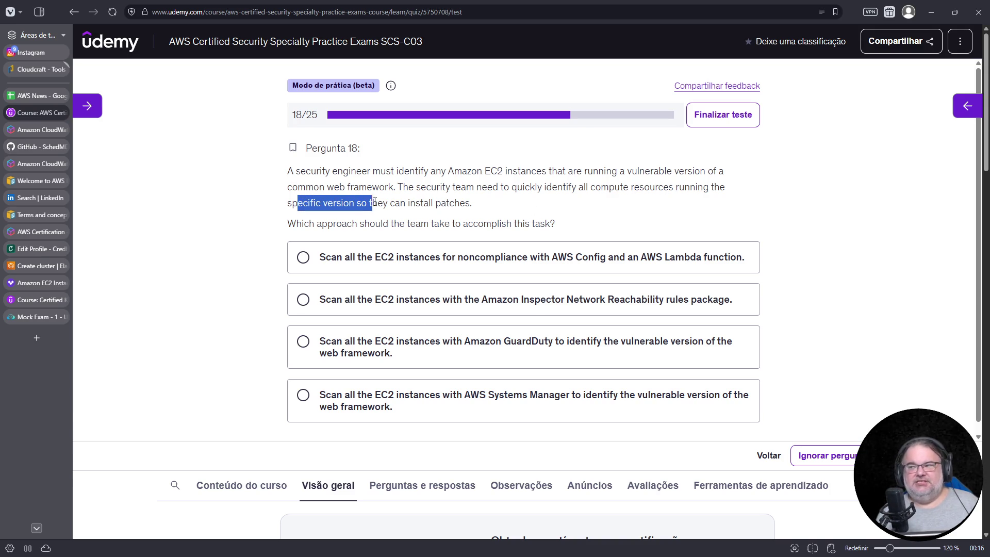
{"action": "scroll", "coordinate": [566, 206], "scroll_direction": "down", "scroll_amount": 1}
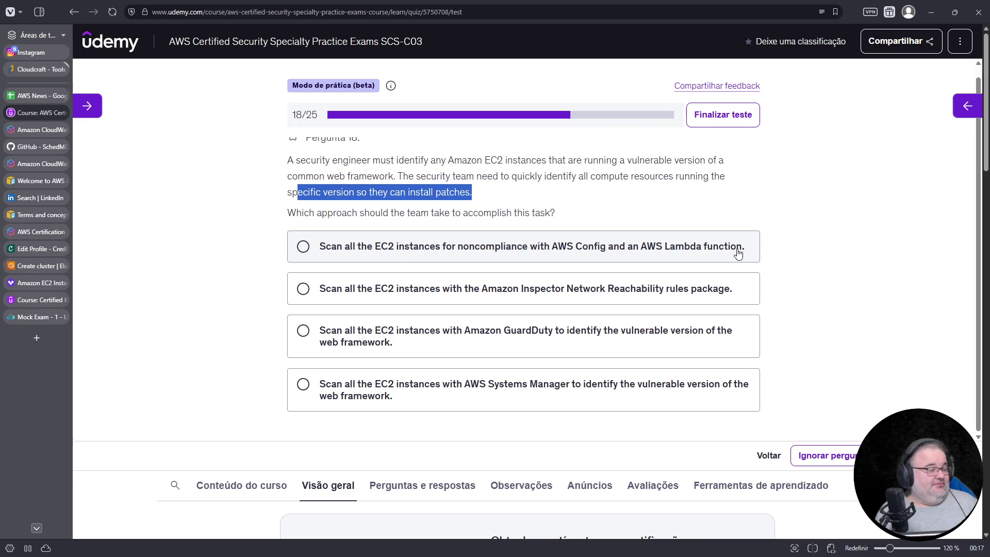
{"action": "scroll", "coordinate": [641, 262], "scroll_direction": "up", "scroll_amount": 1}
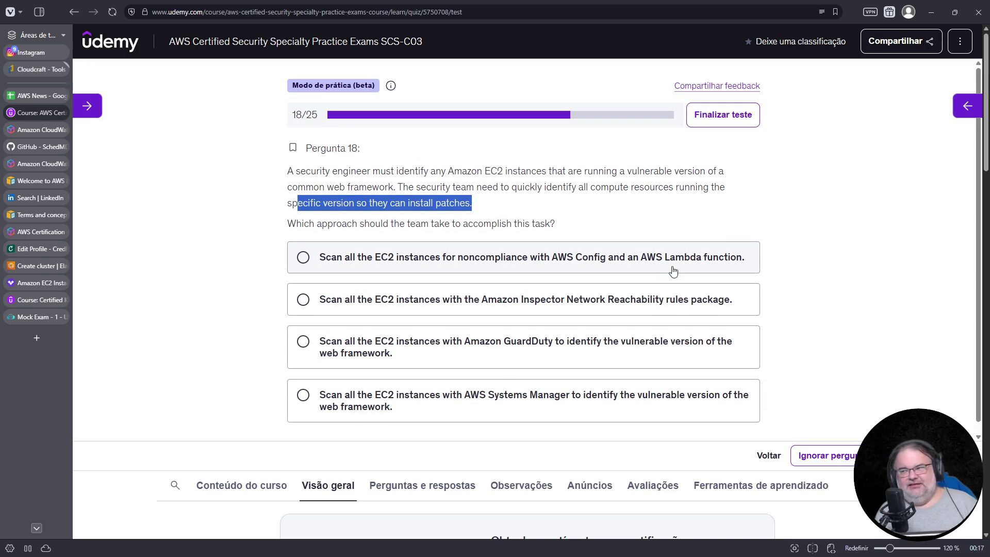
{"action": "scroll", "coordinate": [685, 276], "scroll_direction": "down", "scroll_amount": 1}
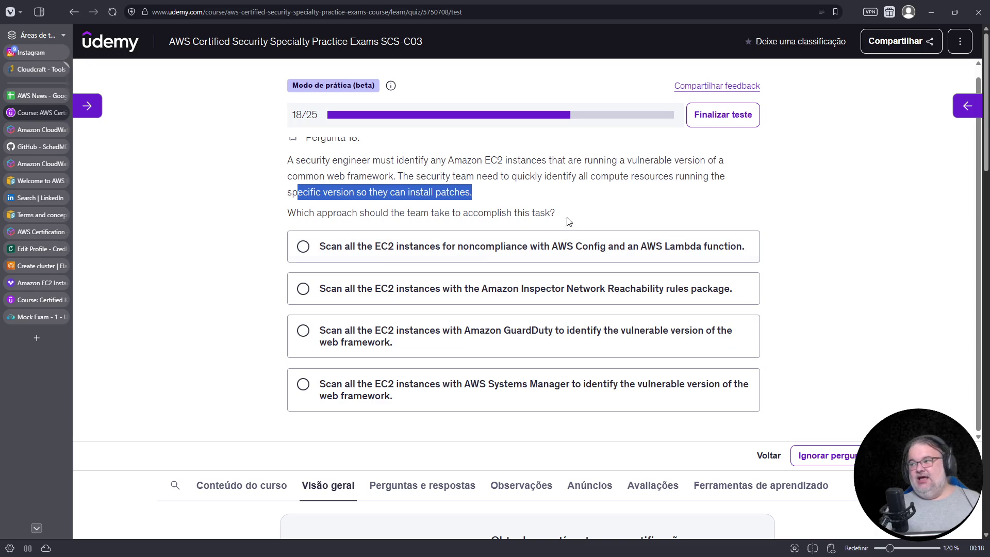
{"action": "scroll", "coordinate": [636, 201], "scroll_direction": "up", "scroll_amount": 1}
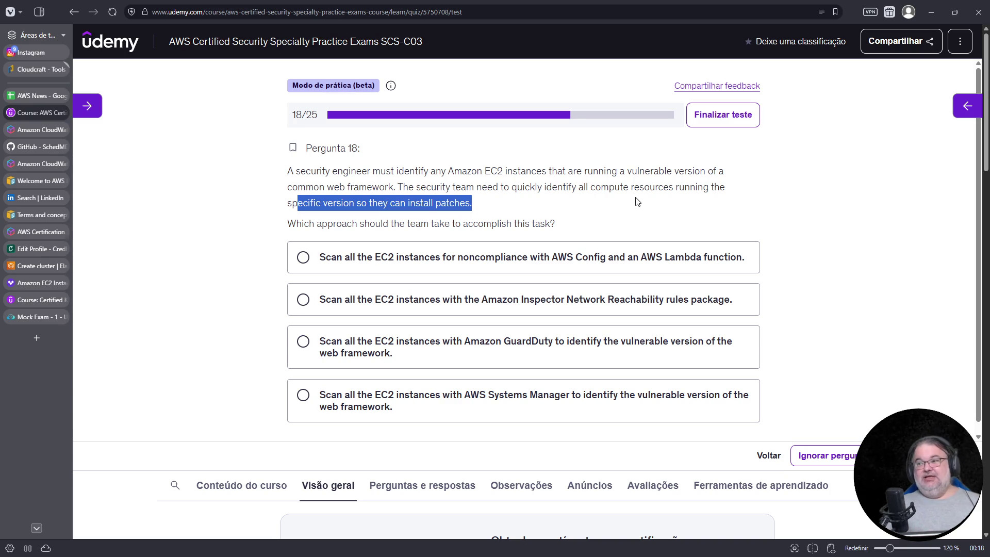
{"action": "left_click_drag", "start_coordinate": [611, 171], "coordinate": [706, 172]}
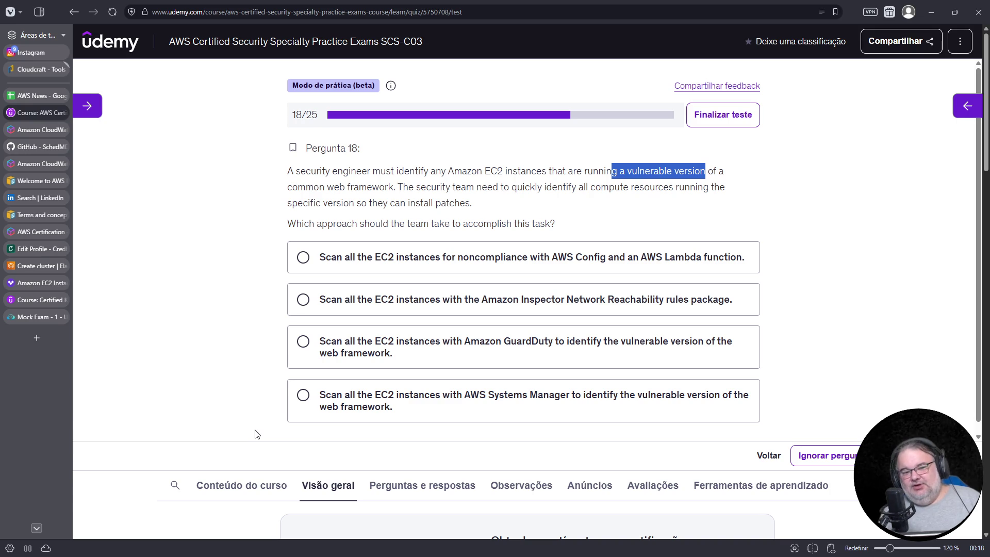
Pick the Inspector Network Reachability answer, switch to the Systems Manager option, then start a new browser tab
{"action": "left_click", "coordinate": [575, 301]}
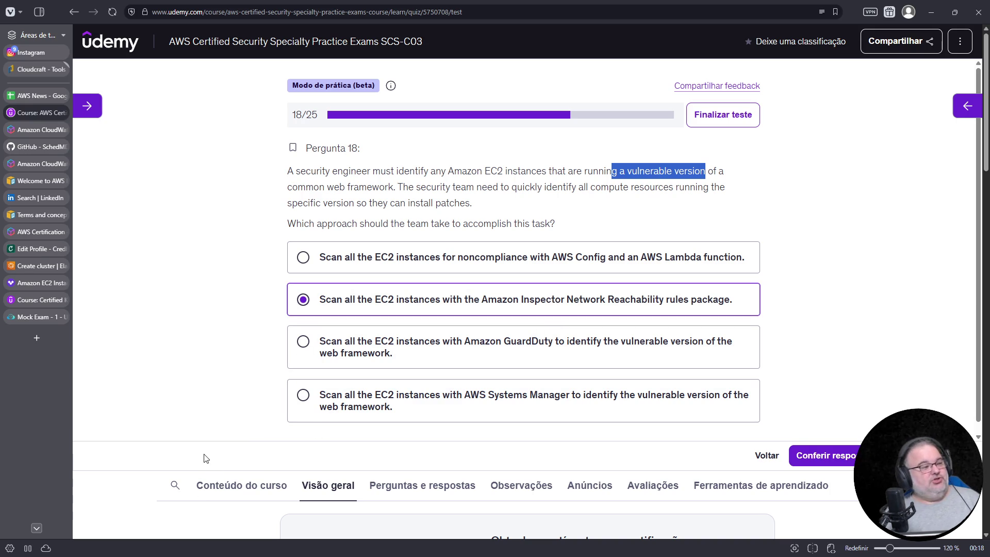
{"action": "left_click", "coordinate": [409, 404]}
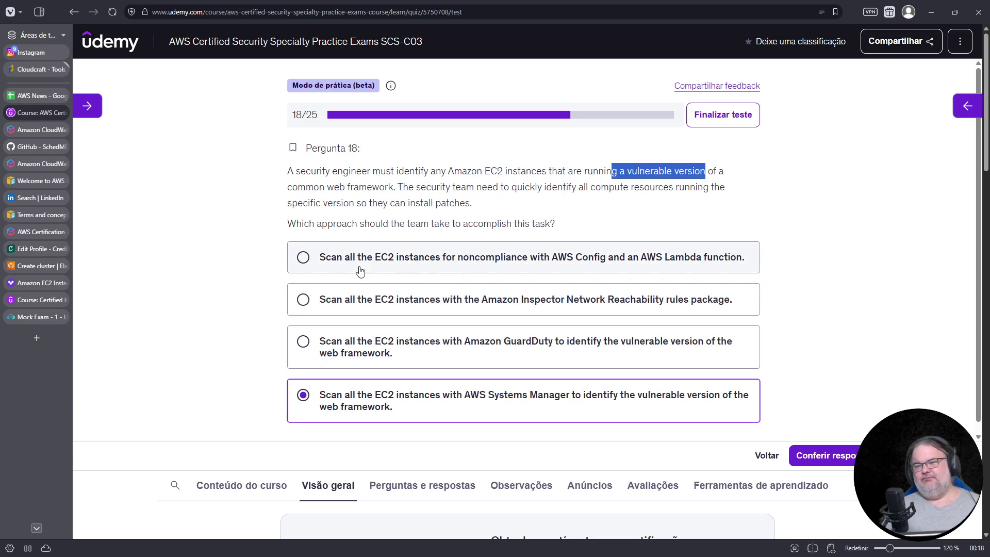
{"action": "key", "text": "ctrl+t"}
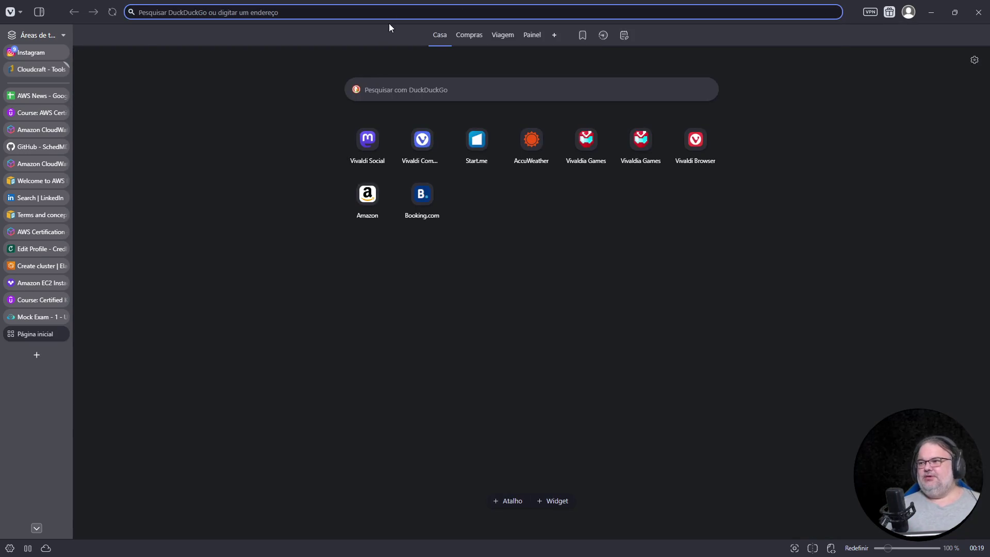
Search DuckDuckGo for AWS Inspector v2, refine with 'doc', and open the Amazon Inspector Documentation result
{"action": "left_click", "coordinate": [391, 13]}
{"action": "type", "text": "aam"}
{"action": "key", "text": "BackSpace"}
{"action": "key", "text": "BackSpace"}
{"action": "key", "text": "BackSpace"}
{"action": "type", "text": "aws inspector"}
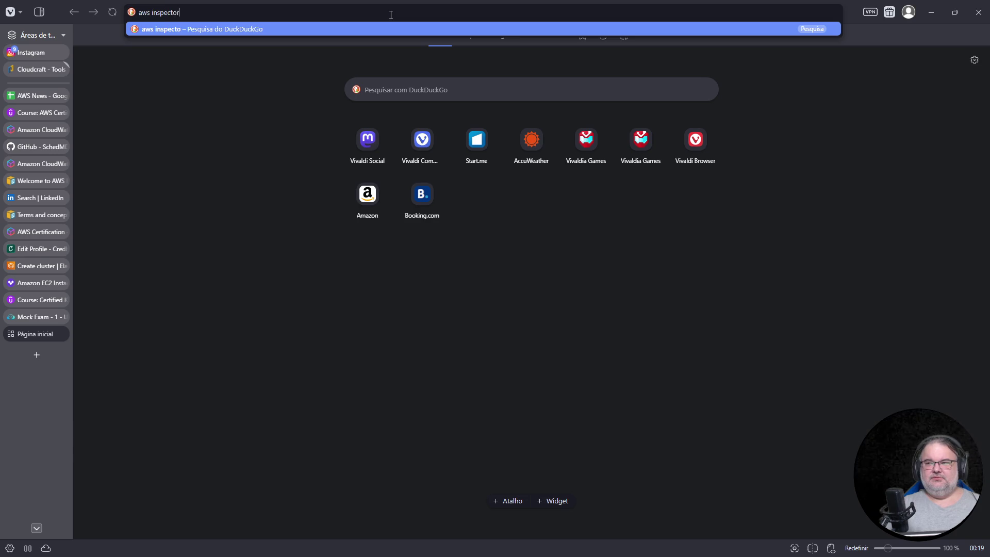
{"action": "type", "text": " v2"}
{"action": "key", "text": "Return"}
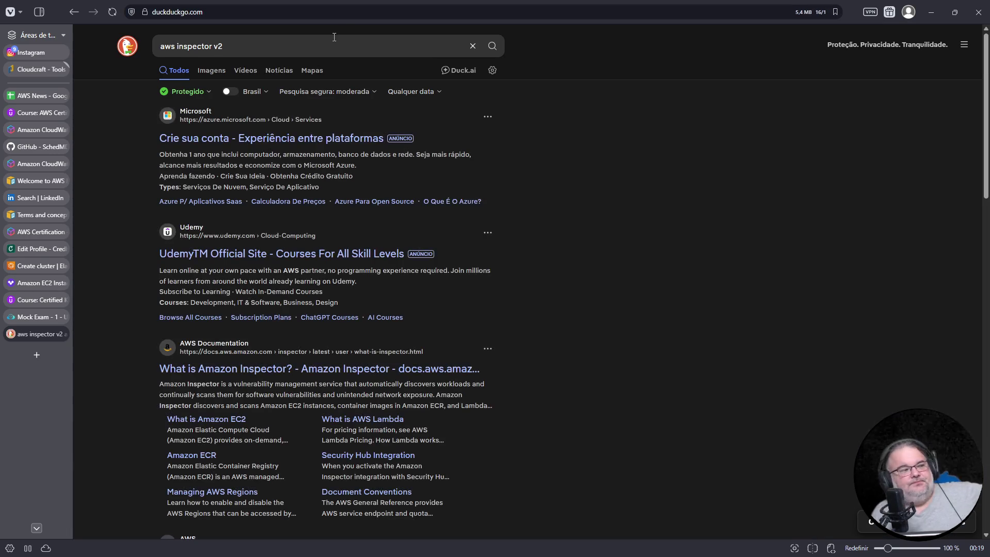
{"action": "scroll", "coordinate": [371, 239], "scroll_direction": "down", "scroll_amount": 2}
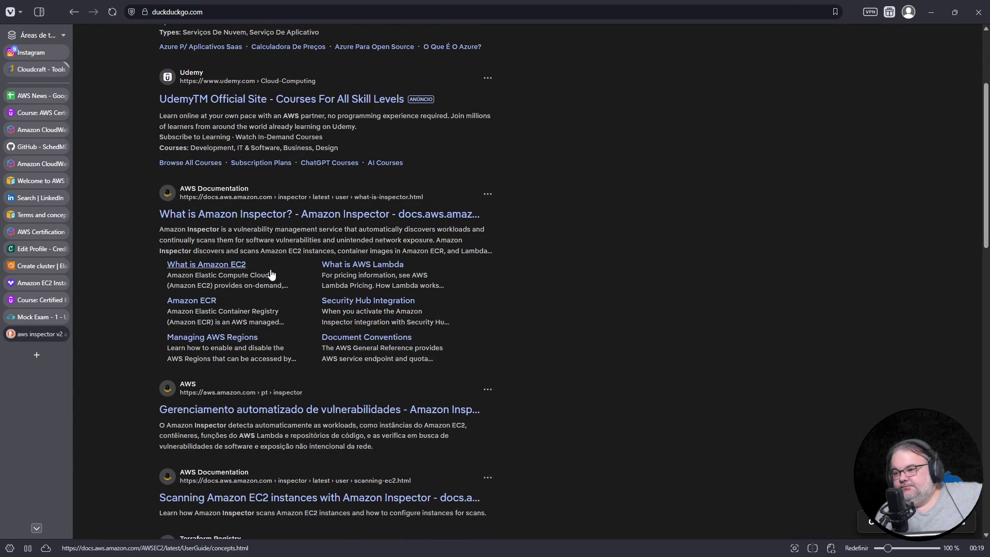
{"action": "scroll", "coordinate": [321, 298], "scroll_direction": "up", "scroll_amount": 2}
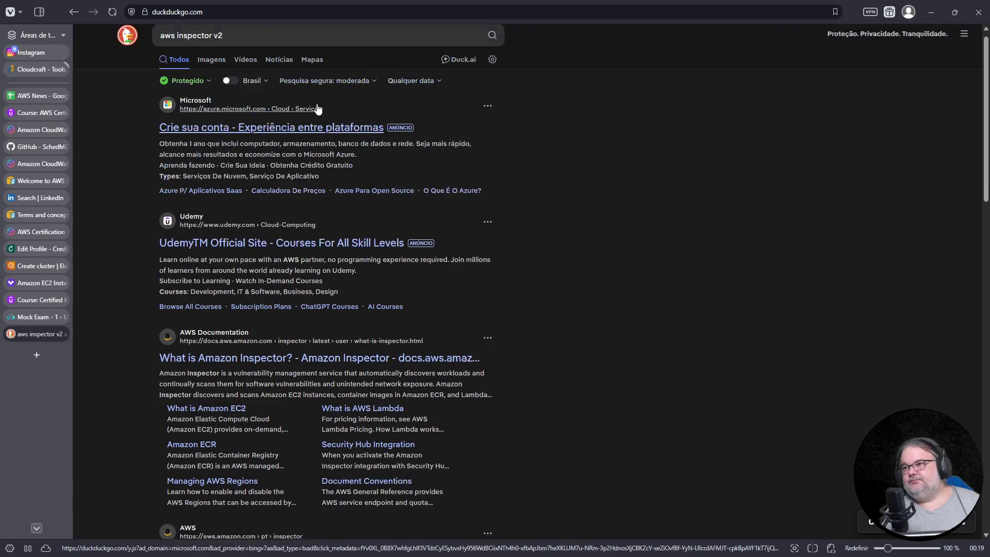
{"action": "left_click", "coordinate": [306, 47]}
{"action": "type", "text": "doc"}
{"action": "key", "text": "Return"}
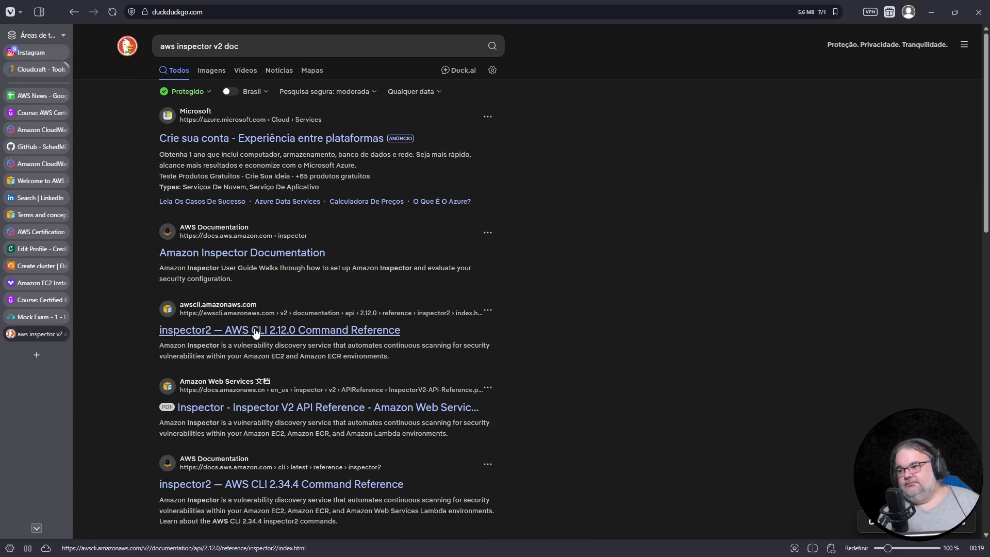
{"action": "left_click", "coordinate": [256, 253]}
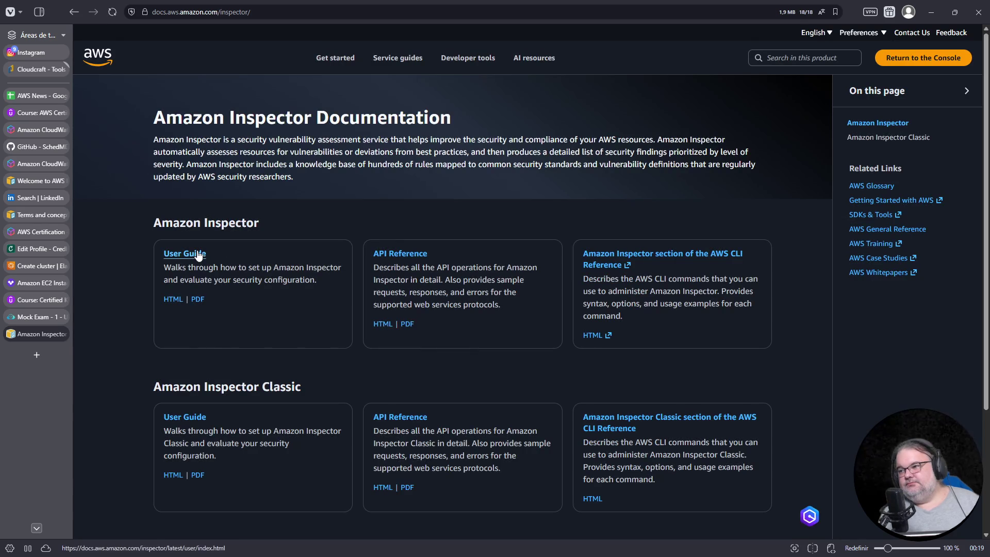
Read the Inspector User Guide, highlight the software vulnerabilities phrase, and open the Amazon ECR page aside
{"action": "left_click", "coordinate": [199, 254]}
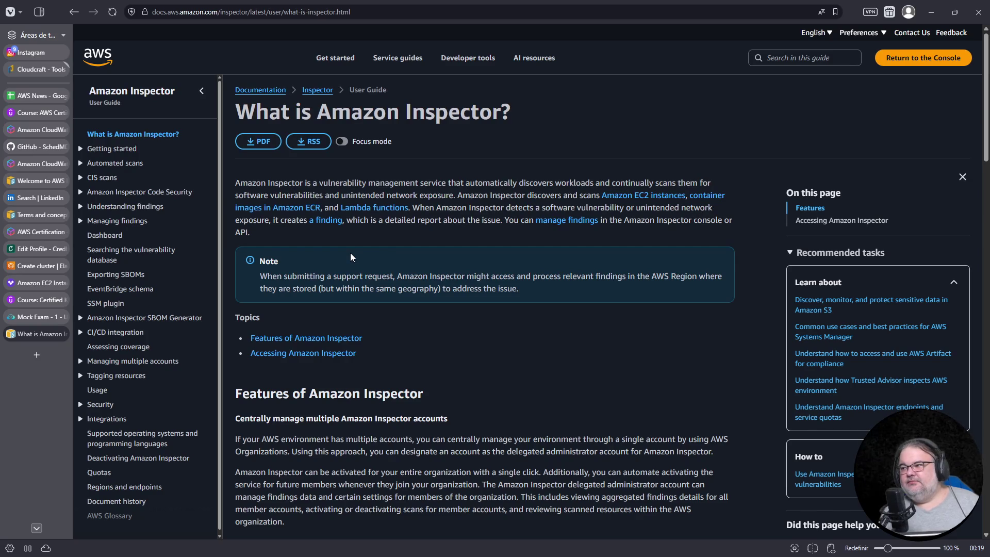
{"action": "left_click_drag", "start_coordinate": [551, 207], "coordinate": [615, 208]}
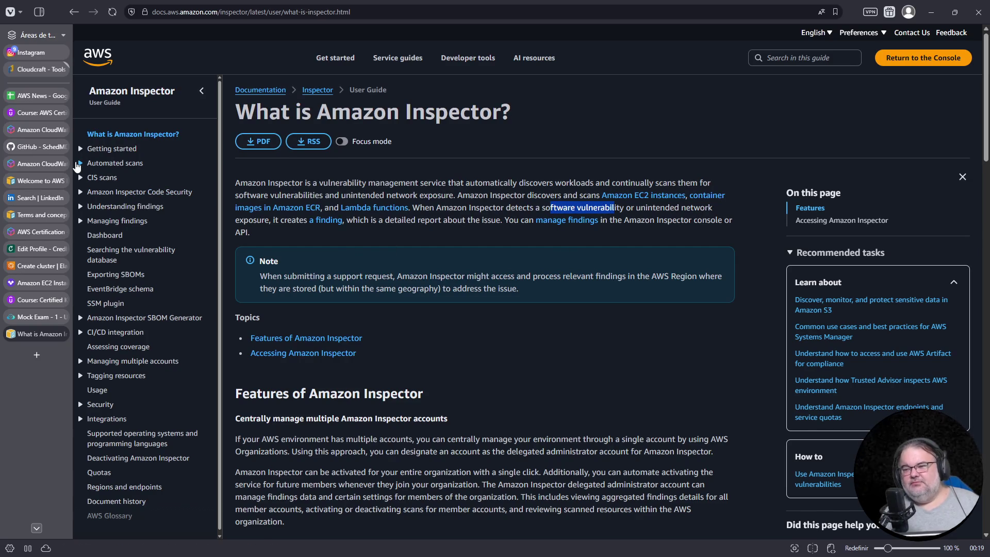
{"action": "left_click", "coordinate": [80, 165]}
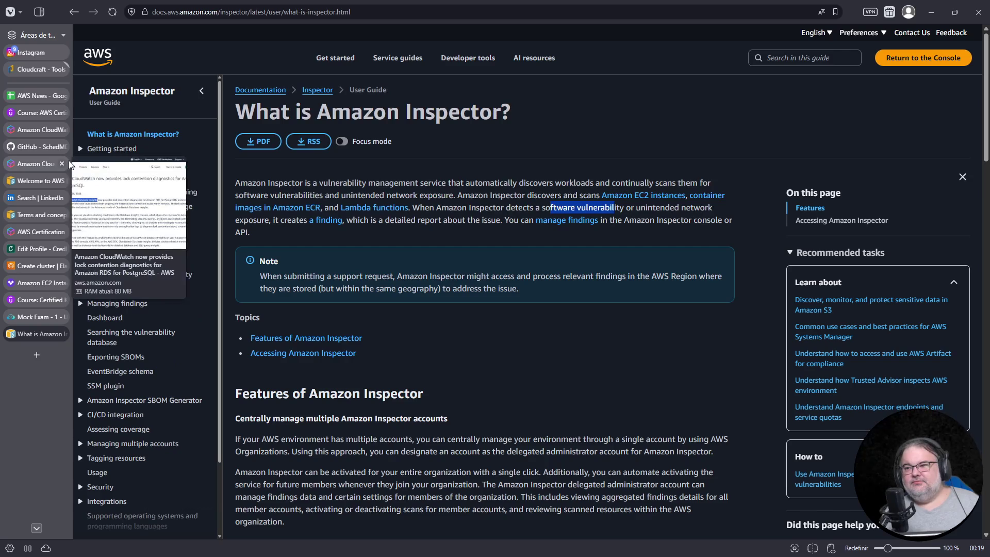
{"action": "left_click", "coordinate": [310, 208]}
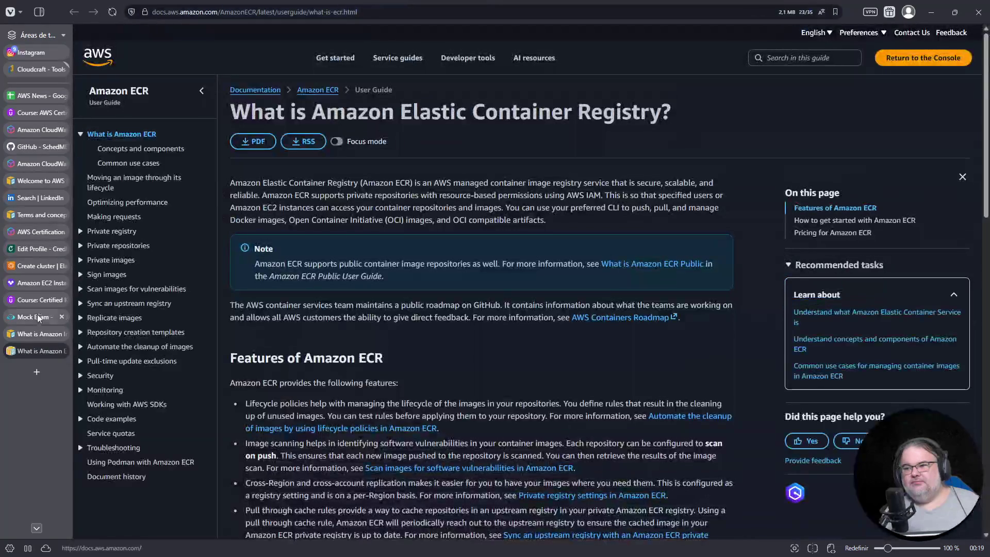
{"action": "left_click", "coordinate": [43, 334]}
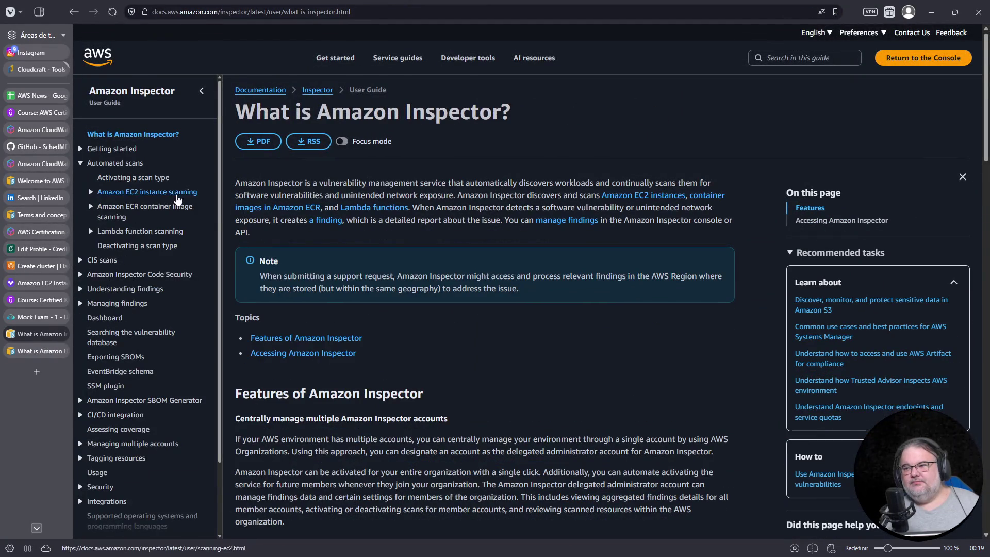
Read deep inspection for Linux-based EC2 instances under Amazon EC2 instance scanning, then return to Udemy
{"action": "left_click", "coordinate": [170, 193]}
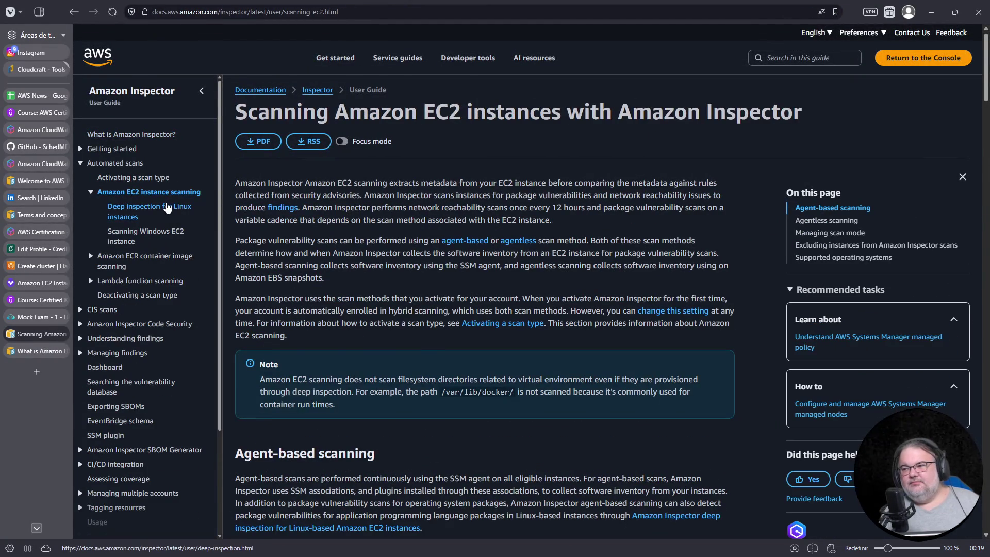
{"action": "left_click", "coordinate": [163, 208]}
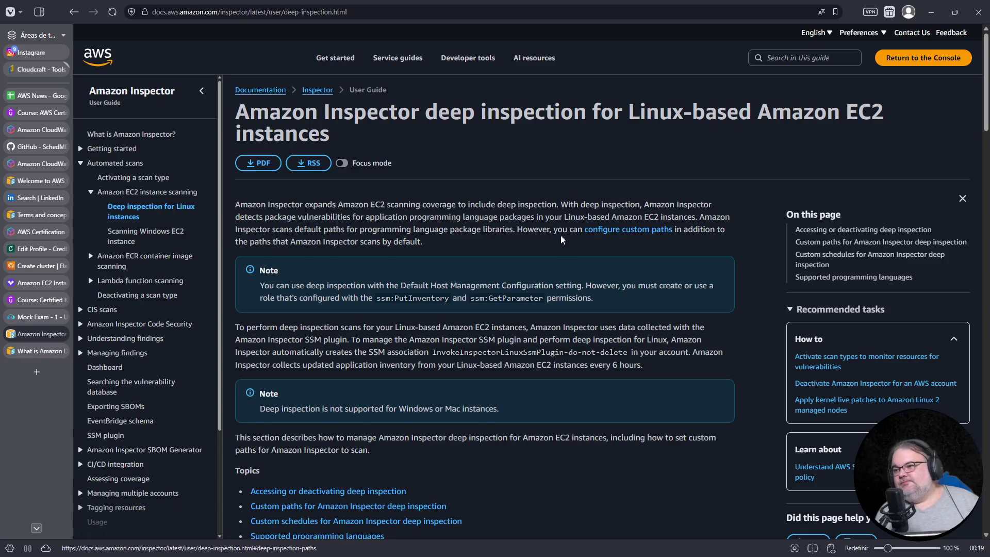
{"action": "scroll", "coordinate": [529, 266], "scroll_direction": "down", "scroll_amount": 3}
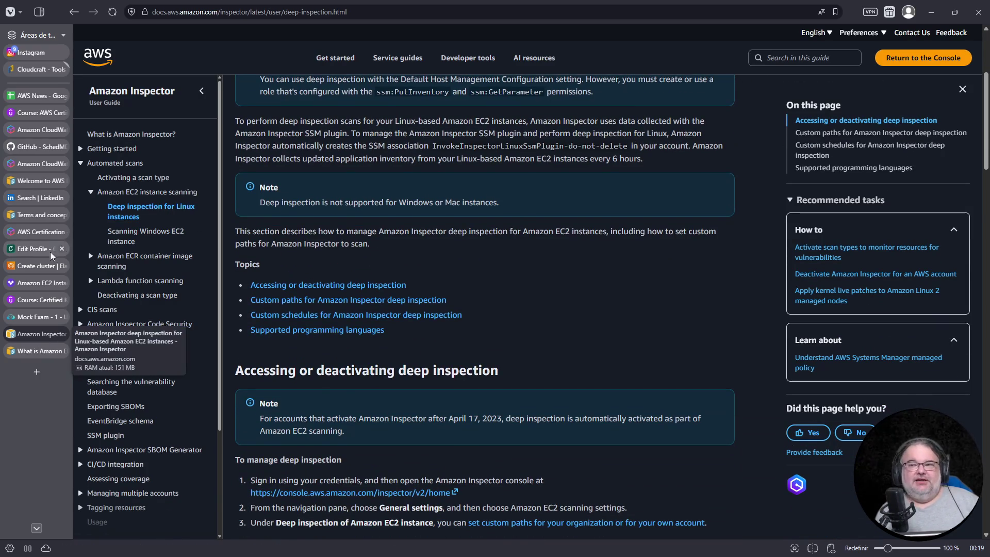
{"action": "left_click", "coordinate": [34, 113]}
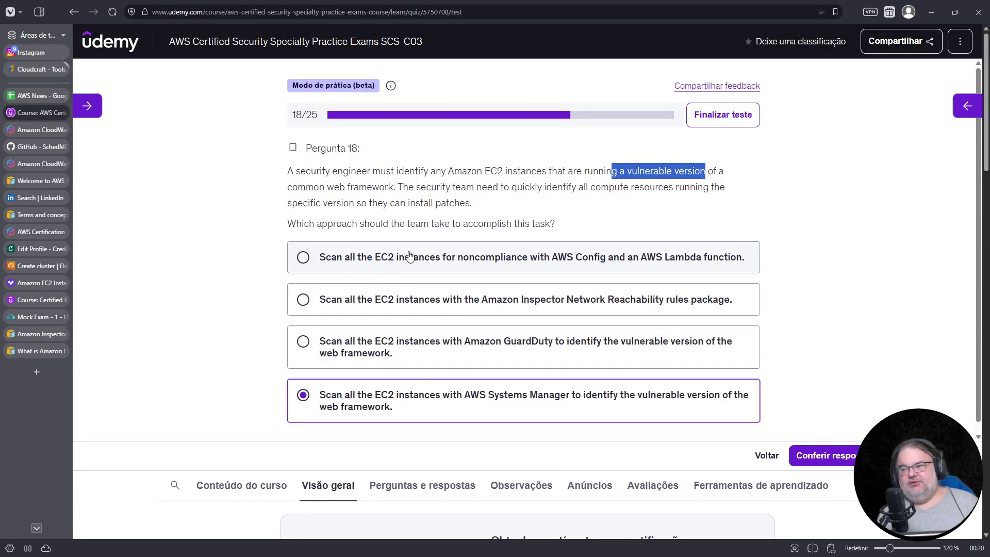
Check question 18's Systems Manager answer as correct, then switch to the 'What is Amazon ECR' documentation
{"action": "left_click", "coordinate": [834, 458]}
{"action": "scroll", "coordinate": [705, 381], "scroll_direction": "down", "scroll_amount": 3}
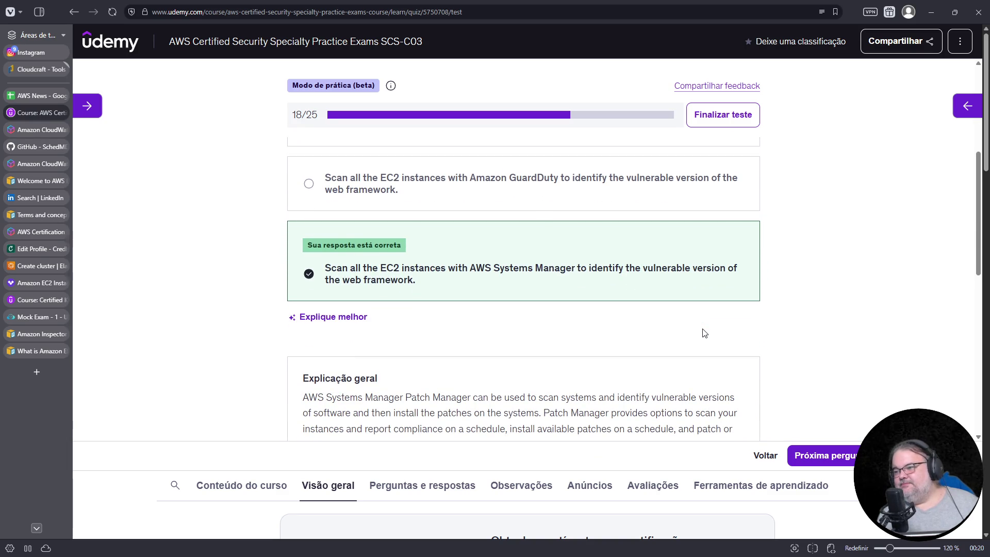
{"action": "scroll", "coordinate": [703, 333], "scroll_direction": "down", "scroll_amount": 1}
{"action": "scroll", "coordinate": [700, 333], "scroll_direction": "down", "scroll_amount": 1}
{"action": "scroll", "coordinate": [692, 331], "scroll_direction": "down", "scroll_amount": 2}
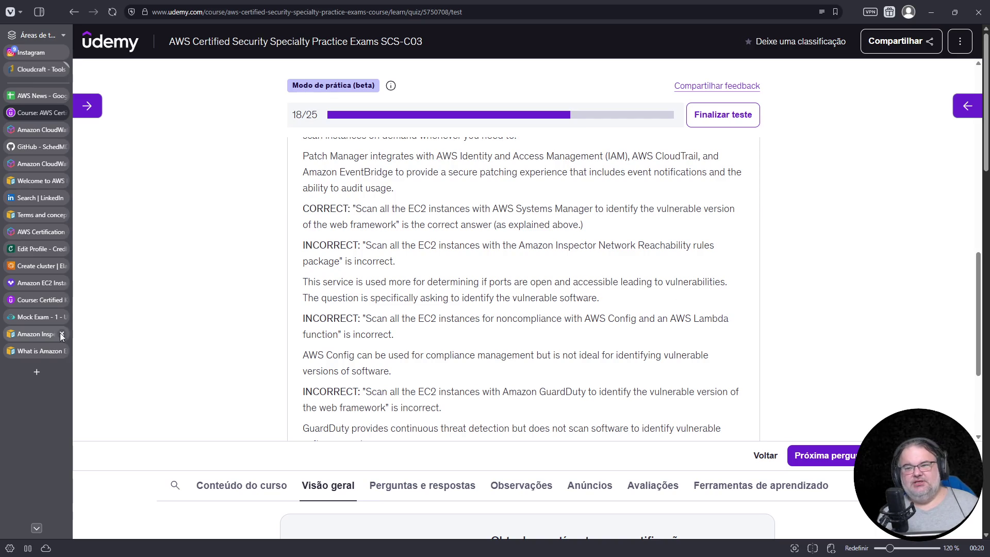
{"action": "left_click", "coordinate": [36, 351]}
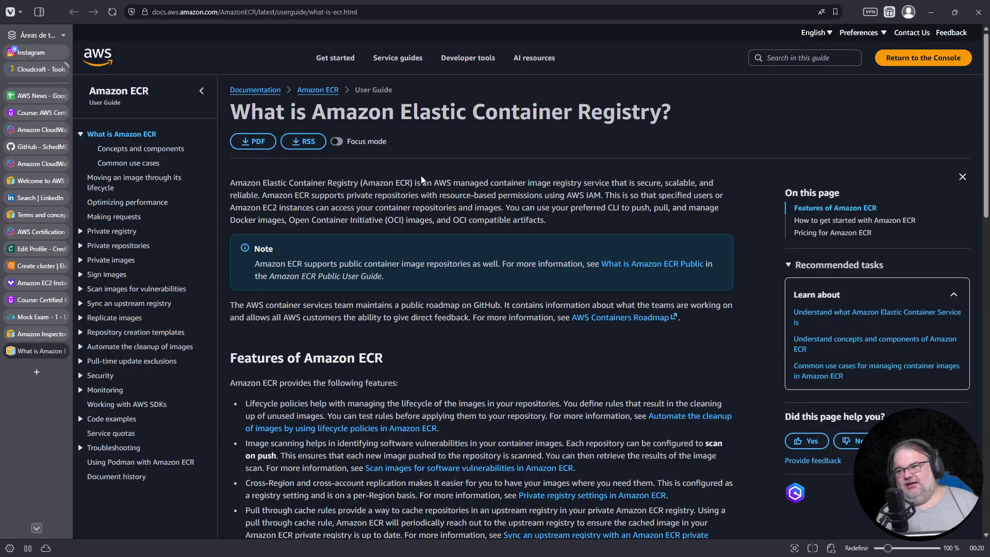
{"action": "mouse_move", "coordinate": [391, 350]}
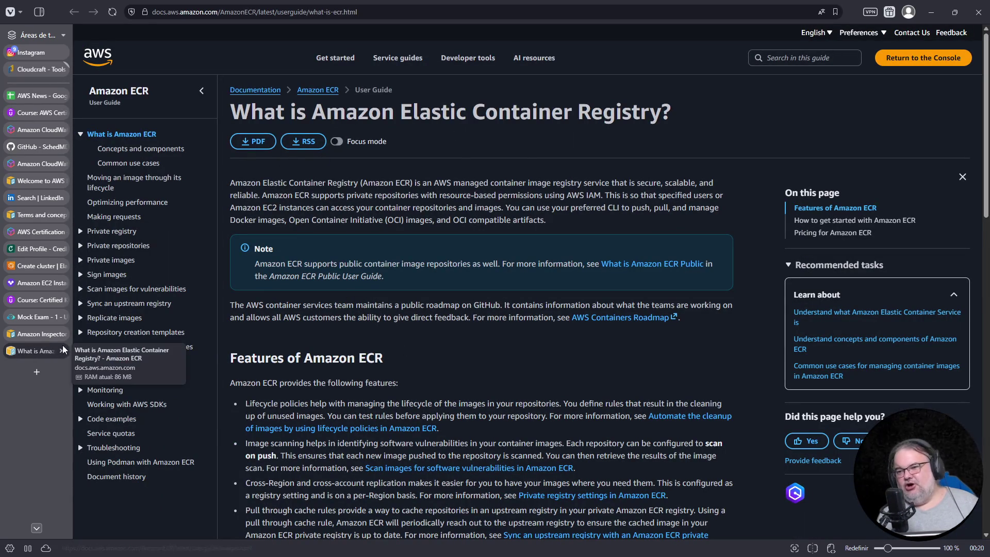
Close the Amazon ECR docs and go to Inspector's supported programming languages page
{"action": "left_click", "coordinate": [62, 351]}
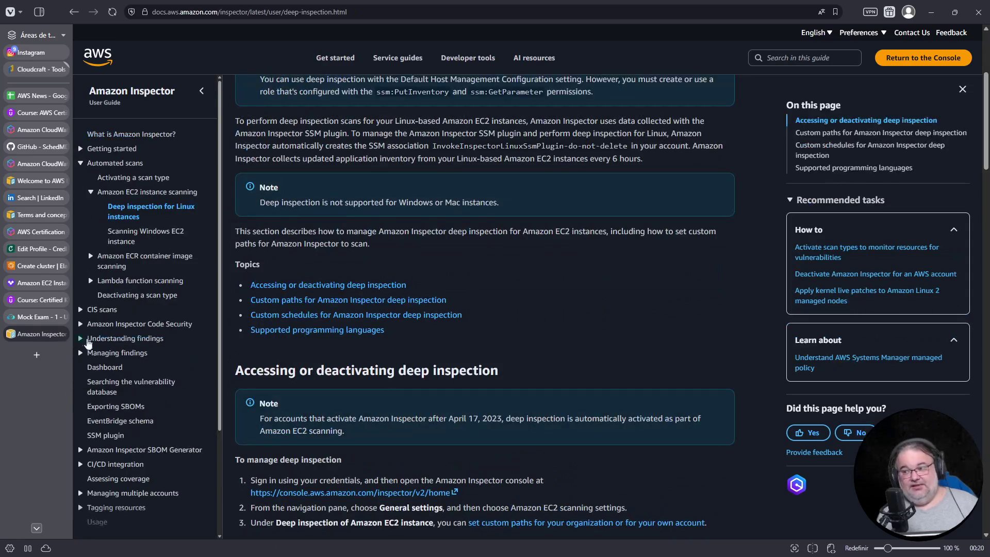
{"action": "scroll", "coordinate": [269, 279], "scroll_direction": "down", "scroll_amount": 2}
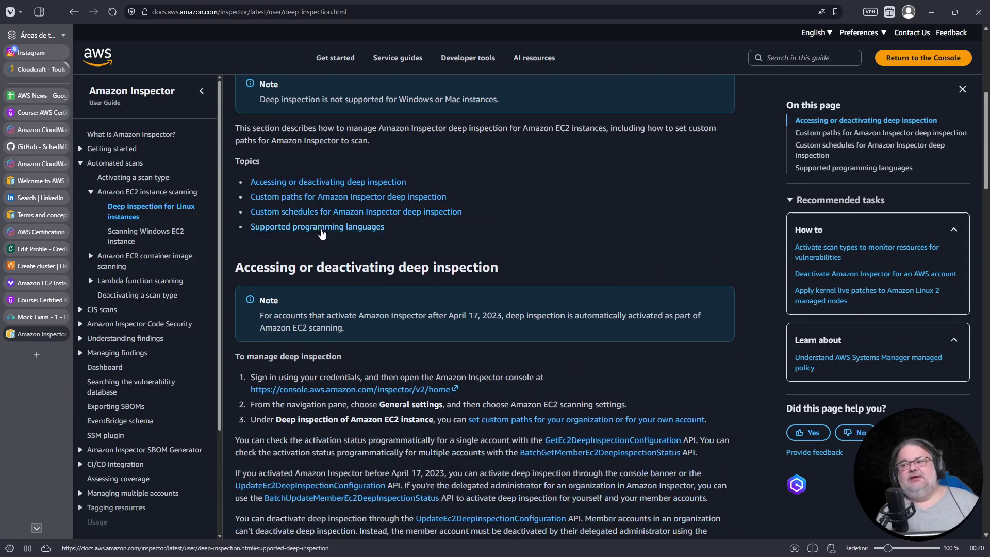
{"action": "left_click", "coordinate": [320, 230]}
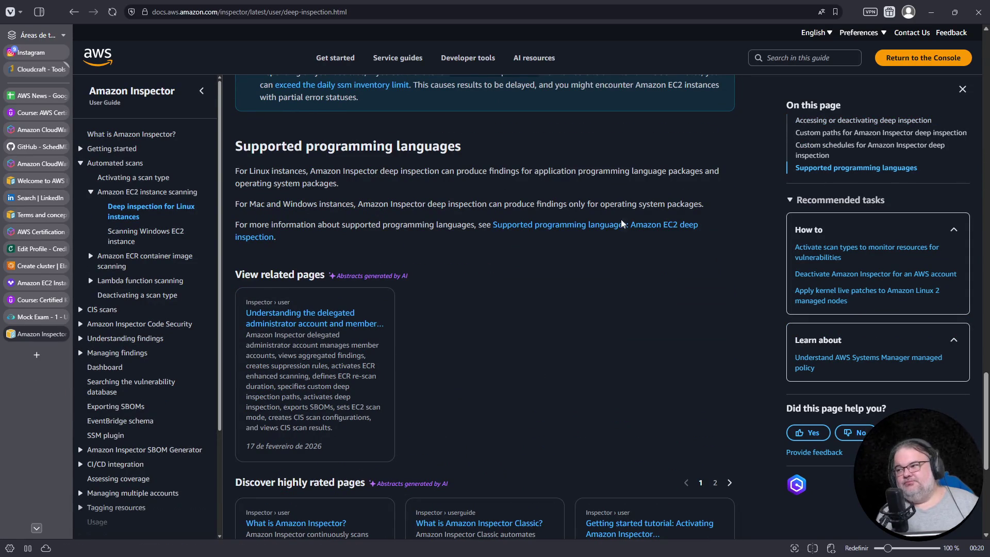
{"action": "left_click", "coordinate": [539, 238]}
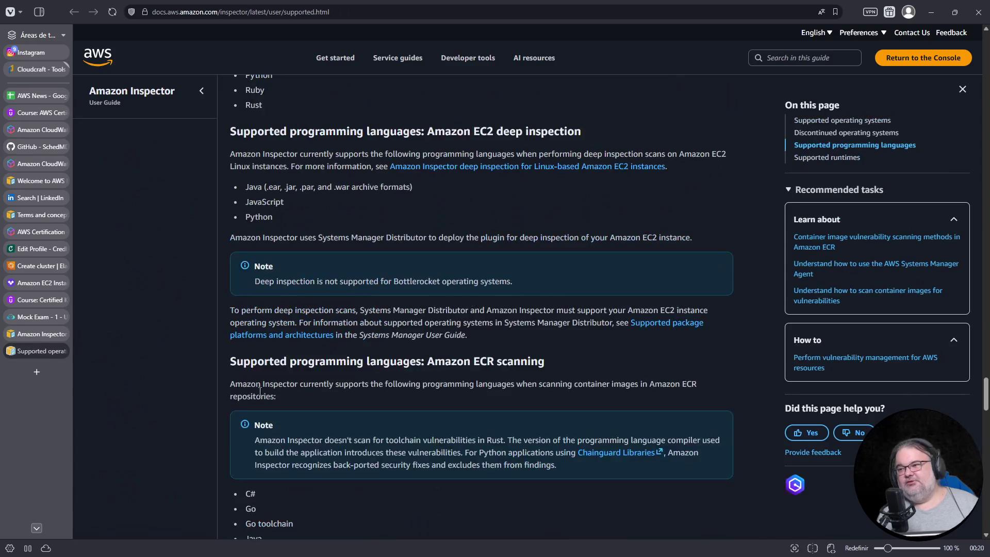
Review the Java, Python and Amazon entries, then return to the AWS News spreadsheet
{"action": "double_click", "coordinate": [258, 187]}
{"action": "double_click", "coordinate": [265, 216]}
{"action": "double_click", "coordinate": [250, 237]}
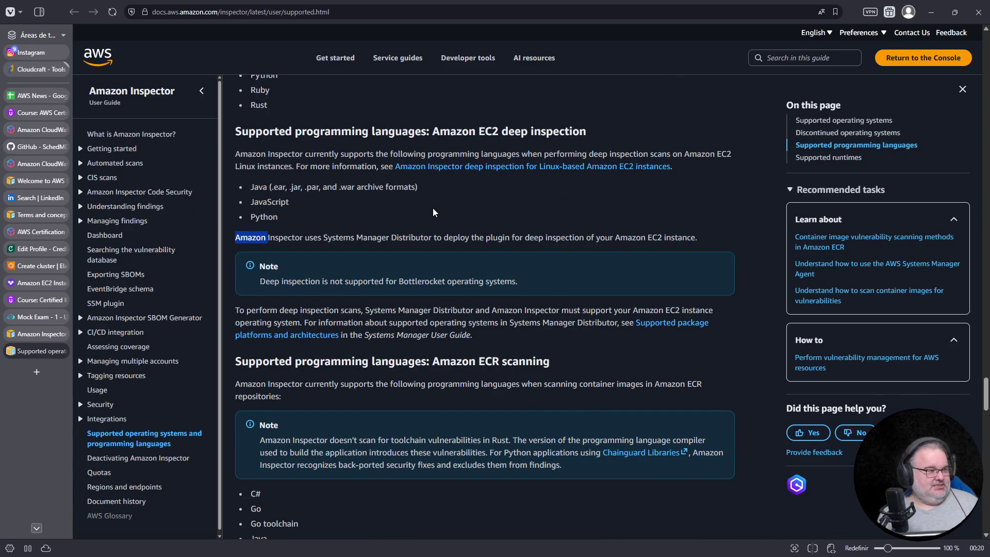
{"action": "scroll", "coordinate": [433, 208], "scroll_direction": "down", "scroll_amount": 1}
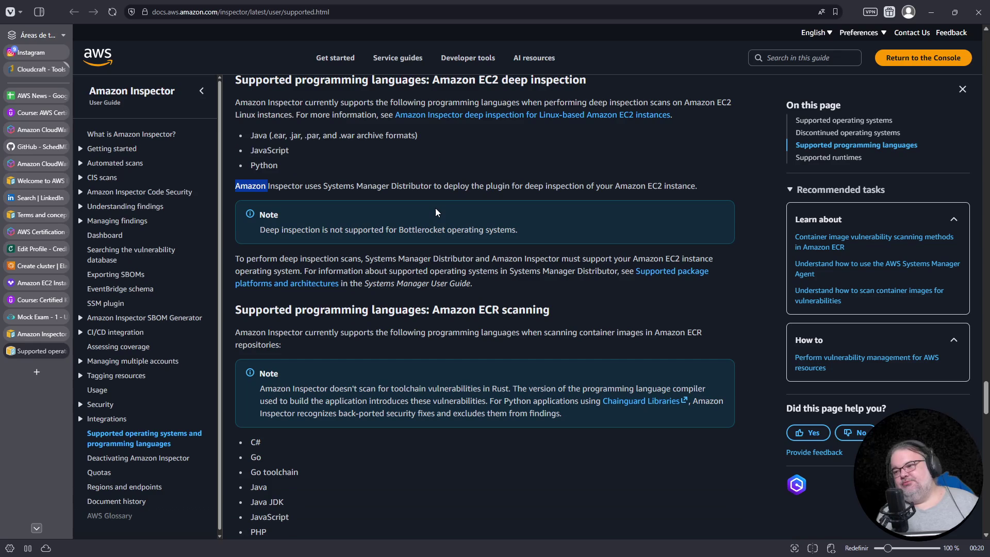
{"action": "scroll", "coordinate": [435, 208], "scroll_direction": "up", "scroll_amount": 1}
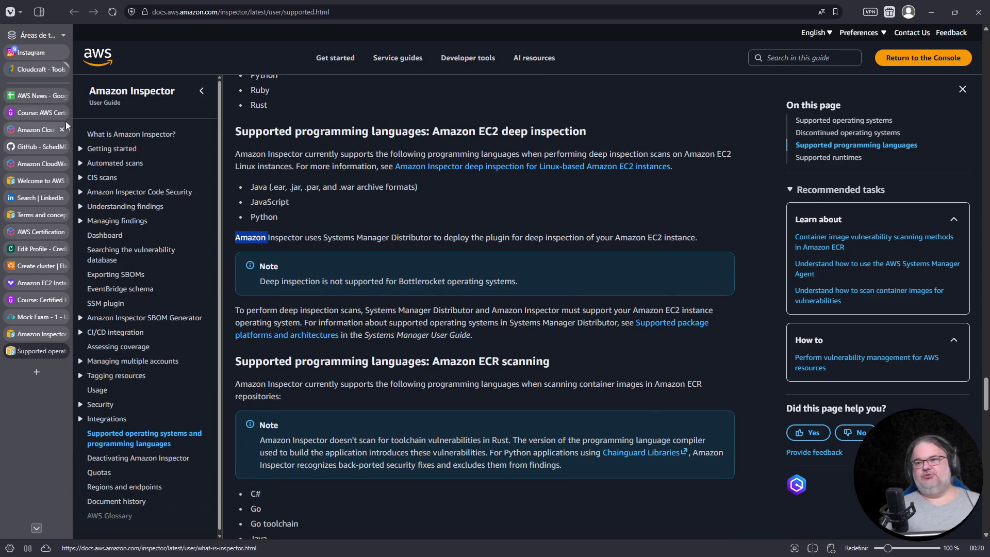
{"action": "left_click", "coordinate": [37, 99]}
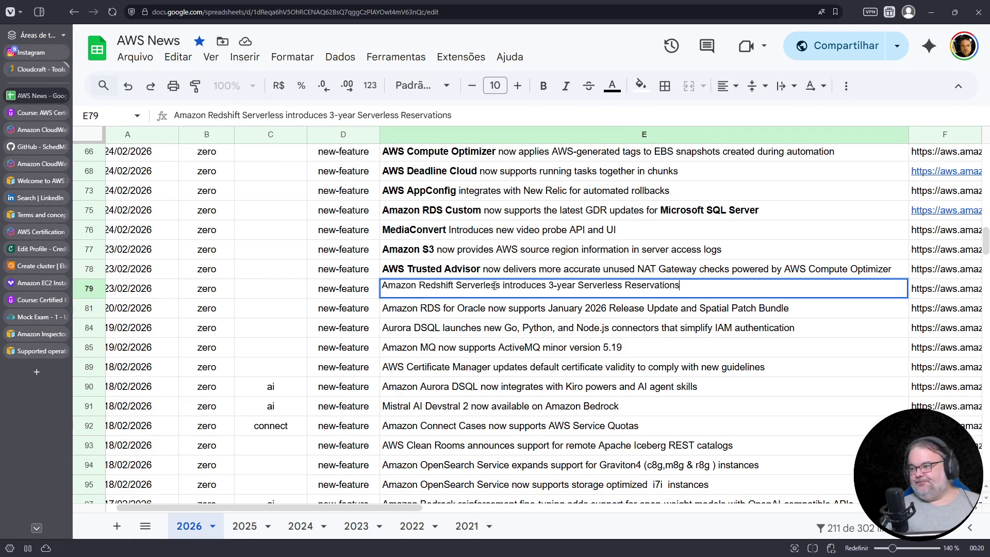
Bold 'Amazon Redshift Serverless' in the E79 title and move on to editing E81
{"action": "left_click_drag", "start_coordinate": [501, 285], "coordinate": [367, 276]}
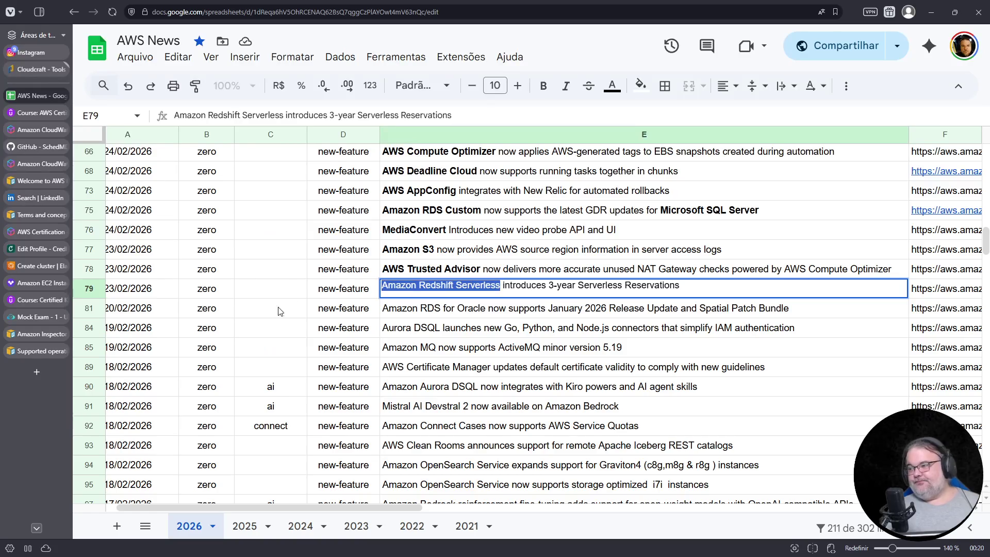
{"action": "left_click", "coordinate": [543, 86]}
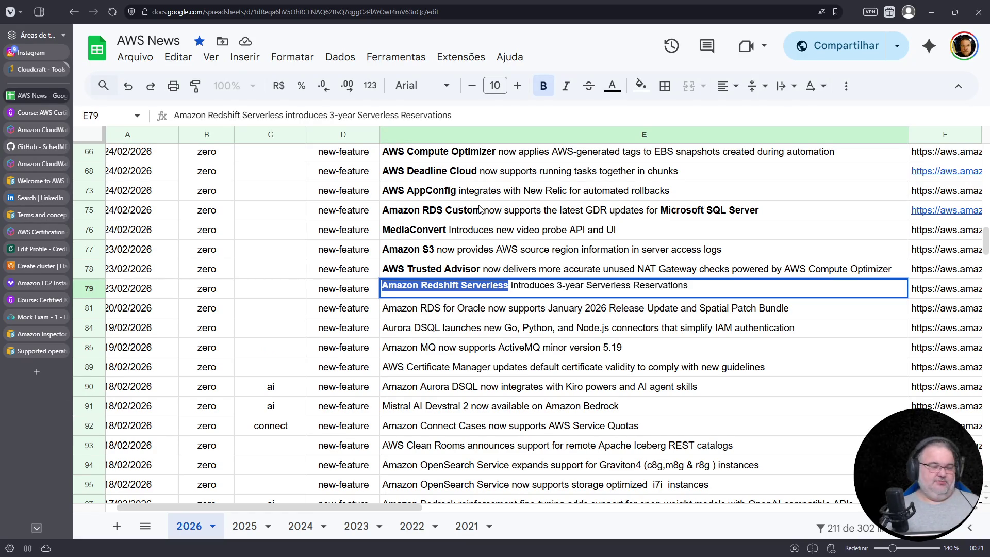
{"action": "left_click", "coordinate": [455, 286]}
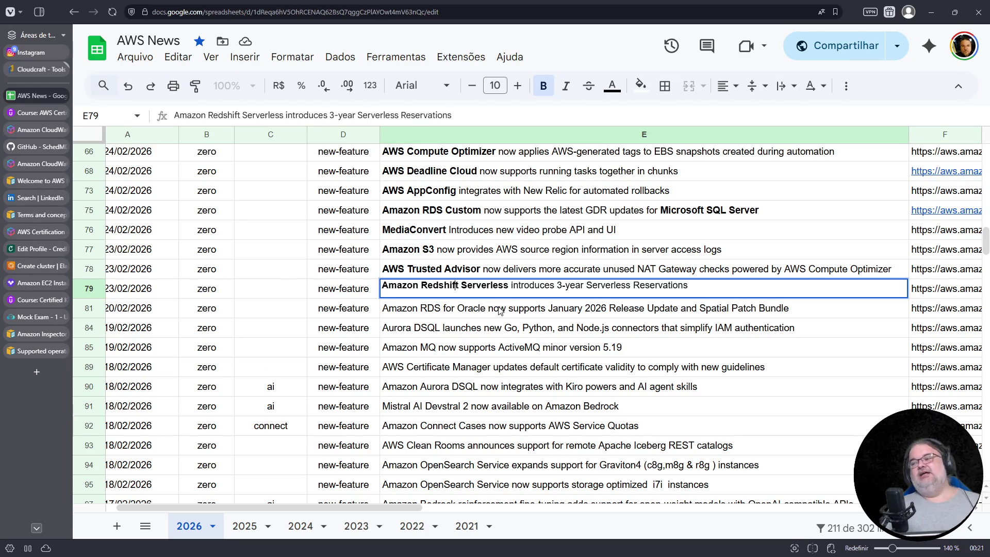
{"action": "double_click", "coordinate": [431, 311]}
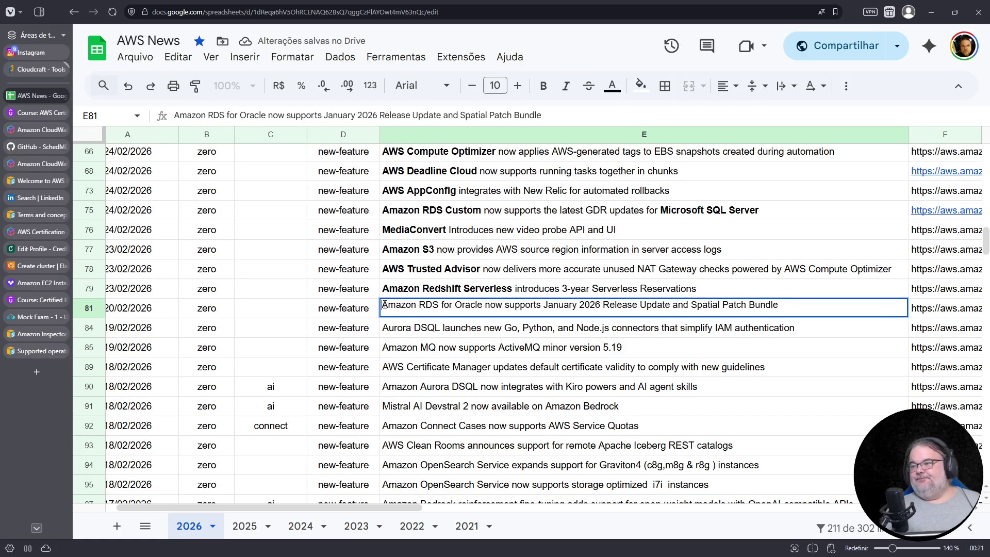
Bold 'Amazon RDS for Oracle' in E81 and 'Aurora DSQL' in E84
{"action": "left_click_drag", "start_coordinate": [384, 304], "coordinate": [482, 308]}
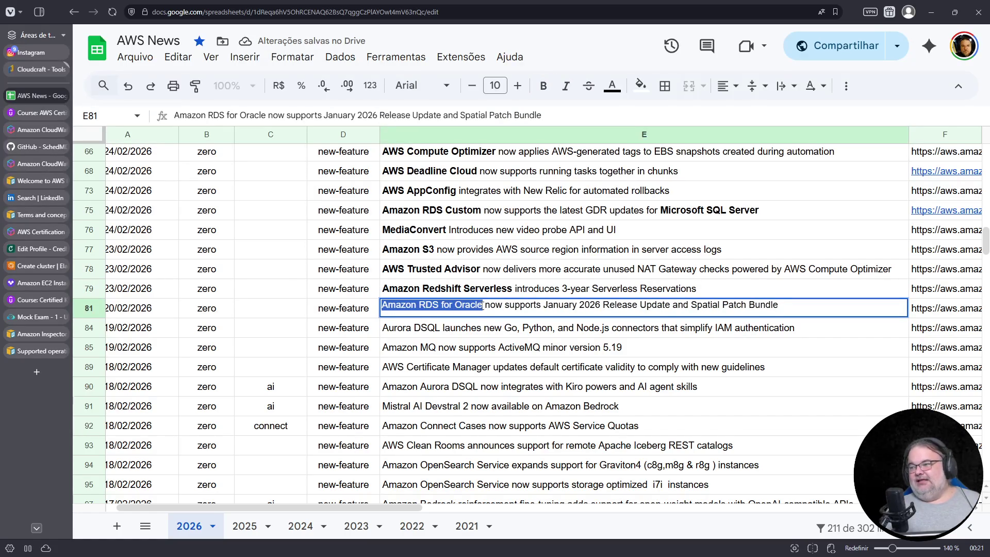
{"action": "left_click", "coordinate": [548, 87]}
{"action": "scroll", "coordinate": [450, 230], "scroll_direction": "down", "scroll_amount": 2}
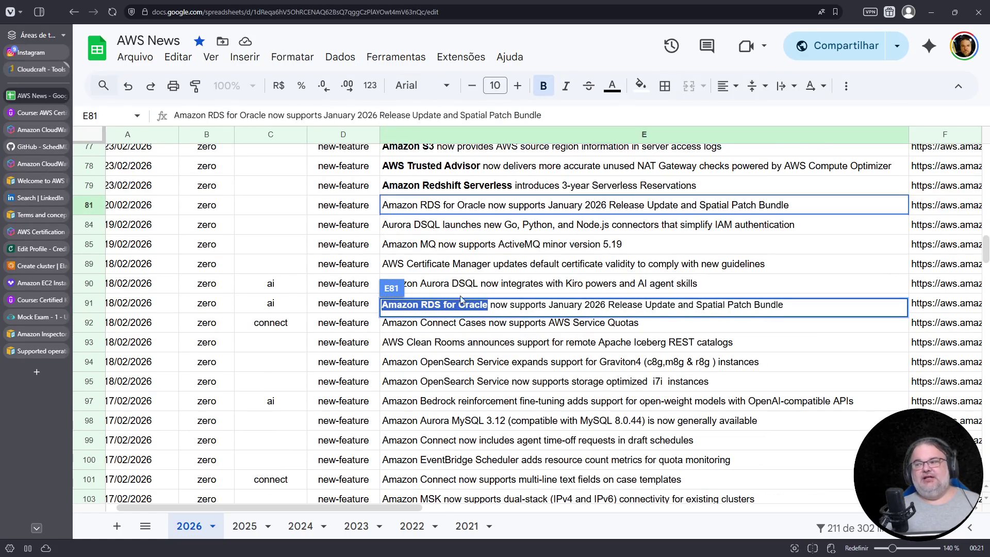
{"action": "left_click", "coordinate": [454, 233]}
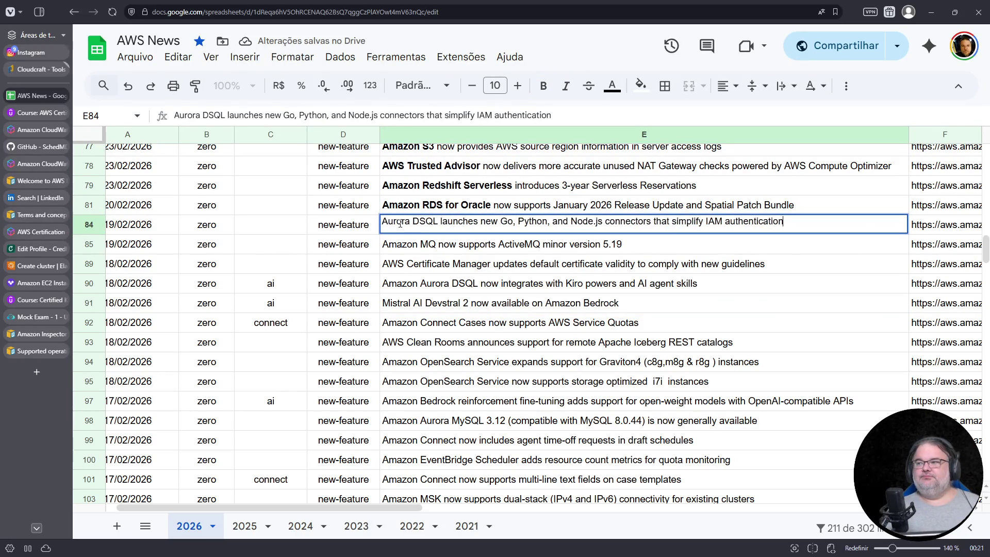
{"action": "double_click", "coordinate": [381, 222]}
{"action": "left_click_drag", "start_coordinate": [384, 223], "coordinate": [438, 223]}
{"action": "left_click", "coordinate": [544, 85]}
Bold 'Amazon MQ' and 'ActiveMQ' in the E85 title
{"action": "double_click", "coordinate": [408, 244]}
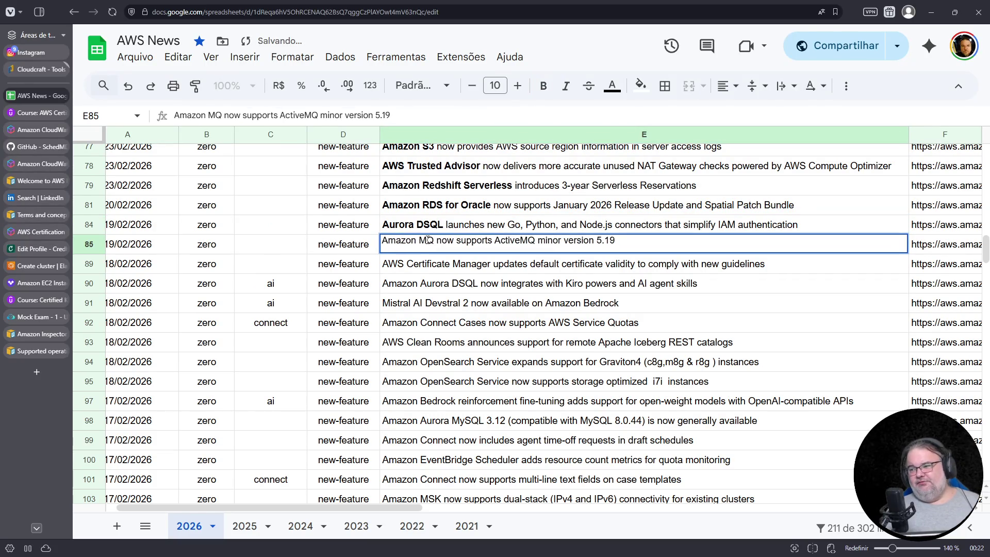
{"action": "left_click_drag", "start_coordinate": [437, 241], "coordinate": [383, 240]}
{"action": "left_click", "coordinate": [544, 86]}
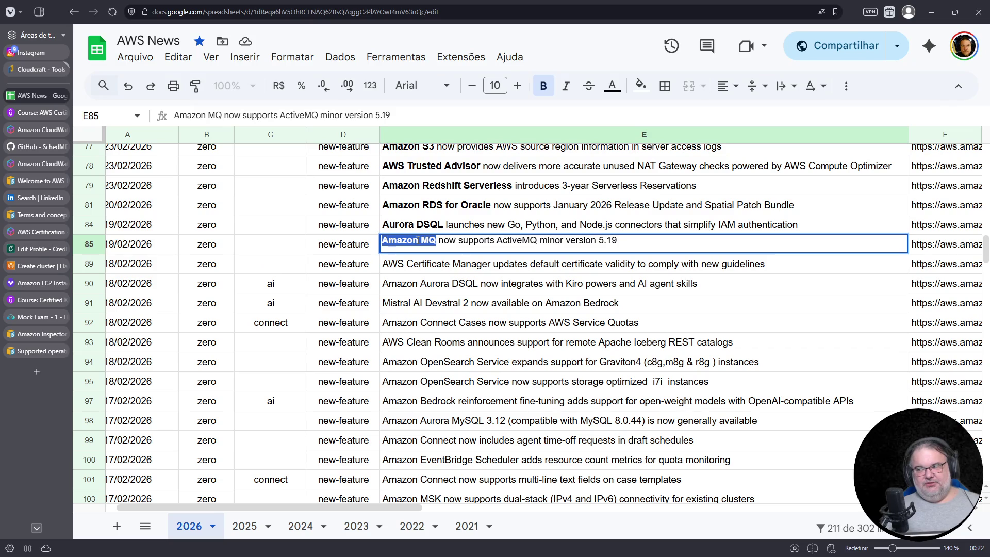
{"action": "left_click_drag", "start_coordinate": [496, 240], "coordinate": [540, 240]}
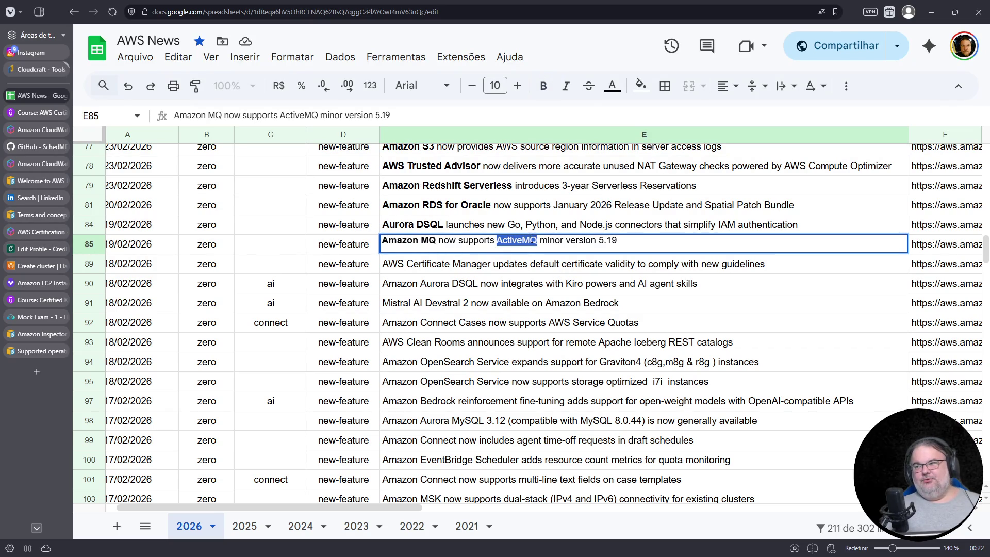
{"action": "left_click", "coordinate": [544, 85]}
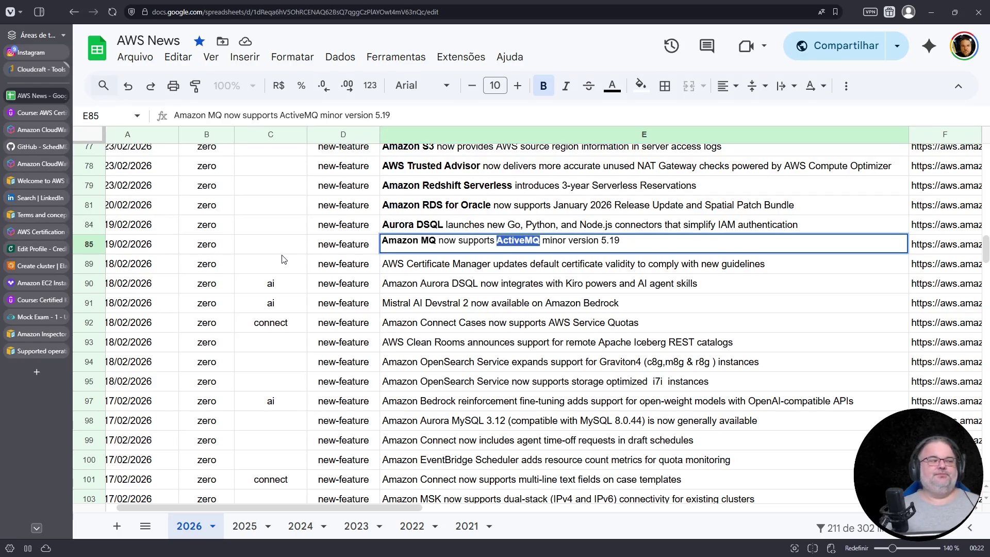
{"action": "left_click", "coordinate": [422, 263]}
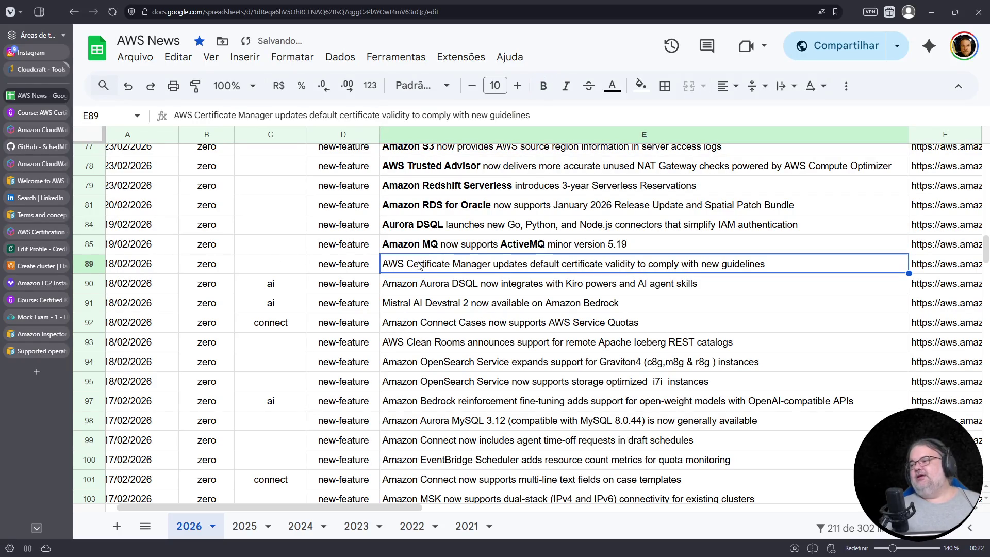
Bold 'AWS Certificate Manager' in E89 and open its announcement link from F89
{"action": "double_click", "coordinate": [416, 267]}
{"action": "left_click_drag", "start_coordinate": [382, 261], "coordinate": [488, 261]}
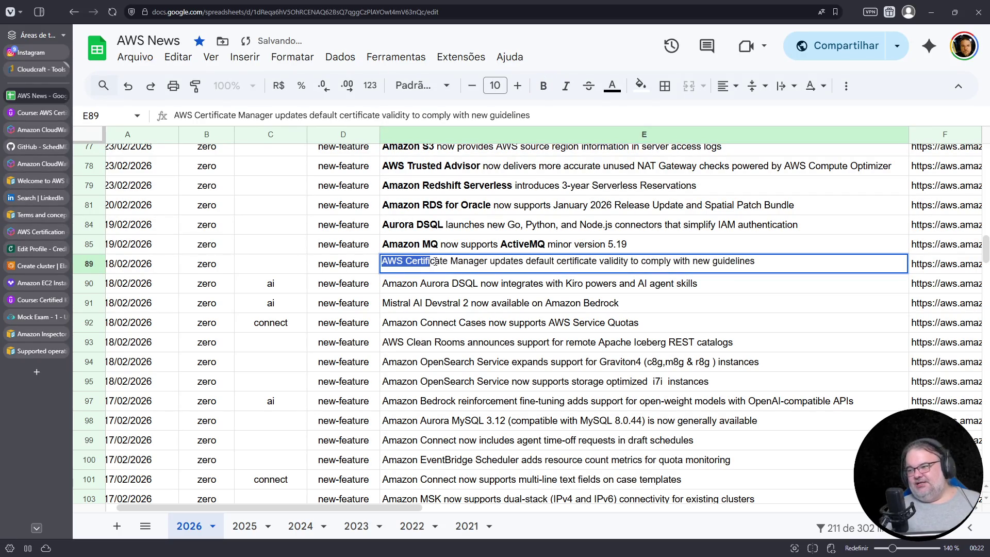
{"action": "key", "text": "ctrl+b"}
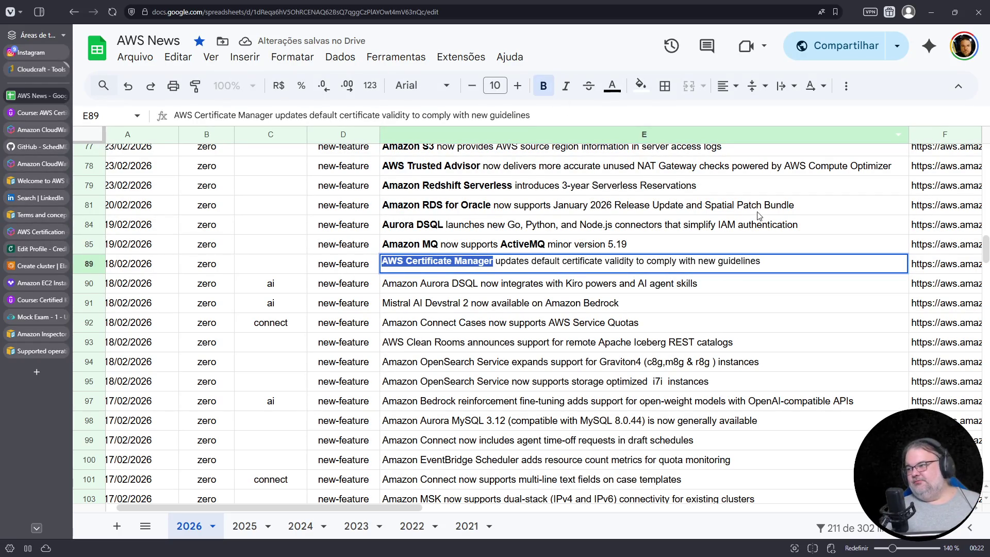
{"action": "left_click", "coordinate": [940, 267]}
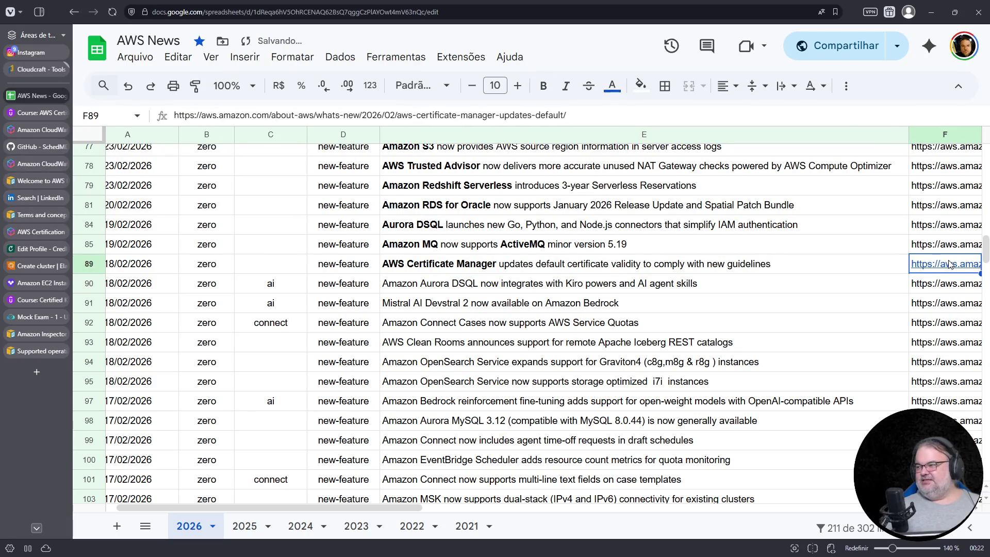
{"action": "mouse_move", "coordinate": [946, 264]}
{"action": "left_click", "coordinate": [838, 289]}
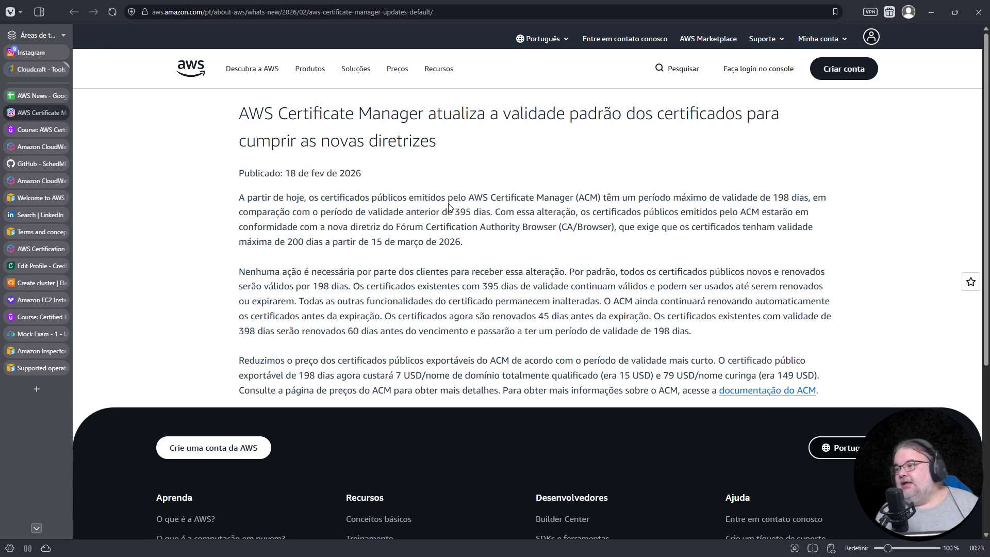
Read the ACM article, highlighting the former 395-day validity and the CA/Browser Forum guideline phrase
{"action": "left_click_drag", "start_coordinate": [456, 212], "coordinate": [474, 212]}
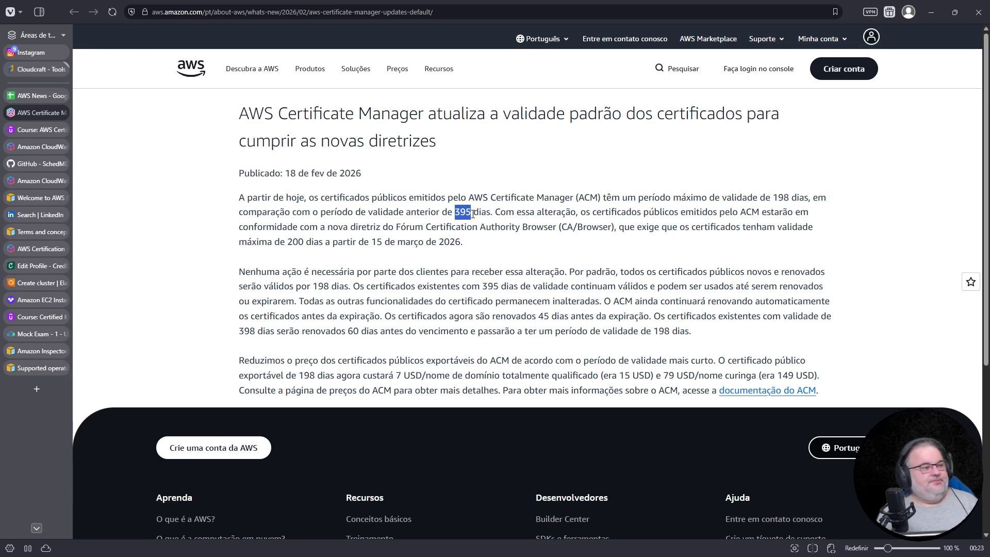
{"action": "left_click", "coordinate": [499, 212]}
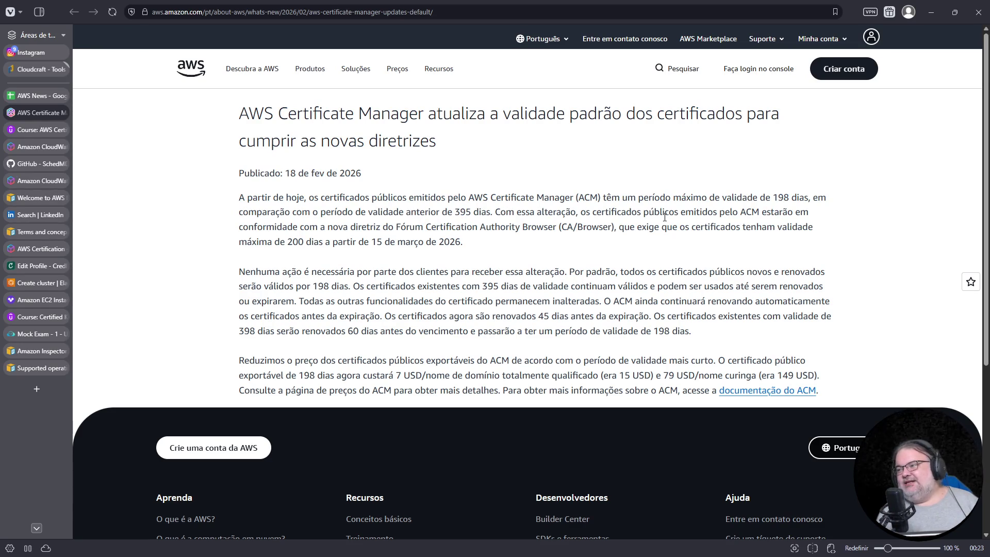
{"action": "left_click_drag", "start_coordinate": [701, 213], "coordinate": [778, 212]}
{"action": "left_click", "coordinate": [353, 227]}
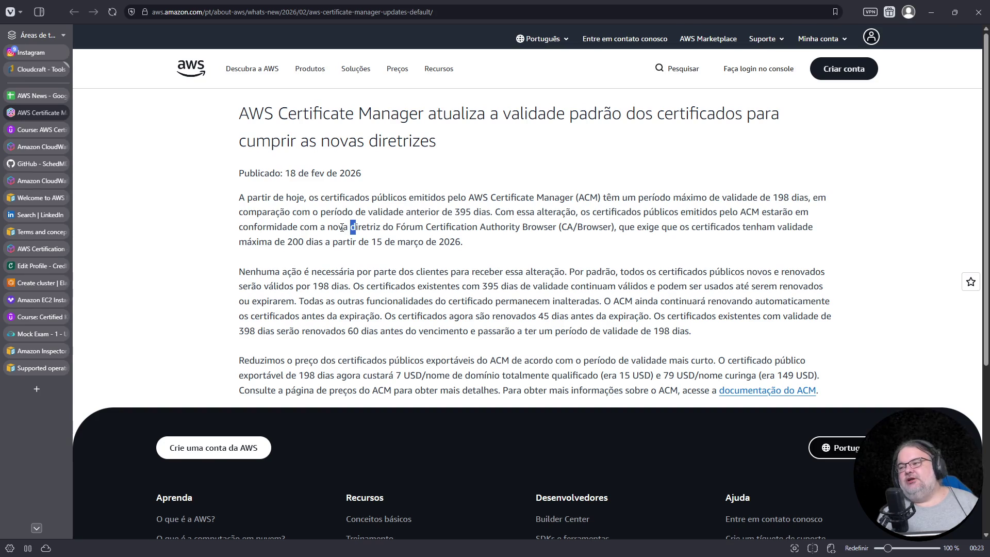
{"action": "mouse_move", "coordinate": [238, 227]}
{"action": "left_mouse_down"}
{"action": "mouse_move", "coordinate": [555, 226]}
{"action": "mouse_move", "coordinate": [566, 213]}
{"action": "mouse_move", "coordinate": [566, 227]}
{"action": "mouse_move", "coordinate": [583, 226]}
{"action": "mouse_move", "coordinate": [551, 226]}
{"action": "mouse_move", "coordinate": [556, 213]}
{"action": "mouse_move", "coordinate": [559, 227]}
{"action": "left_mouse_up"}
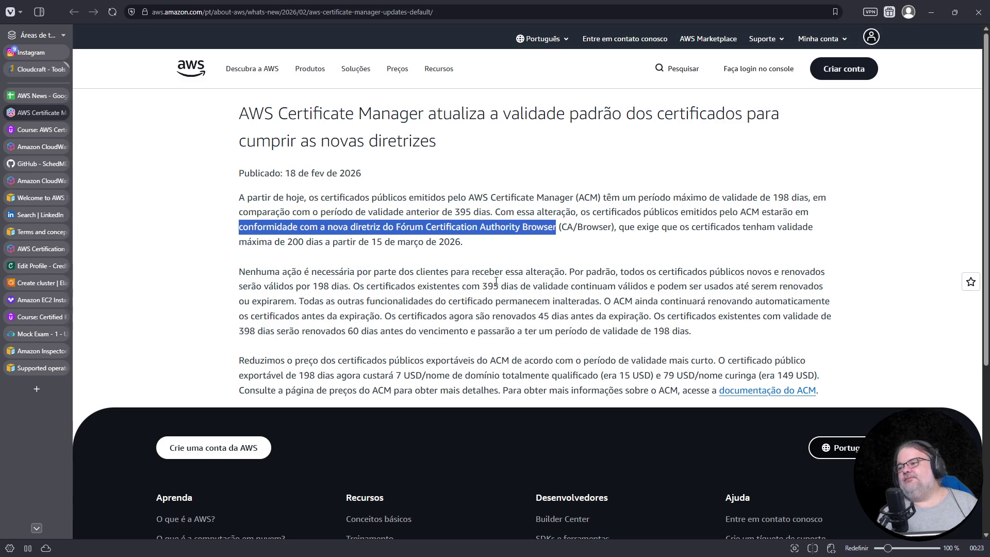
{"action": "scroll", "coordinate": [464, 271], "scroll_direction": "down", "scroll_amount": 2}
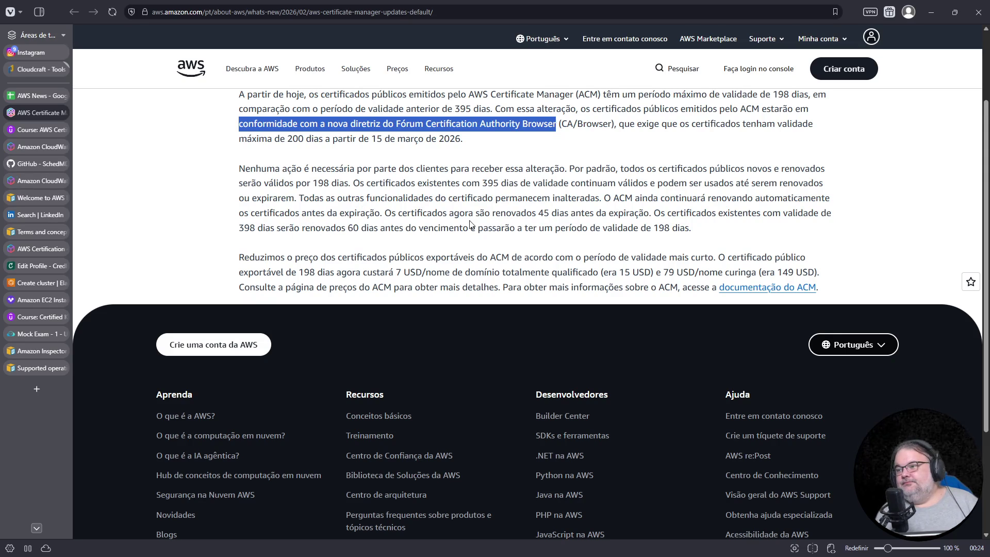
{"action": "left_click", "coordinate": [696, 228]}
{"action": "left_click_drag", "start_coordinate": [691, 229], "coordinate": [442, 259]}
{"action": "left_click", "coordinate": [258, 269]}
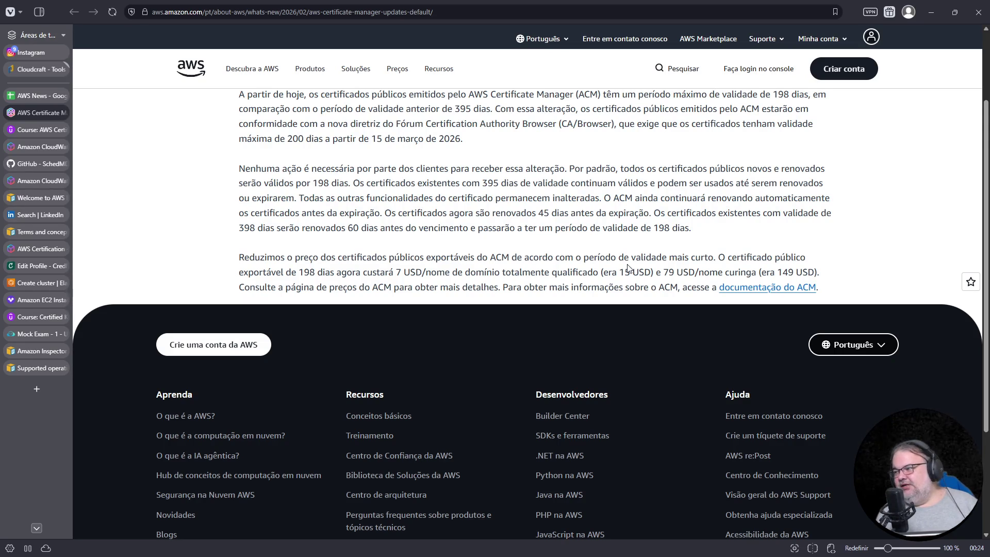
{"action": "left_click_drag", "start_coordinate": [397, 272], "coordinate": [423, 271]}
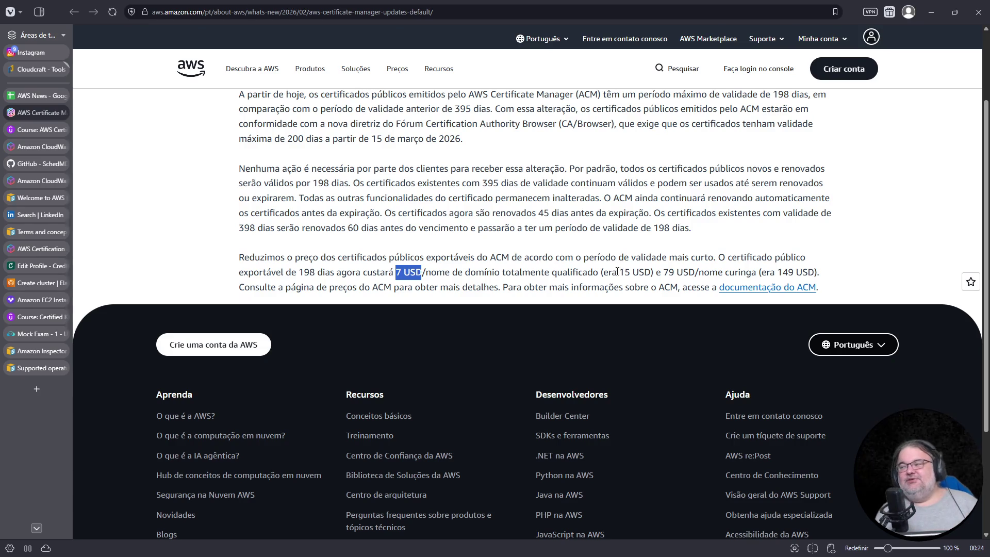
{"action": "left_click_drag", "start_coordinate": [664, 272], "coordinate": [758, 273]}
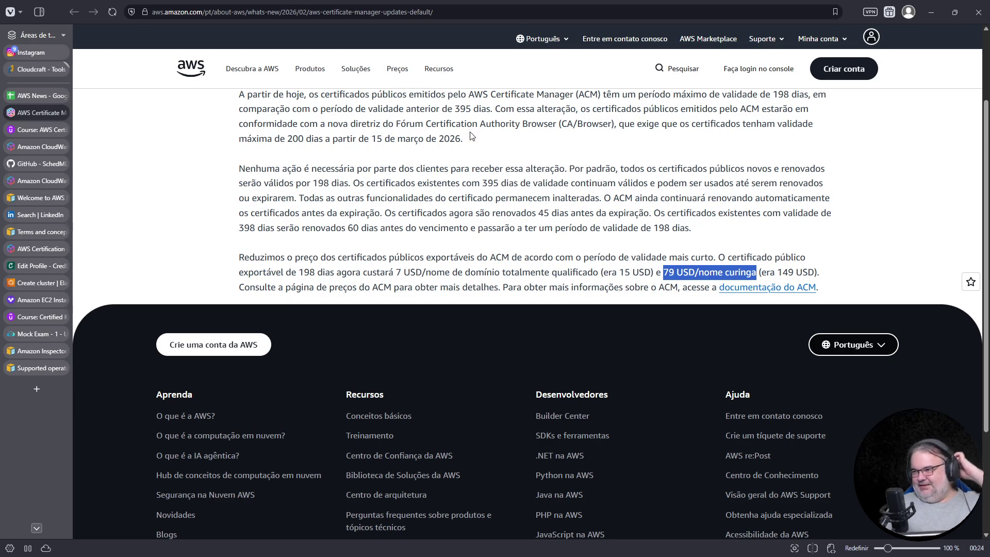
{"action": "left_click", "coordinate": [475, 110]}
{"action": "triple_click", "coordinate": [463, 108]}
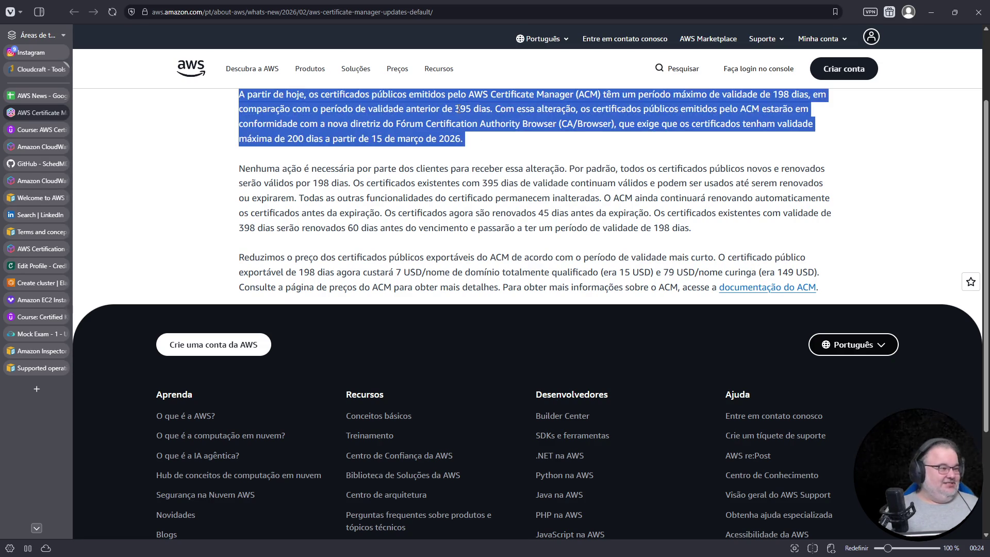
{"action": "left_click", "coordinate": [457, 108]}
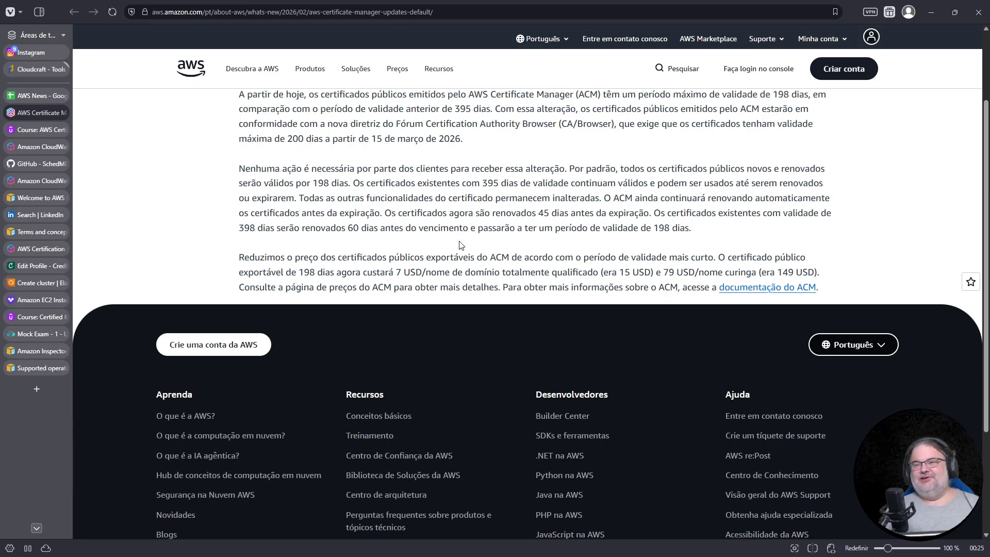
In a new tab, search DuckDuckGo for Serpro's certificate authority and view the SSL Webtrust page
{"action": "left_click", "coordinate": [37, 388]}
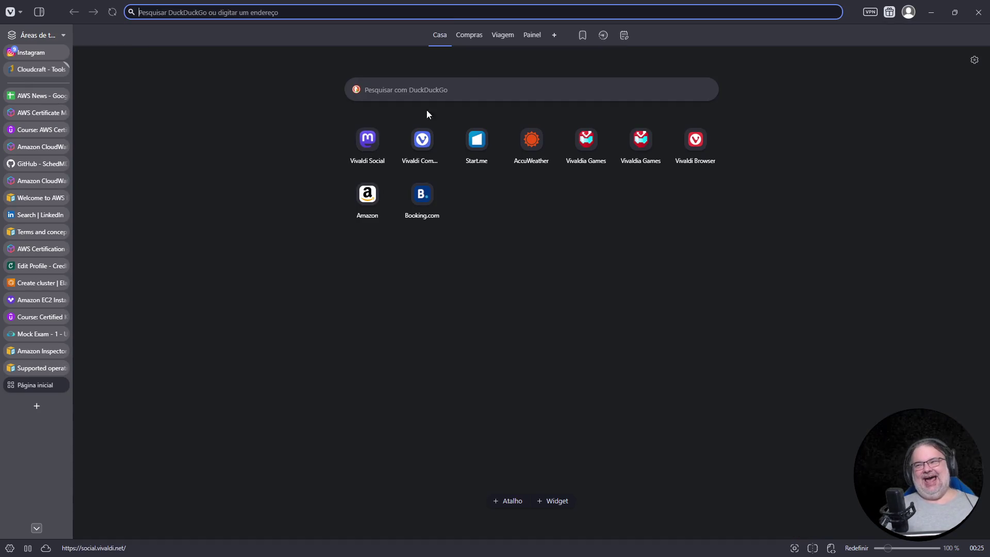
{"action": "left_click", "coordinate": [436, 14]}
{"action": "type", "text": "serpro "}
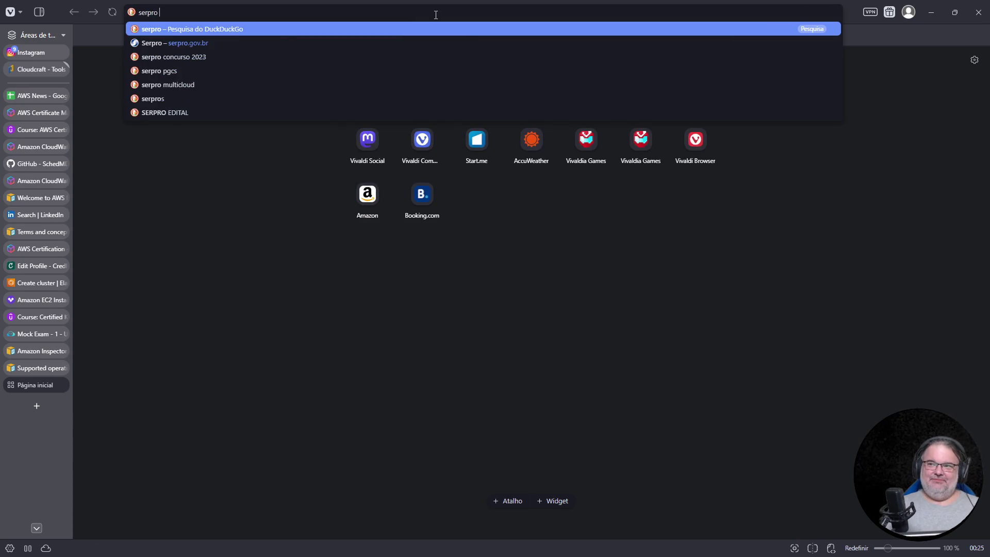
{"action": "type", "text": "autoridade certificadora wildcard"}
{"action": "key", "text": "Return"}
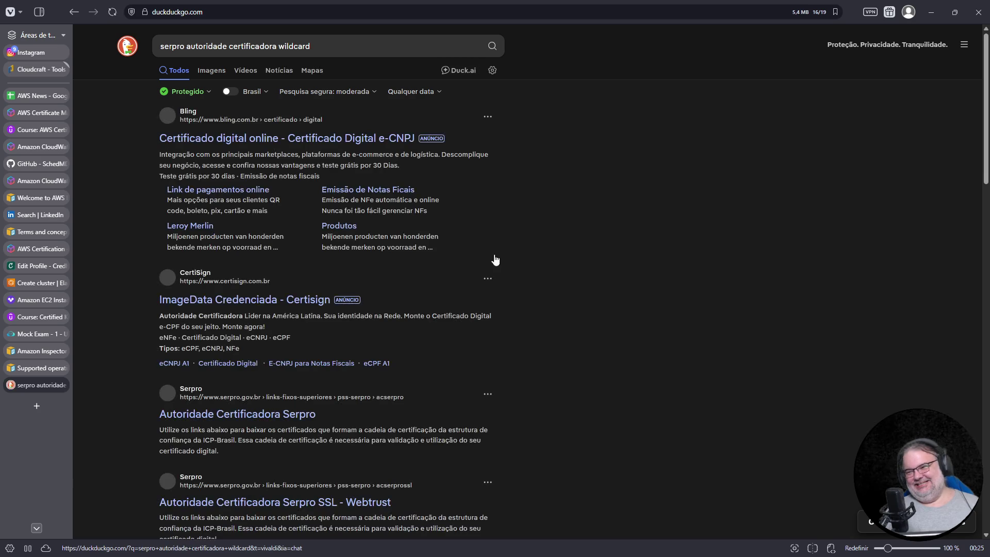
{"action": "scroll", "coordinate": [333, 362], "scroll_direction": "down", "scroll_amount": 2}
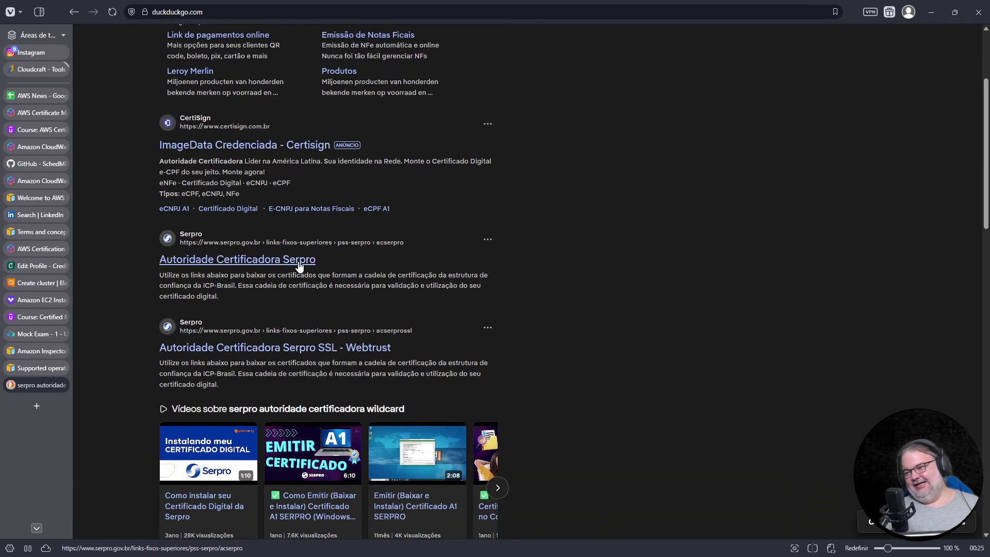
{"action": "left_click", "coordinate": [267, 350]}
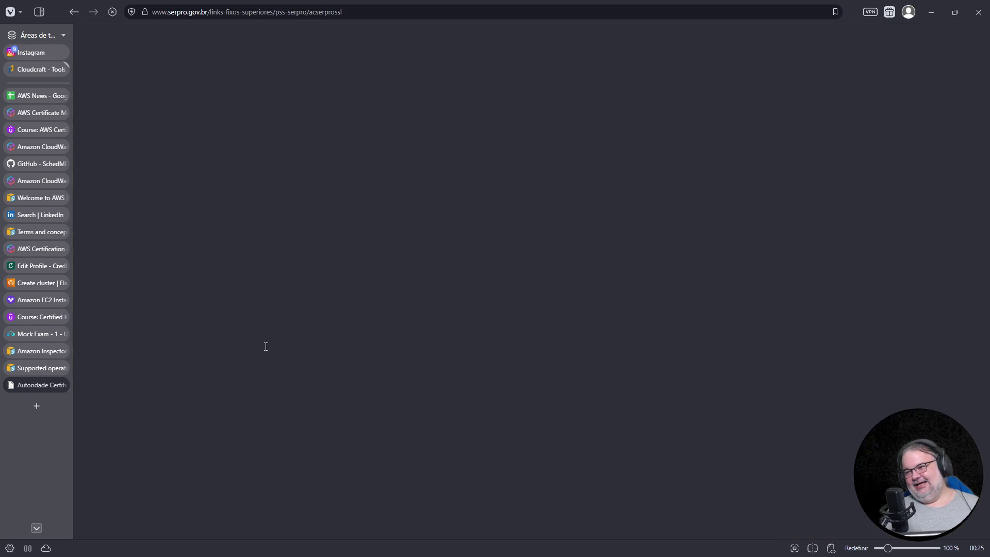
{"action": "scroll", "coordinate": [366, 366], "scroll_direction": "down", "scroll_amount": 4}
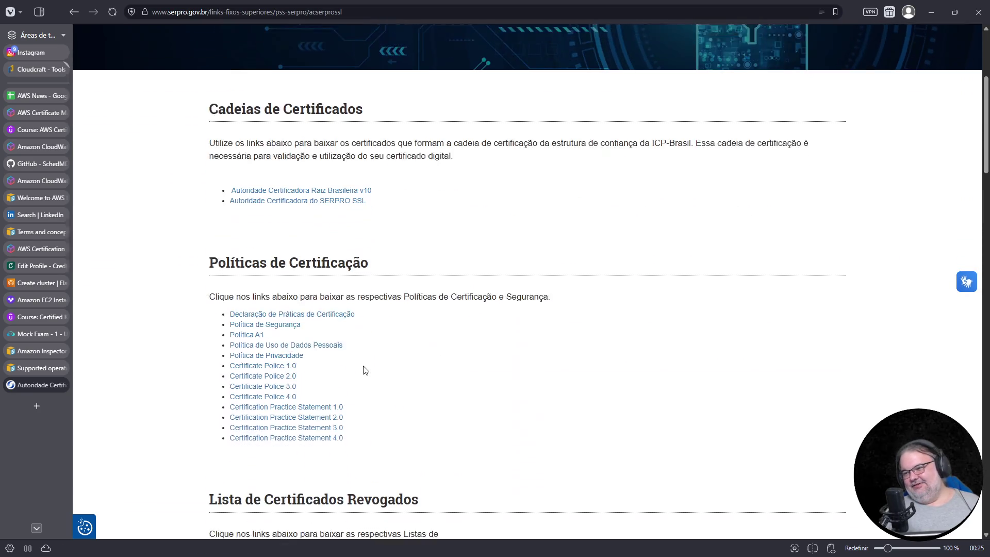
{"action": "scroll", "coordinate": [340, 329], "scroll_direction": "down", "scroll_amount": 1}
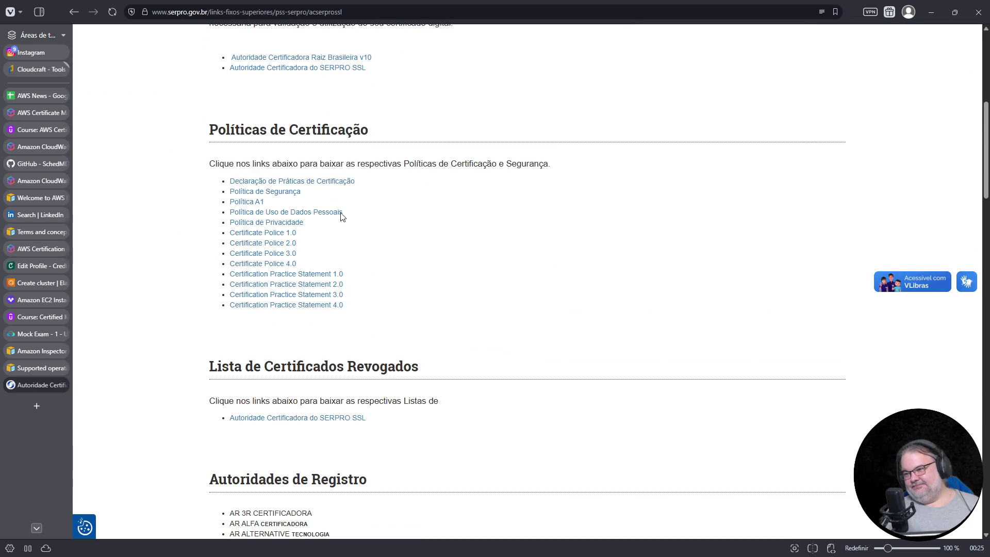
{"action": "scroll", "coordinate": [359, 305], "scroll_direction": "down", "scroll_amount": 1}
{"action": "scroll", "coordinate": [358, 305], "scroll_direction": "down", "scroll_amount": 1}
{"action": "scroll", "coordinate": [358, 305], "scroll_direction": "down", "scroll_amount": 4}
{"action": "scroll", "coordinate": [358, 305], "scroll_direction": "down", "scroll_amount": 4}
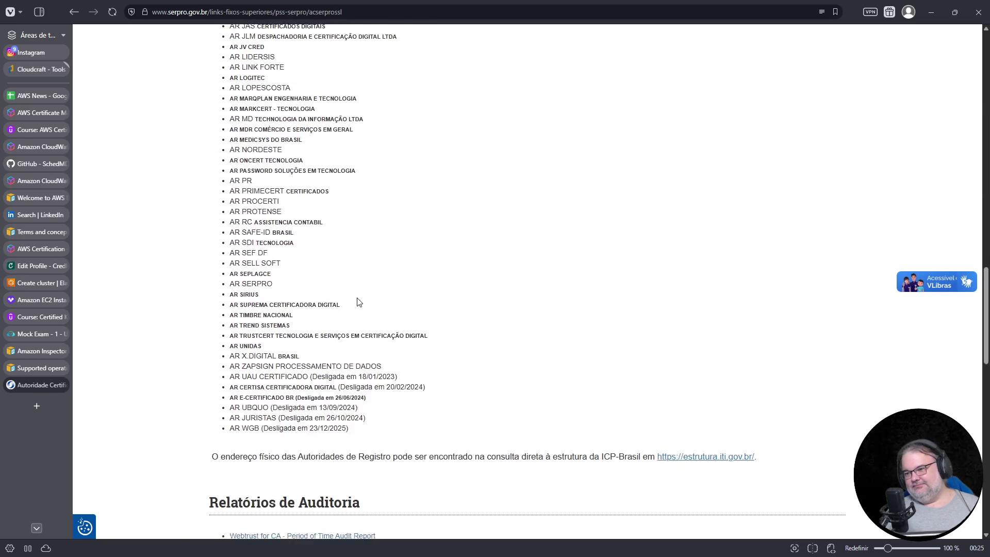
{"action": "scroll", "coordinate": [357, 304], "scroll_direction": "down", "scroll_amount": 4}
{"action": "scroll", "coordinate": [540, 293], "scroll_direction": "down", "scroll_amount": 4}
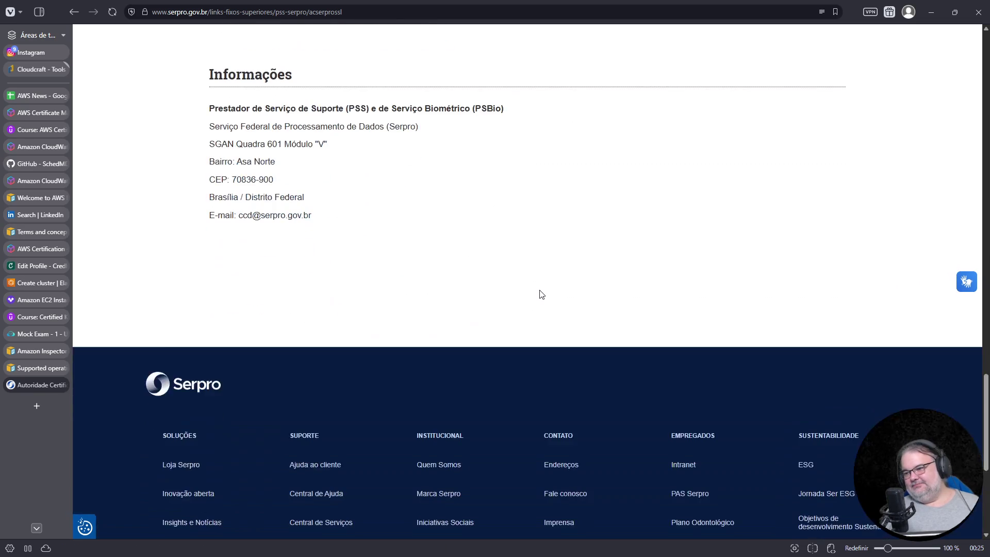
{"action": "key", "text": "Home"}
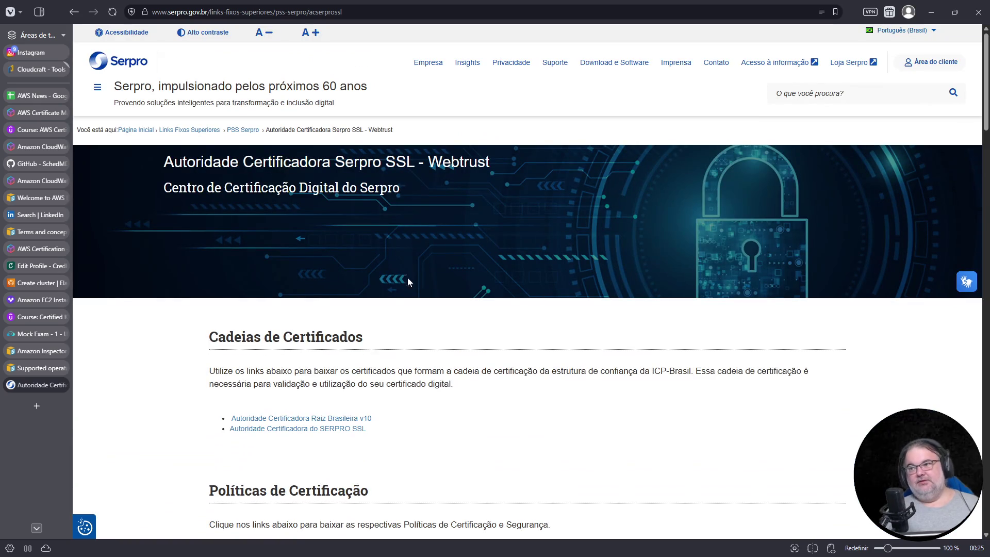
{"action": "scroll", "coordinate": [320, 249], "scroll_direction": "down", "scroll_amount": 2}
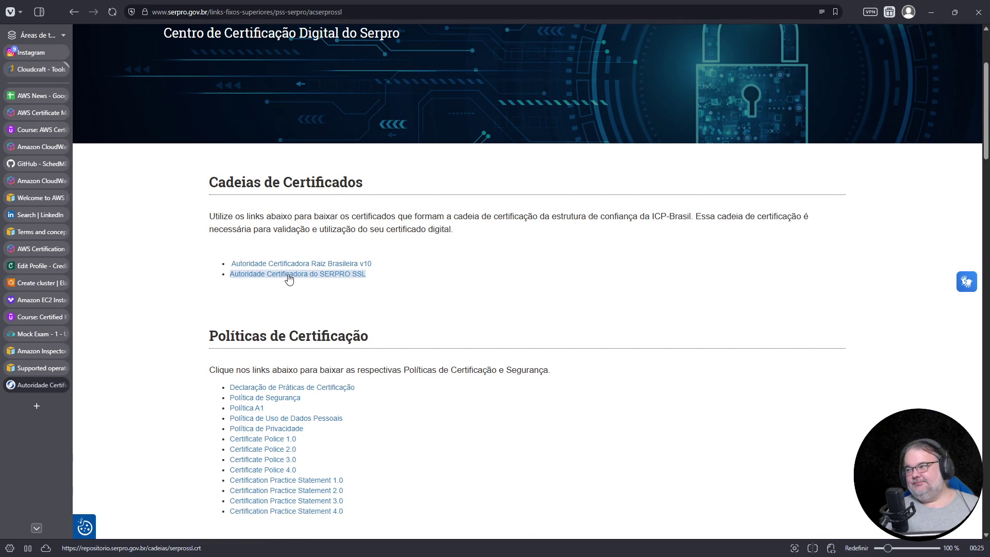
{"action": "left_click", "coordinate": [73, 12]}
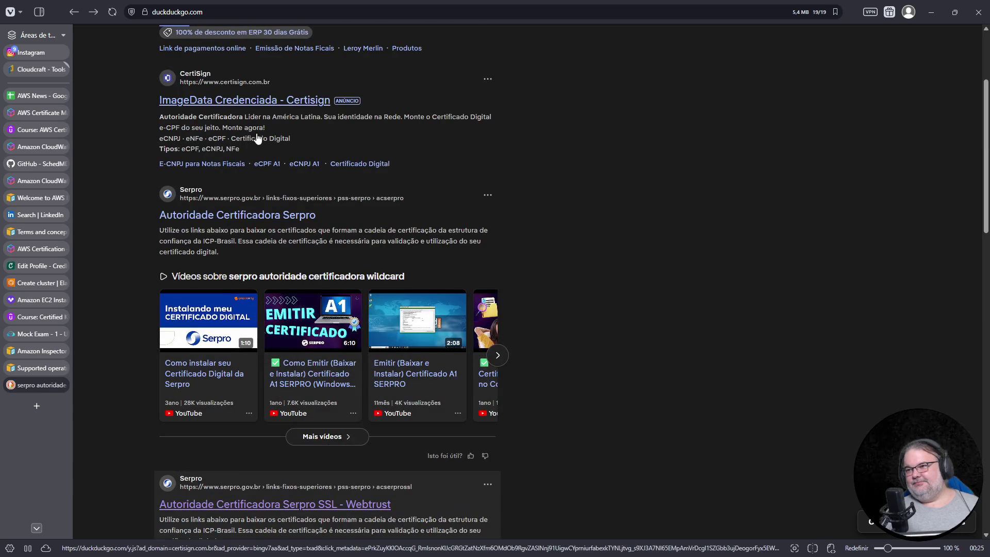
Look at the ID Serpro FAQ page and then the Autoridade Certificadora Serpro RFB page
{"action": "left_click_drag", "start_coordinate": [258, 220], "coordinate": [431, 229]}
{"action": "scroll", "coordinate": [430, 229], "scroll_direction": "down", "scroll_amount": 3}
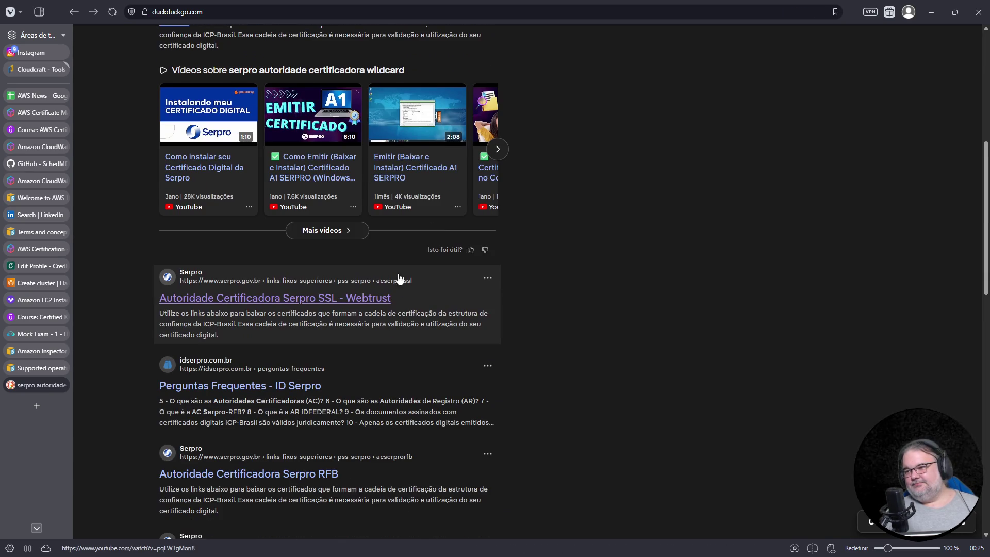
{"action": "key", "text": "alt+Right"}
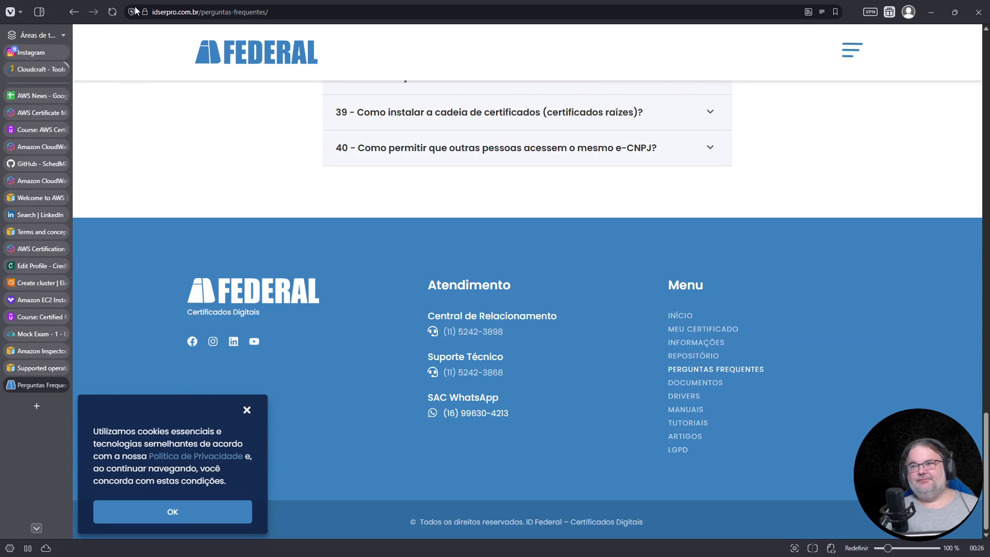
{"action": "left_click", "coordinate": [74, 12]}
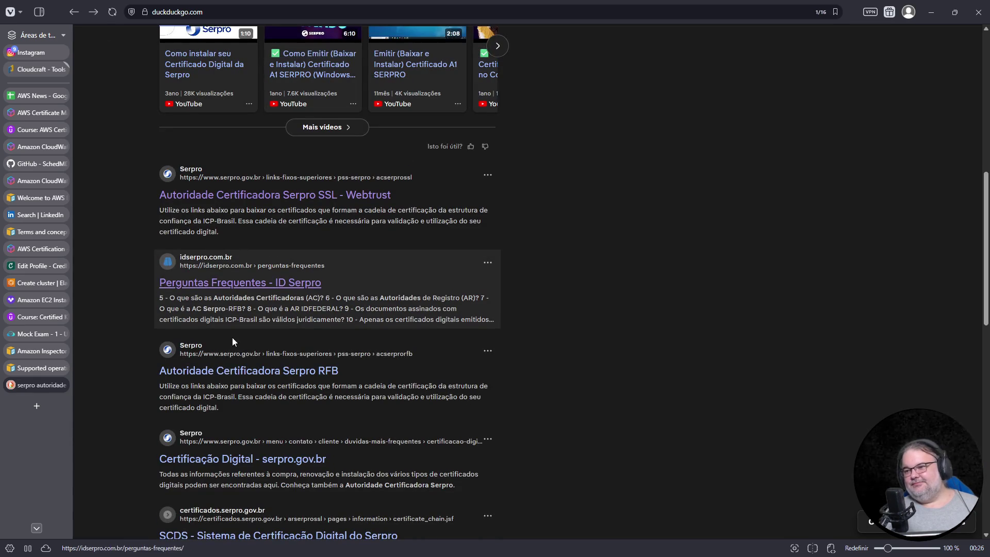
{"action": "left_click", "coordinate": [243, 378]}
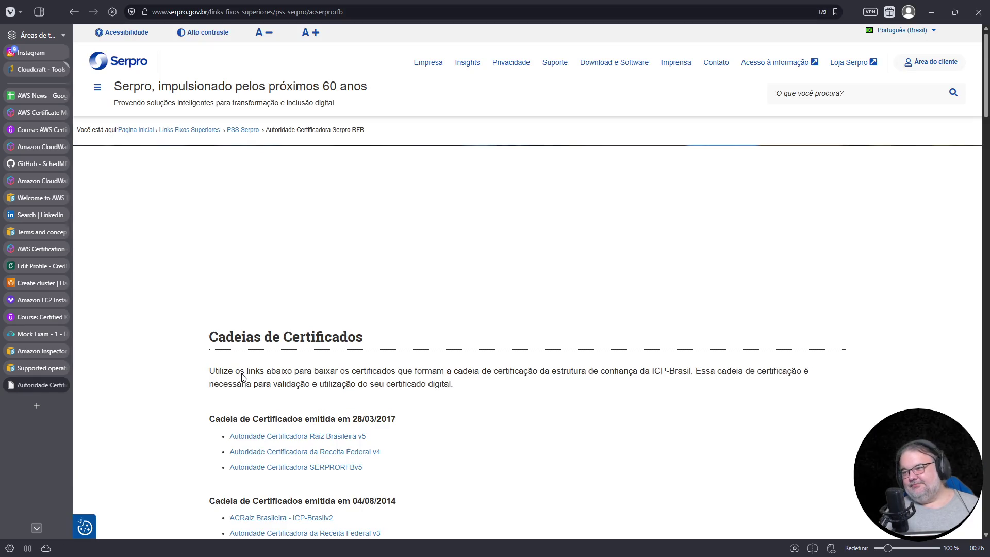
{"action": "left_click", "coordinate": [295, 12]}
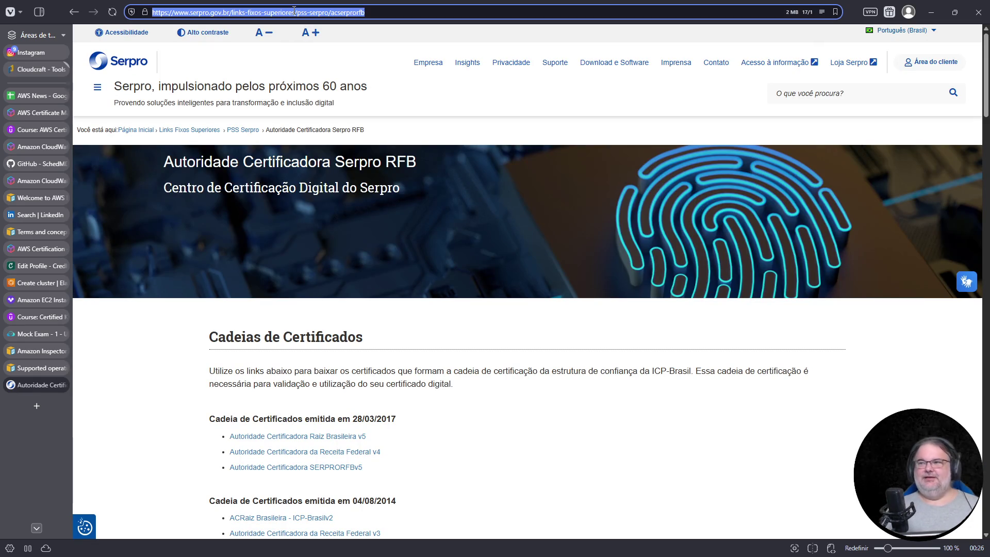
{"action": "type", "text": "www.google.com"}
{"action": "key", "text": "Return"}
{"action": "left_click", "coordinate": [410, 231]}
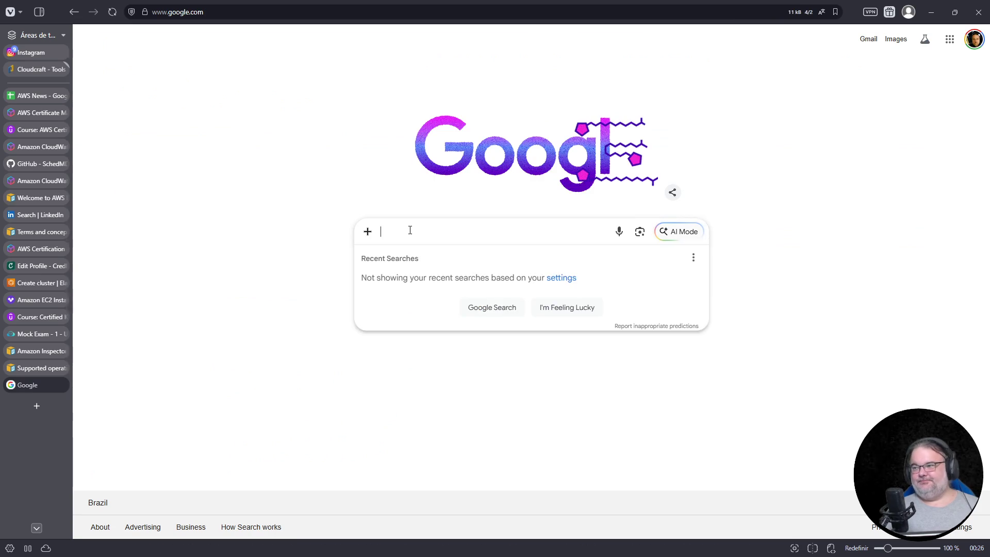
{"action": "type", "text": "serpro wildcard certificado comprar"}
Search 'serpro wildcard certificado comprar' and open the Serpro store's Certificado Digital result
{"action": "key", "text": "Return"}
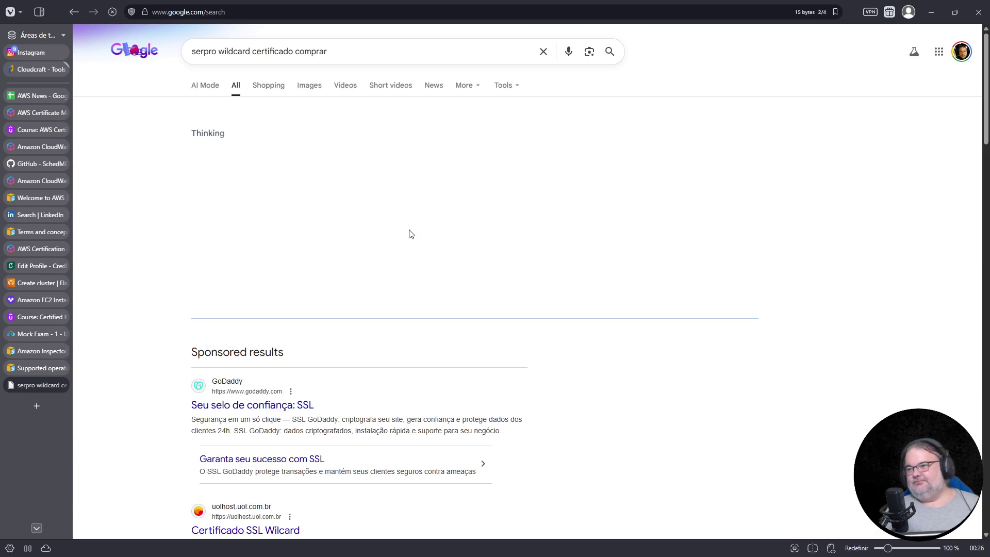
{"action": "scroll", "coordinate": [329, 367], "scroll_direction": "down", "scroll_amount": 2}
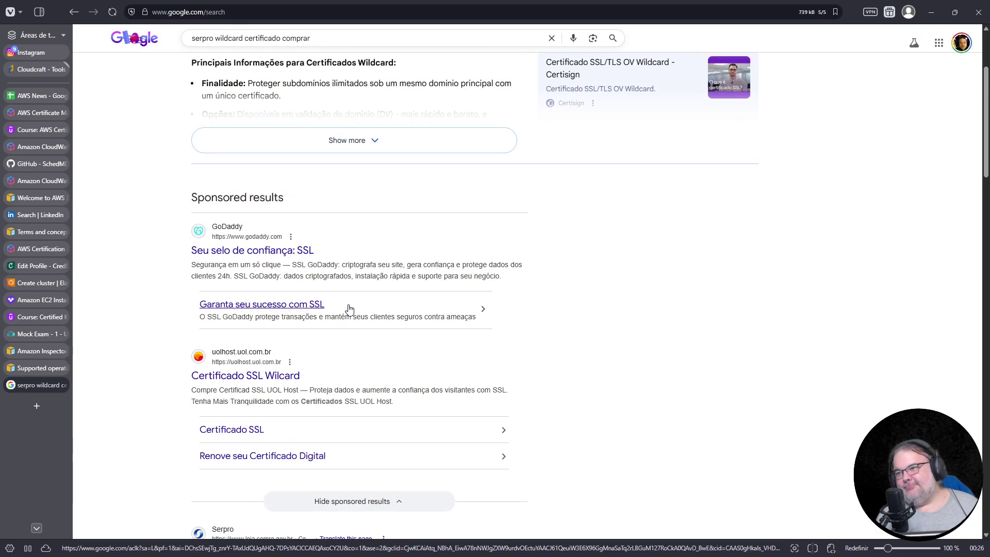
{"action": "scroll", "coordinate": [359, 301], "scroll_direction": "down", "scroll_amount": 2}
{"action": "scroll", "coordinate": [358, 301], "scroll_direction": "down", "scroll_amount": 3}
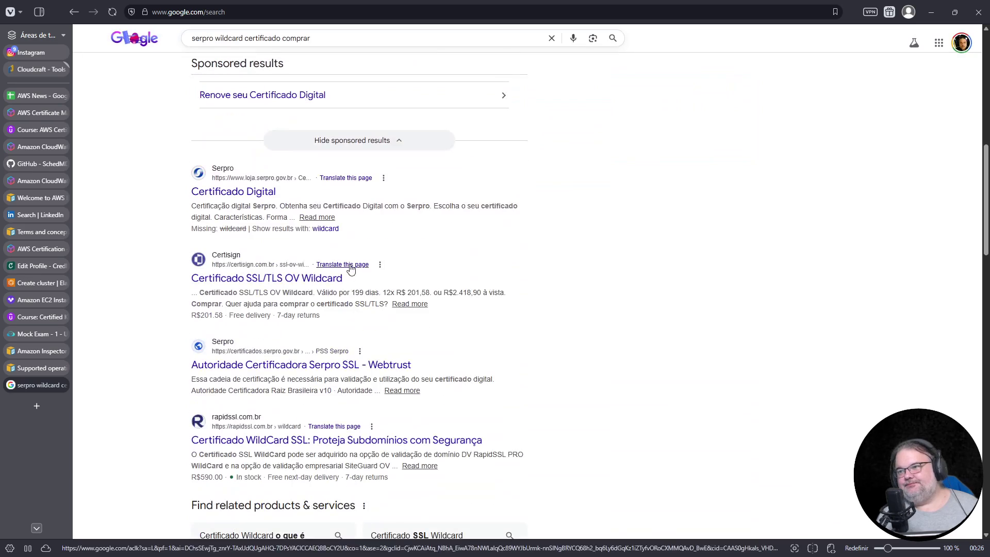
{"action": "left_click", "coordinate": [263, 193]}
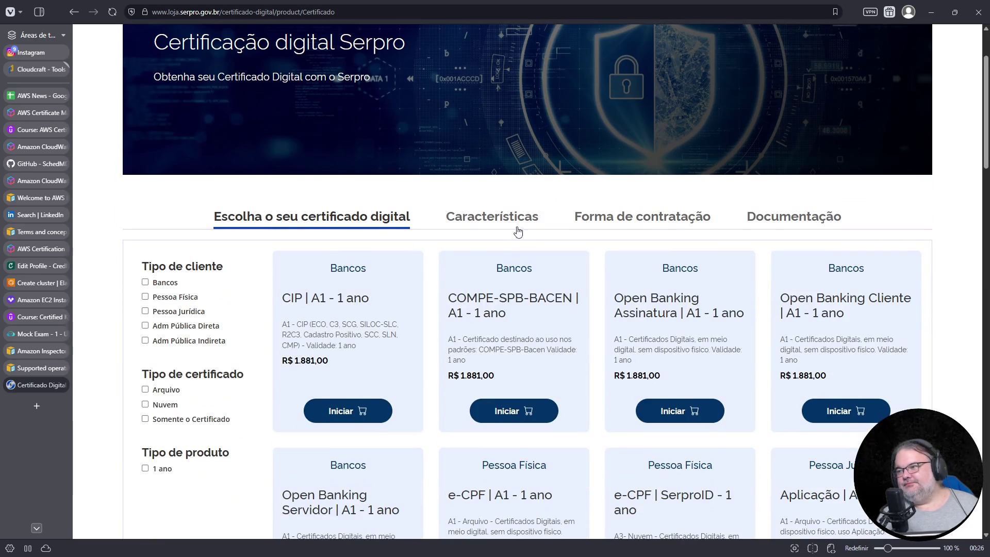
{"action": "scroll", "coordinate": [513, 232], "scroll_direction": "down", "scroll_amount": 2}
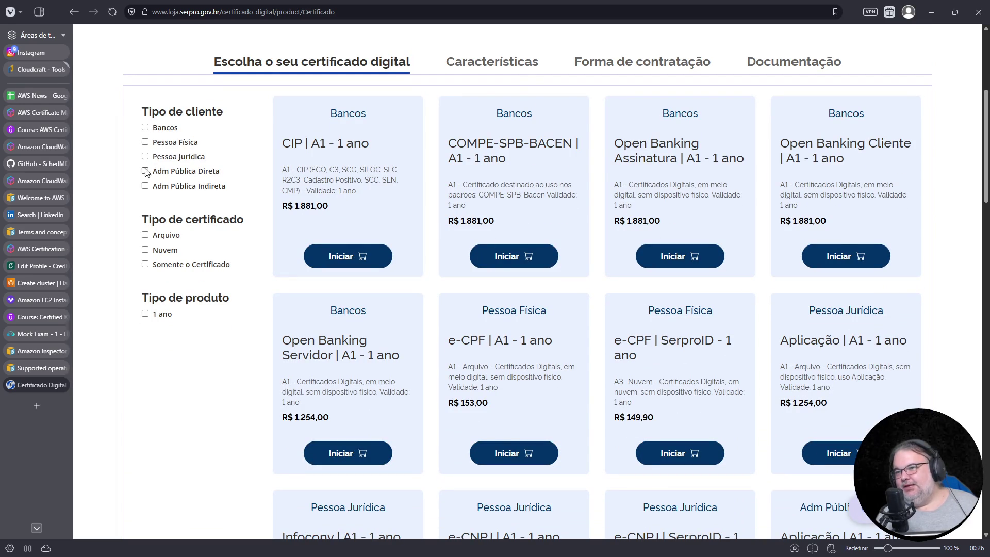
Try the Pessoa Física, Pessoa Jurídica, Arquivo and Somente o Certificado filters in the Loja Serpro catalog
{"action": "left_click", "coordinate": [145, 142]}
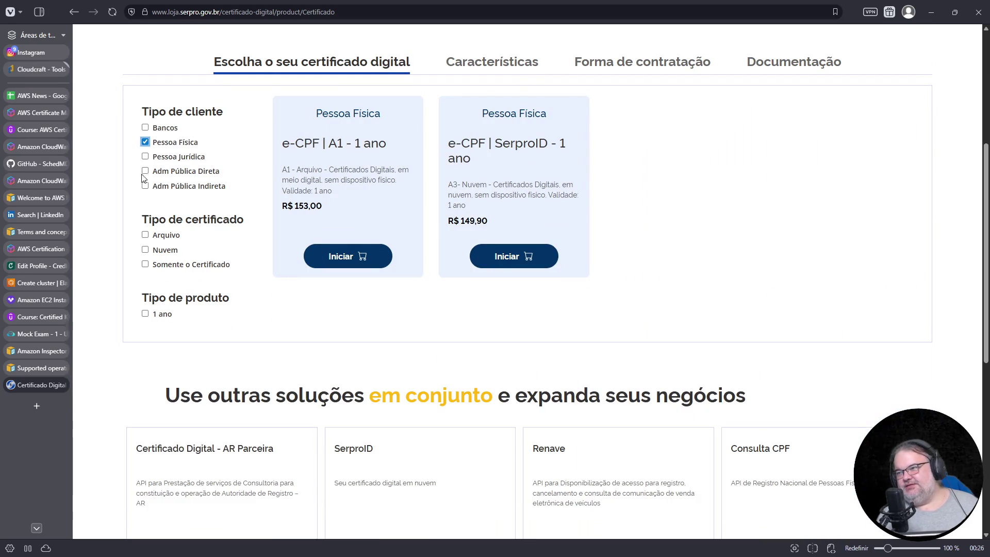
{"action": "left_click", "coordinate": [145, 144]}
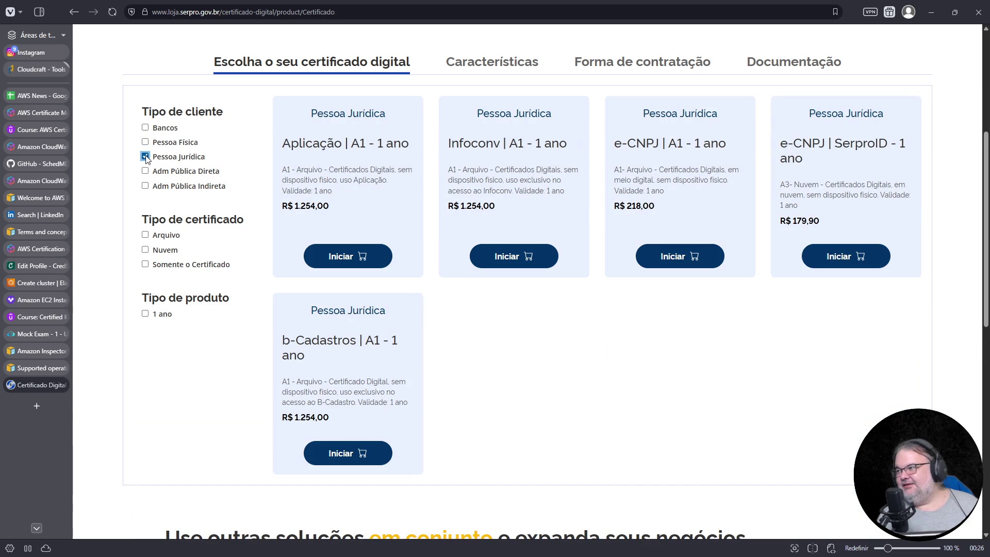
{"action": "left_click", "coordinate": [145, 156]}
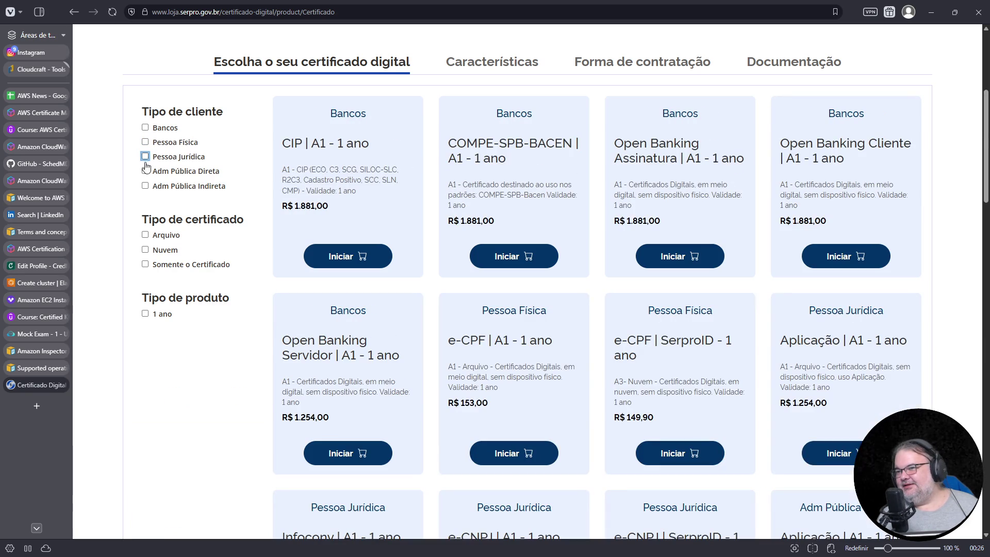
{"action": "left_click", "coordinate": [145, 234]}
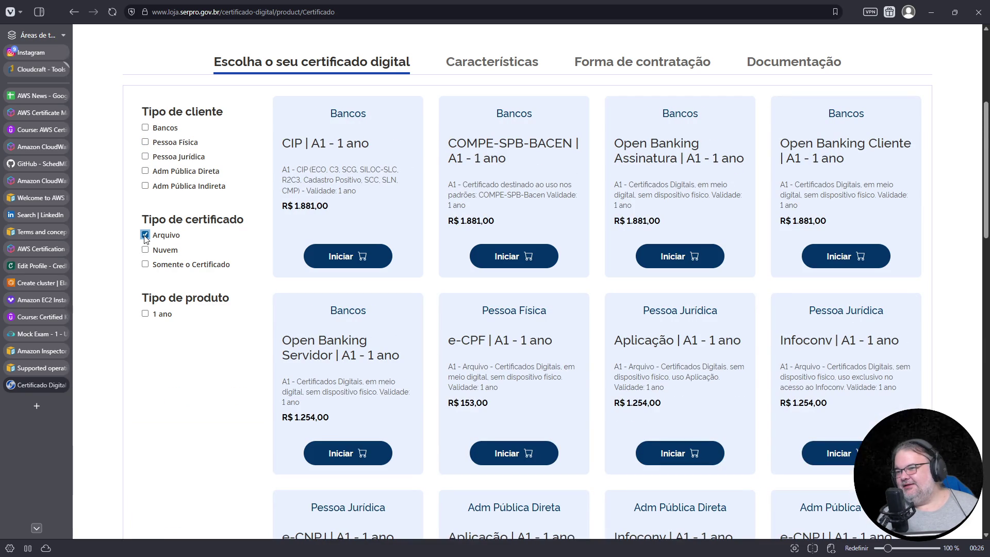
{"action": "scroll", "coordinate": [673, 333], "scroll_direction": "down", "scroll_amount": 1}
{"action": "scroll", "coordinate": [674, 333], "scroll_direction": "down", "scroll_amount": 2}
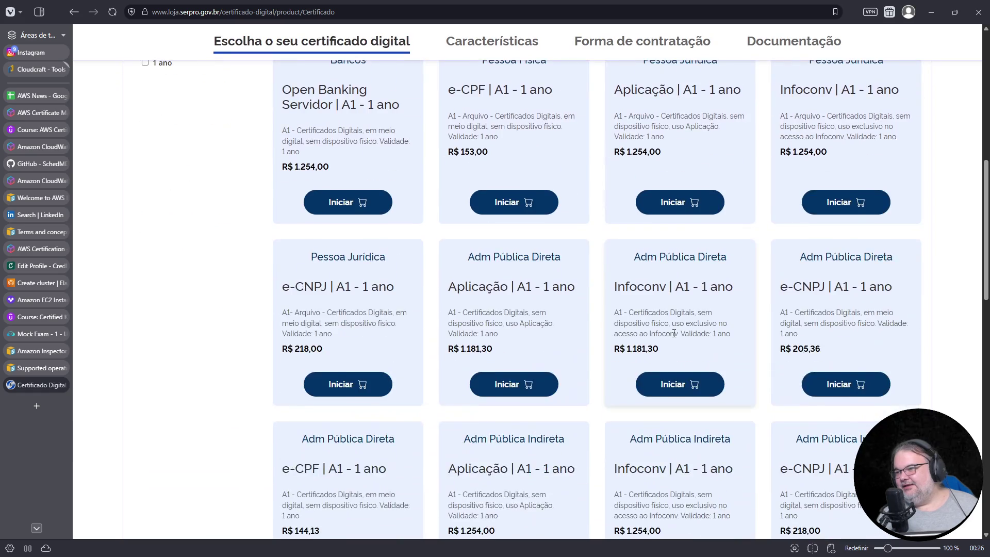
{"action": "scroll", "coordinate": [674, 333], "scroll_direction": "down", "scroll_amount": 3}
{"action": "scroll", "coordinate": [674, 333], "scroll_direction": "down", "scroll_amount": 4}
{"action": "scroll", "coordinate": [674, 337], "scroll_direction": "up", "scroll_amount": 2}
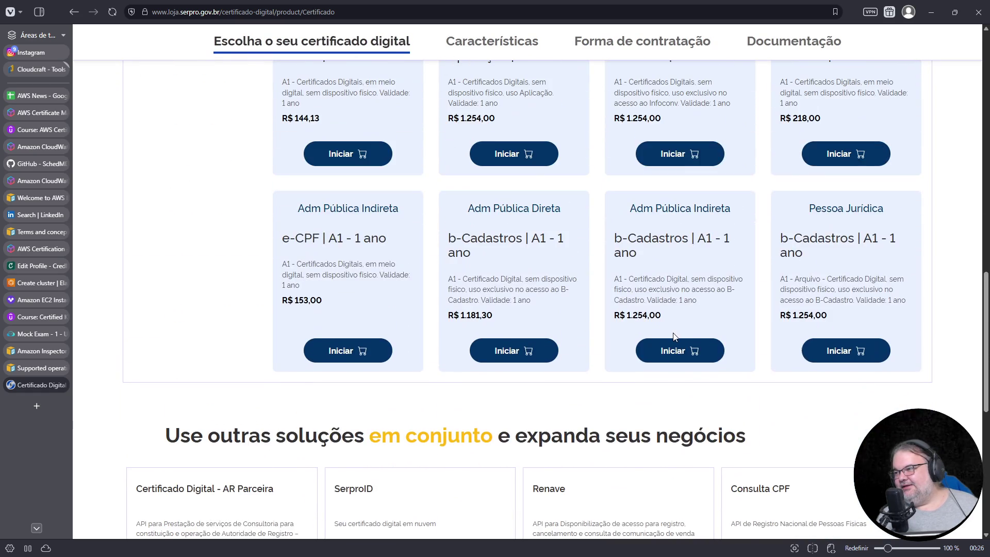
{"action": "scroll", "coordinate": [674, 337], "scroll_direction": "up", "scroll_amount": 3}
{"action": "scroll", "coordinate": [666, 345], "scroll_direction": "up", "scroll_amount": 3}
{"action": "scroll", "coordinate": [640, 355], "scroll_direction": "up", "scroll_amount": 2}
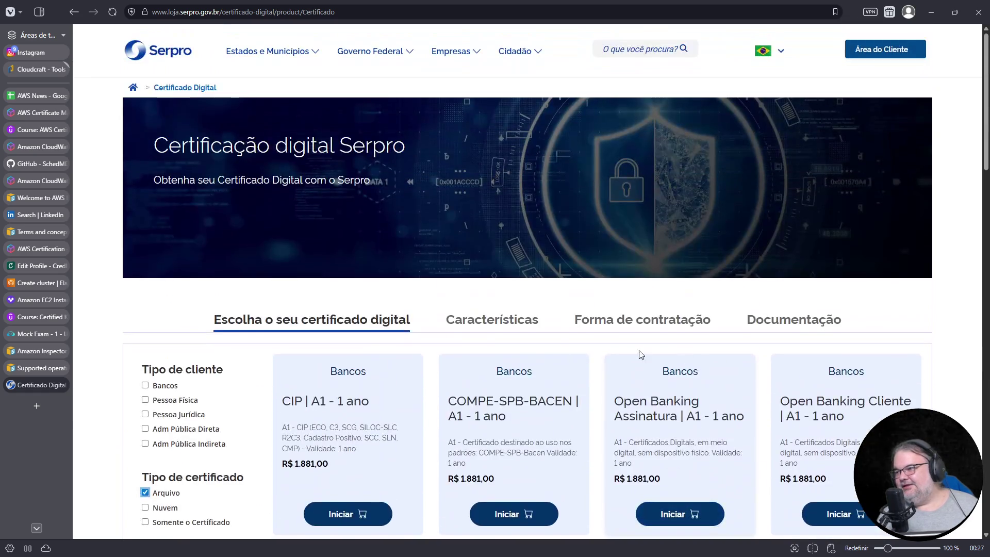
{"action": "left_click", "coordinate": [491, 325]}
{"action": "scroll", "coordinate": [469, 249], "scroll_direction": "up", "scroll_amount": 2}
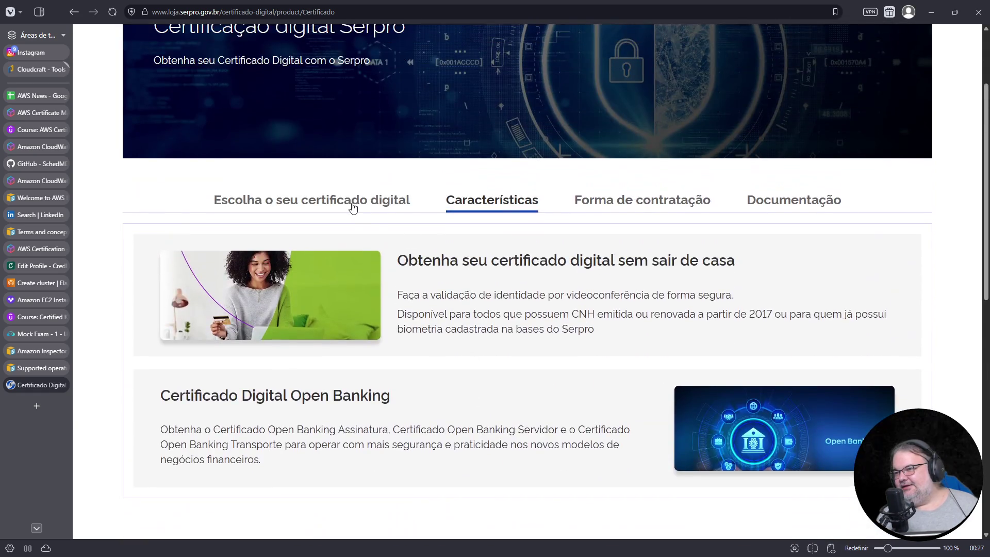
{"action": "left_click", "coordinate": [354, 210]}
{"action": "scroll", "coordinate": [228, 239], "scroll_direction": "up", "scroll_amount": 2}
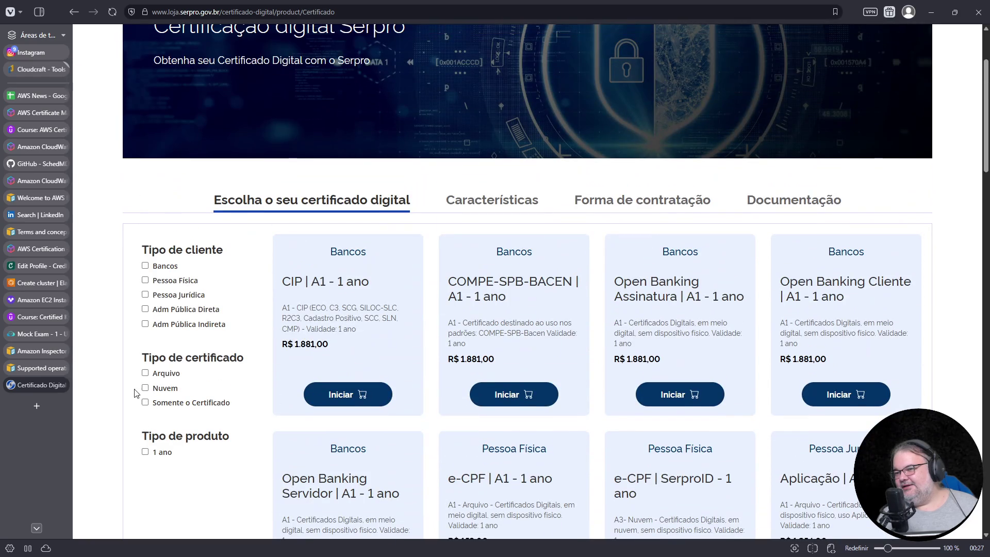
{"action": "left_click", "coordinate": [145, 403]}
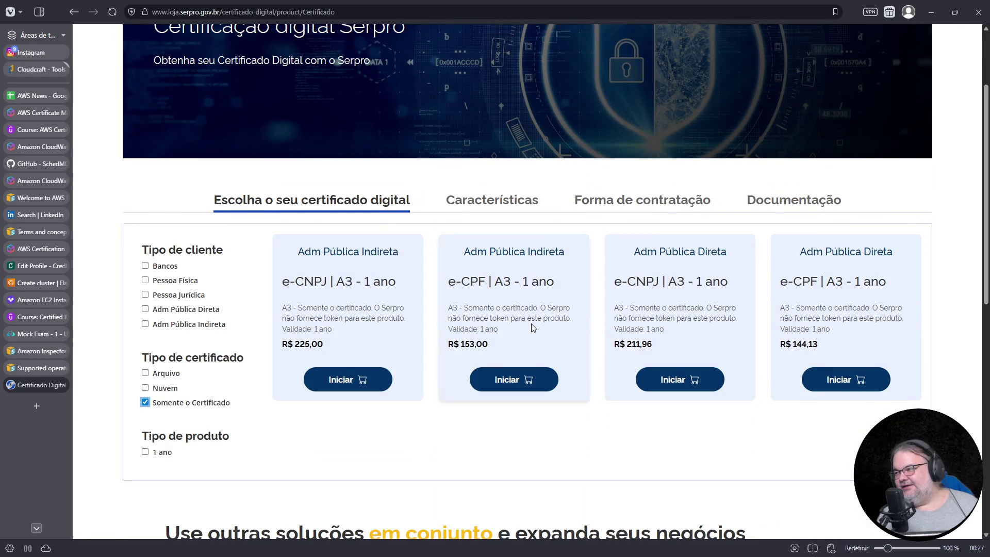
{"action": "scroll", "coordinate": [383, 224], "scroll_direction": "up", "scroll_amount": 2}
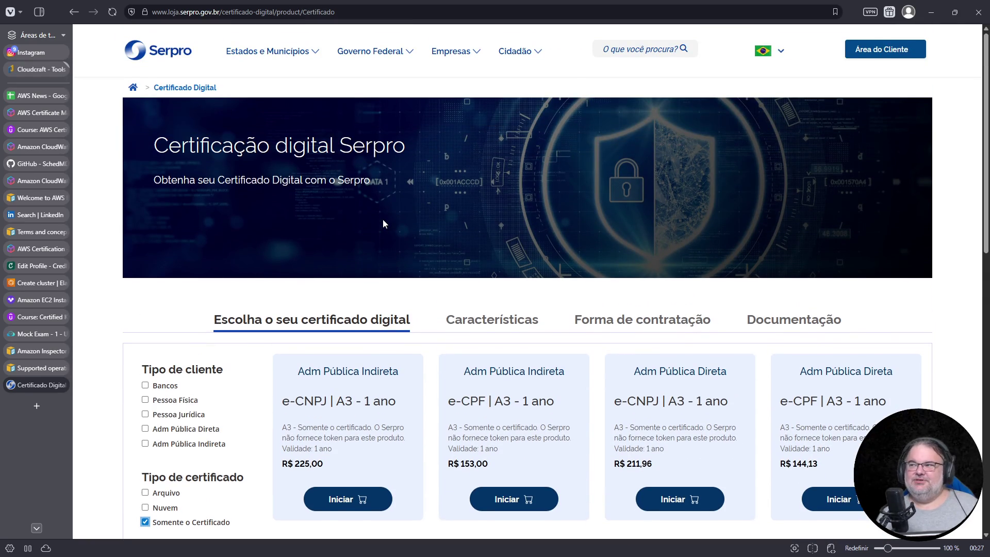
{"action": "scroll", "coordinate": [383, 224], "scroll_direction": "down", "scroll_amount": 3}
{"action": "scroll", "coordinate": [389, 230], "scroll_direction": "down", "scroll_amount": 5}
{"action": "scroll", "coordinate": [390, 229], "scroll_direction": "up", "scroll_amount": 2}
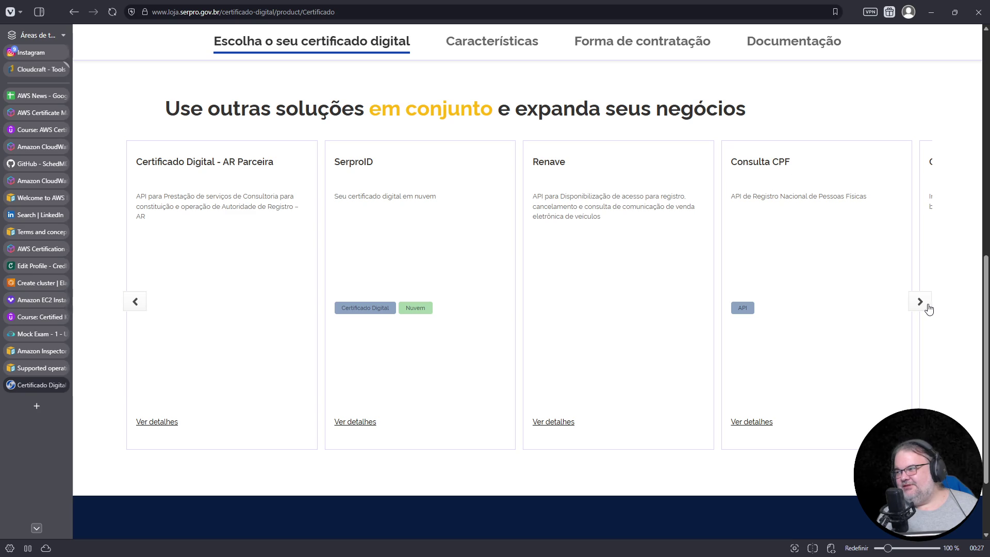
Browse the solutions carousel and filter clients to Adm Pública Direta and Indireta
{"action": "left_click", "coordinate": [921, 305]}
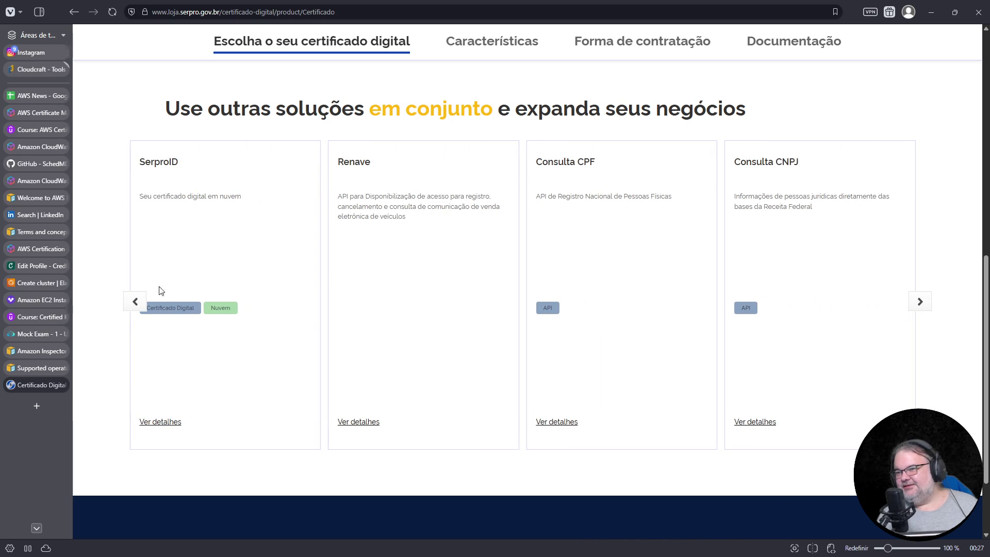
{"action": "left_click", "coordinate": [135, 302]}
{"action": "left_click", "coordinate": [135, 302]}
{"action": "scroll", "coordinate": [401, 257], "scroll_direction": "up", "scroll_amount": 4}
{"action": "scroll", "coordinate": [405, 243], "scroll_direction": "up", "scroll_amount": 2}
{"action": "scroll", "coordinate": [439, 204], "scroll_direction": "up", "scroll_amount": 1}
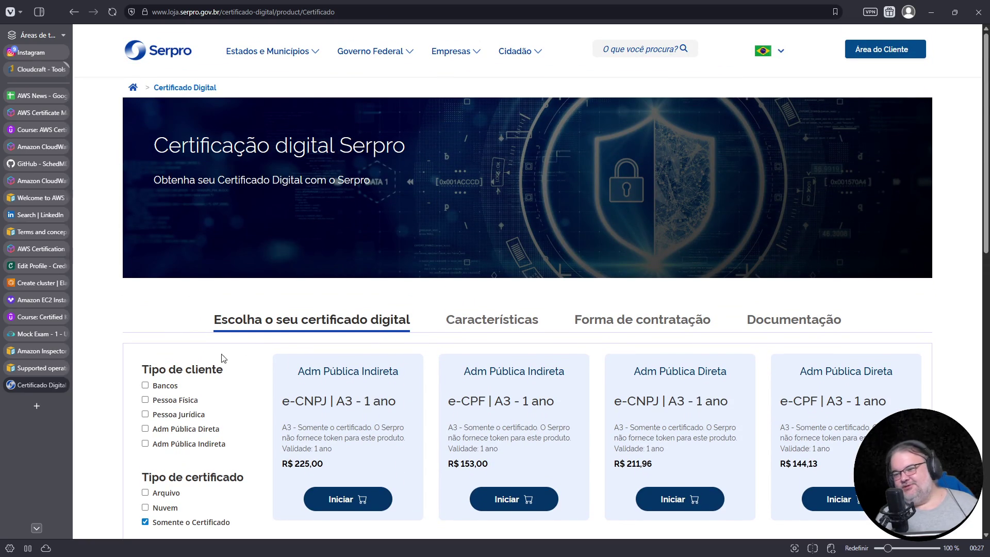
{"action": "left_click", "coordinate": [146, 430]}
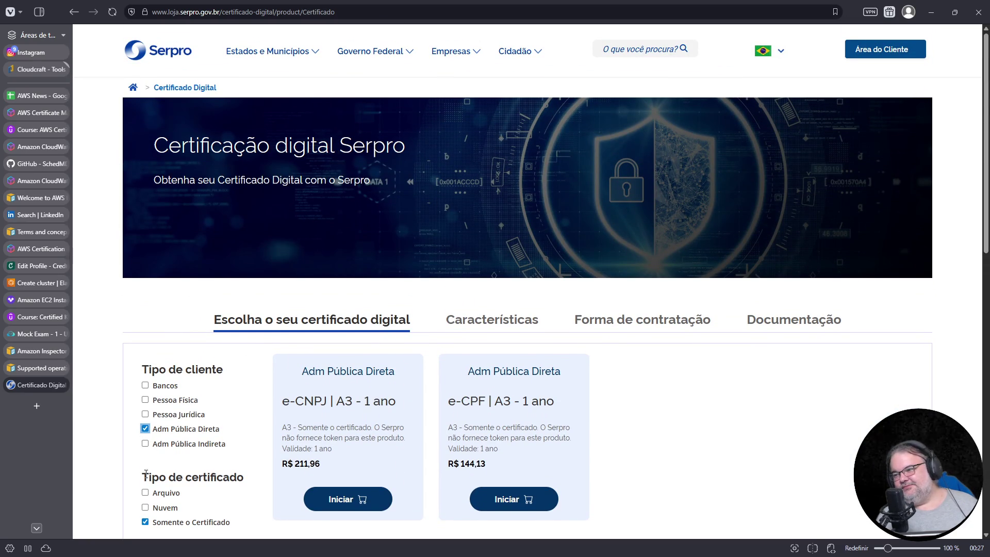
{"action": "left_click", "coordinate": [146, 445]}
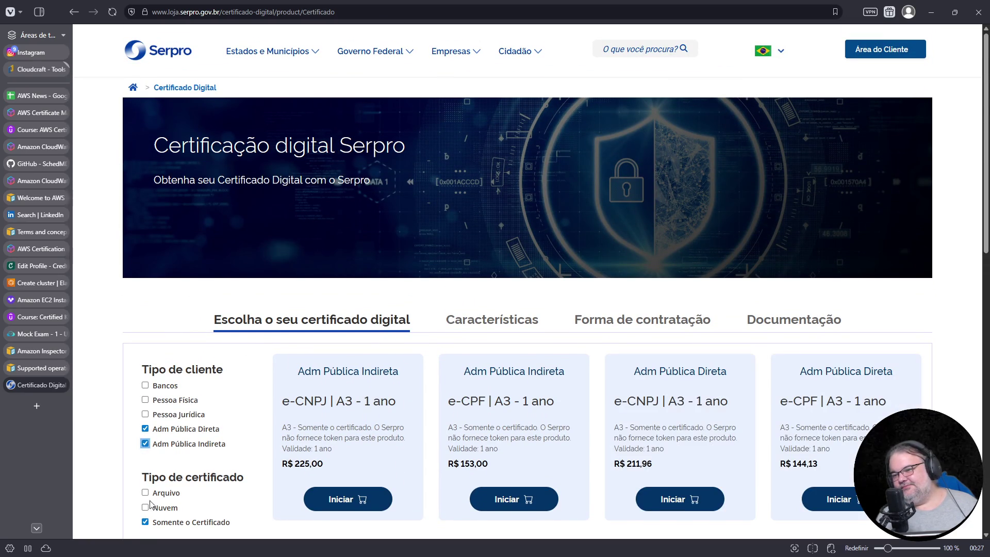
{"action": "left_click", "coordinate": [144, 523]}
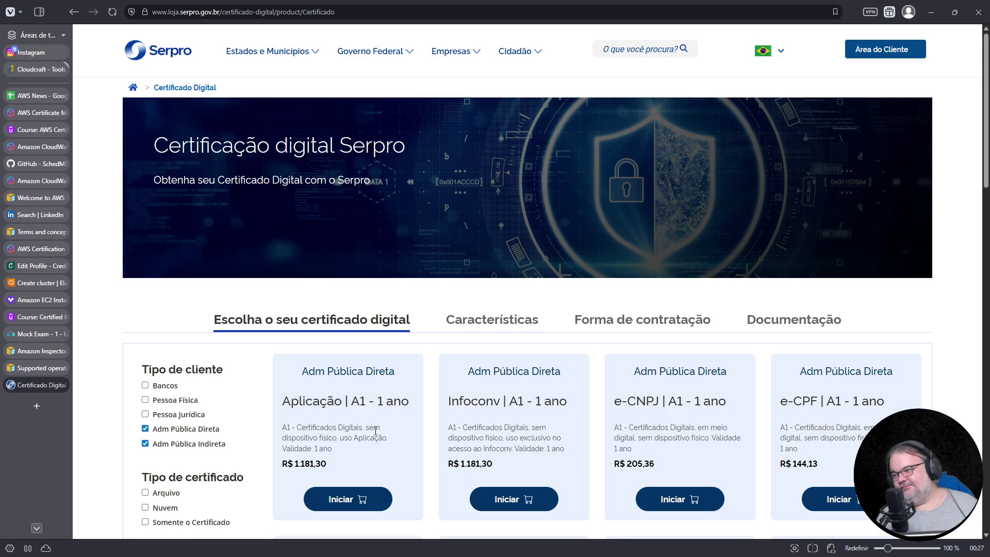
{"action": "scroll", "coordinate": [609, 394], "scroll_direction": "down", "scroll_amount": 3}
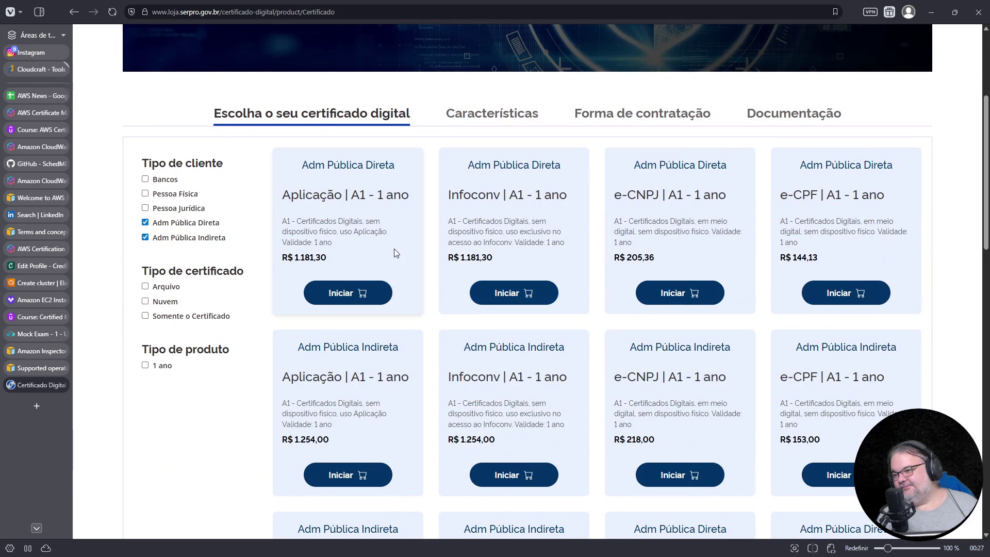
{"action": "scroll", "coordinate": [395, 253], "scroll_direction": "down", "scroll_amount": 5}
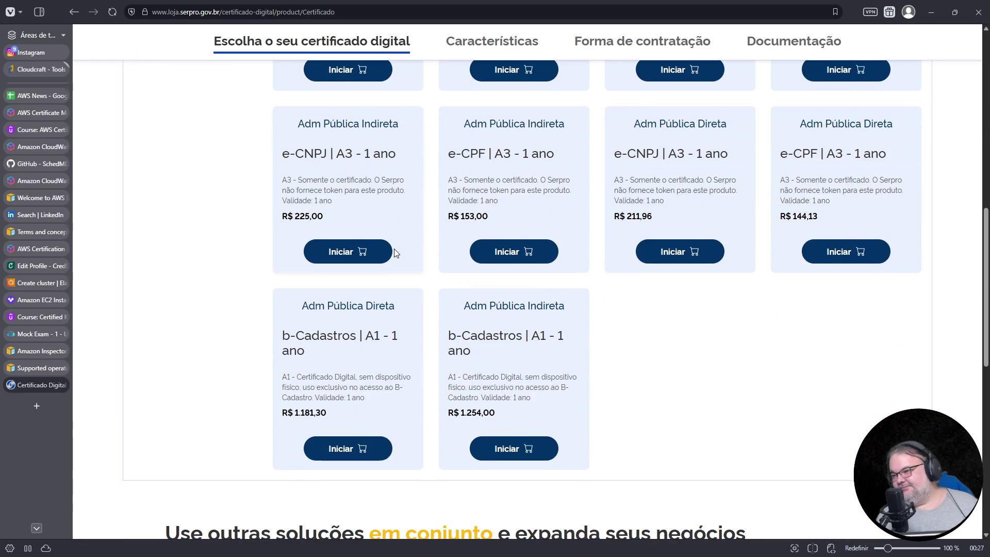
{"action": "scroll", "coordinate": [395, 253], "scroll_direction": "up", "scroll_amount": 6}
{"action": "scroll", "coordinate": [411, 250], "scroll_direction": "up", "scroll_amount": 3}
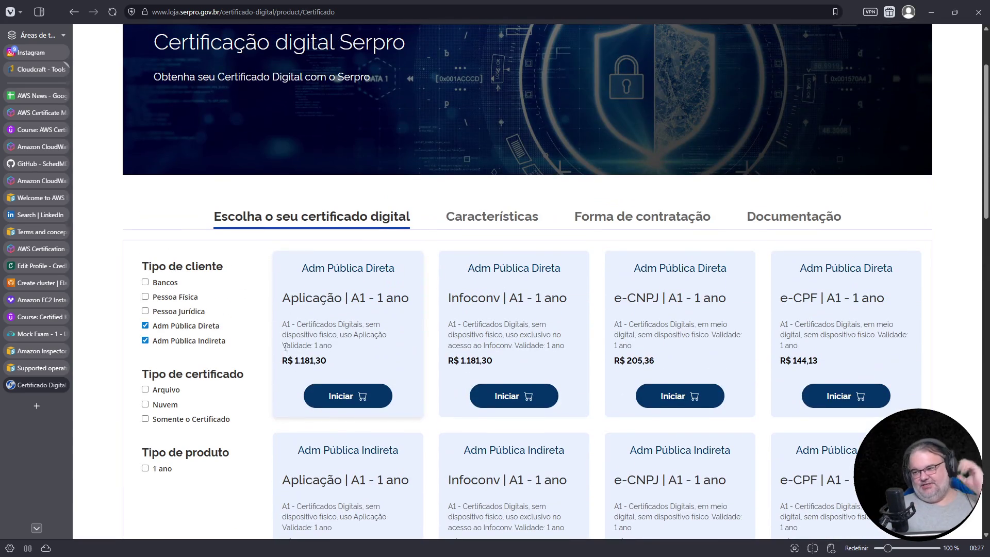
Check the first certificate's price, keep only Somente o Certificado products, and close the store page
{"action": "left_click_drag", "start_coordinate": [295, 362], "coordinate": [338, 367]}
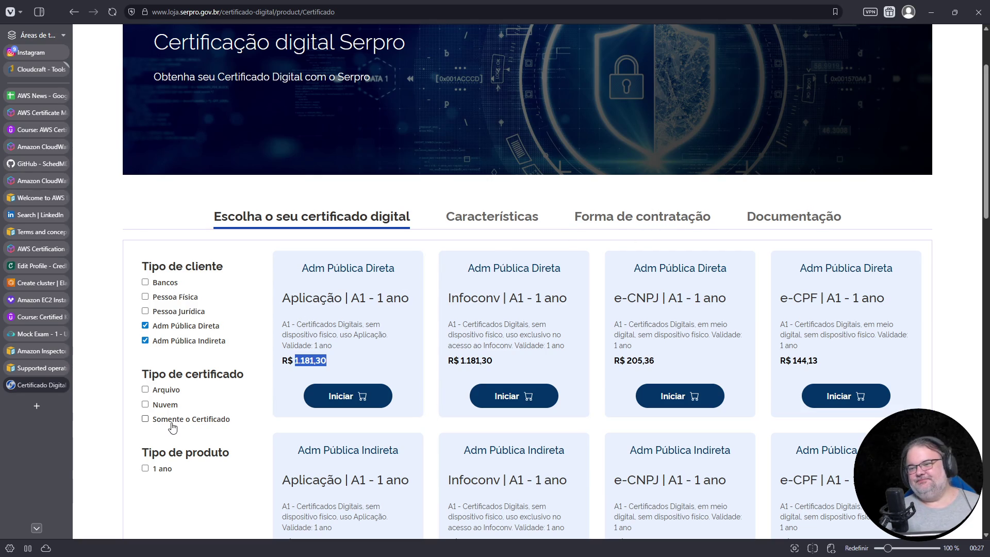
{"action": "left_click", "coordinate": [146, 390]}
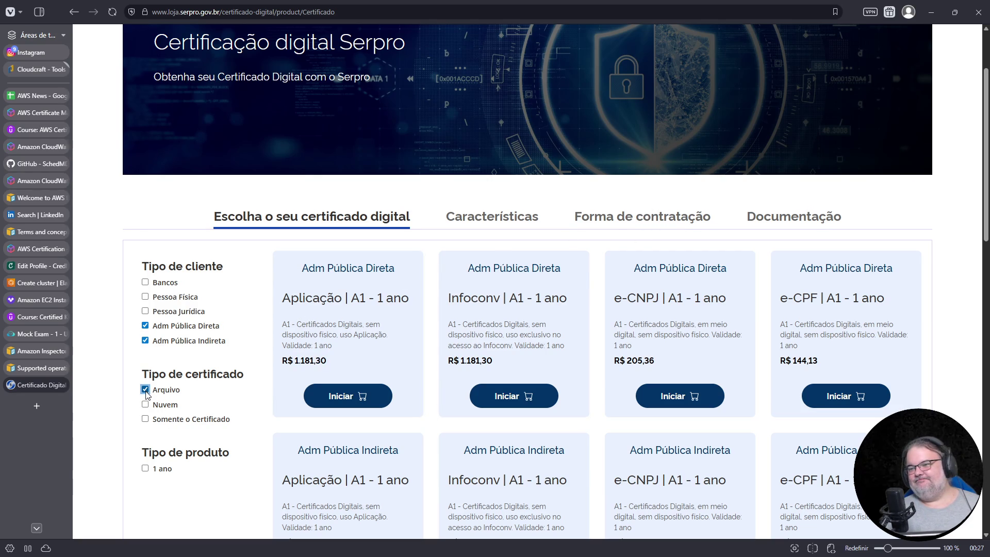
{"action": "left_click", "coordinate": [145, 419]}
{"action": "left_click", "coordinate": [144, 389]}
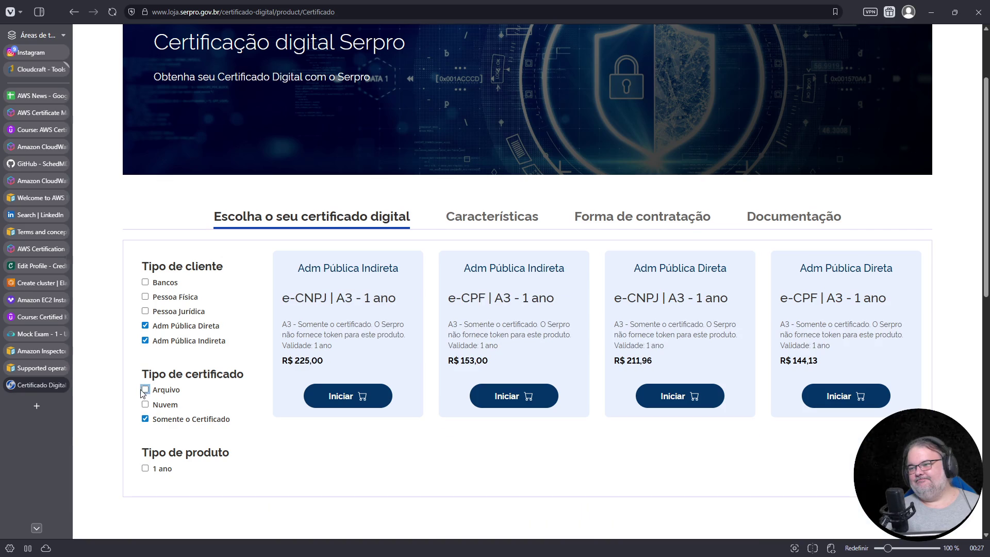
{"action": "left_click", "coordinate": [62, 384]}
Back in AWS News, bold 'Amazon Aurora DSQL' in the E90 title
{"action": "left_click", "coordinate": [38, 95]}
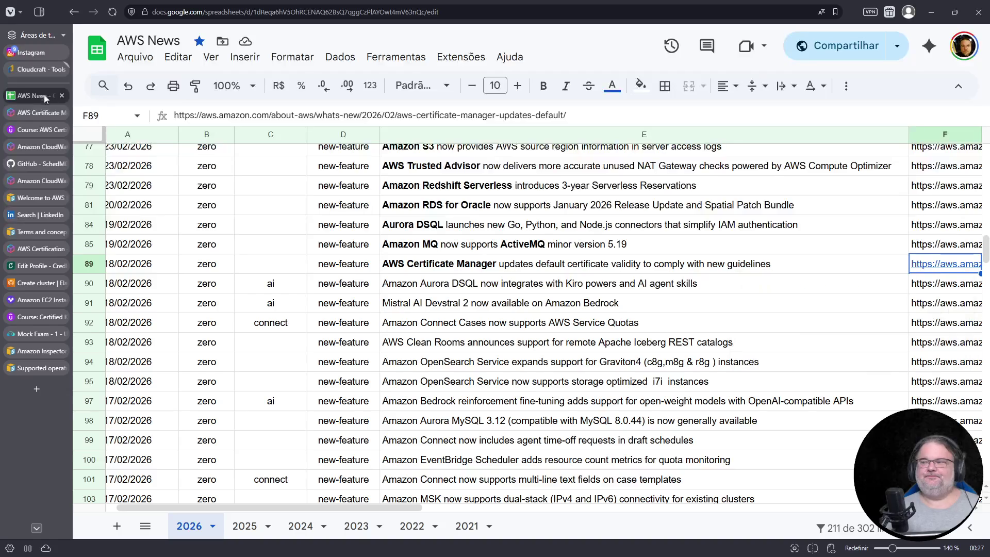
{"action": "left_click", "coordinate": [428, 281]}
{"action": "key", "text": "Return"}
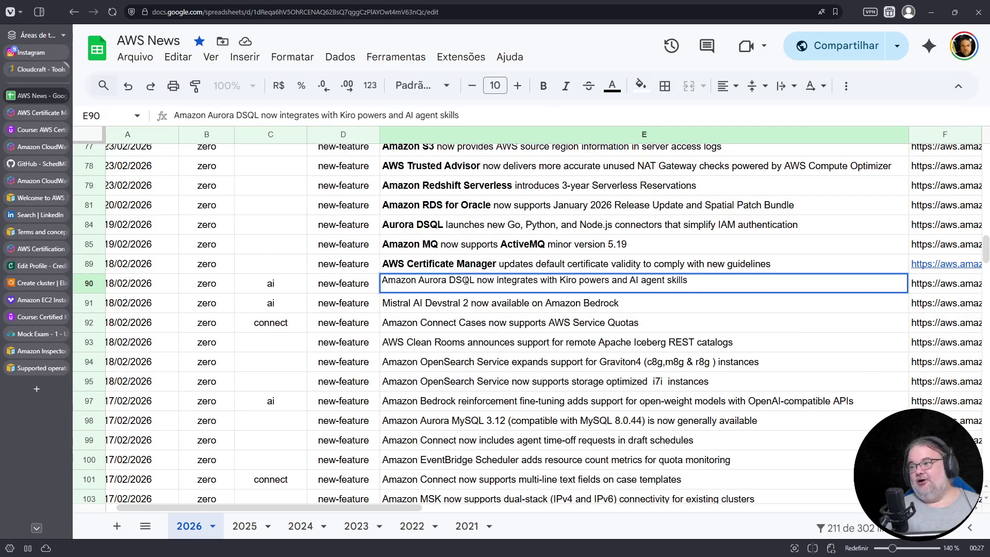
{"action": "left_click_drag", "start_coordinate": [470, 280], "coordinate": [379, 284]}
{"action": "left_click_drag", "start_coordinate": [475, 280], "coordinate": [374, 275]}
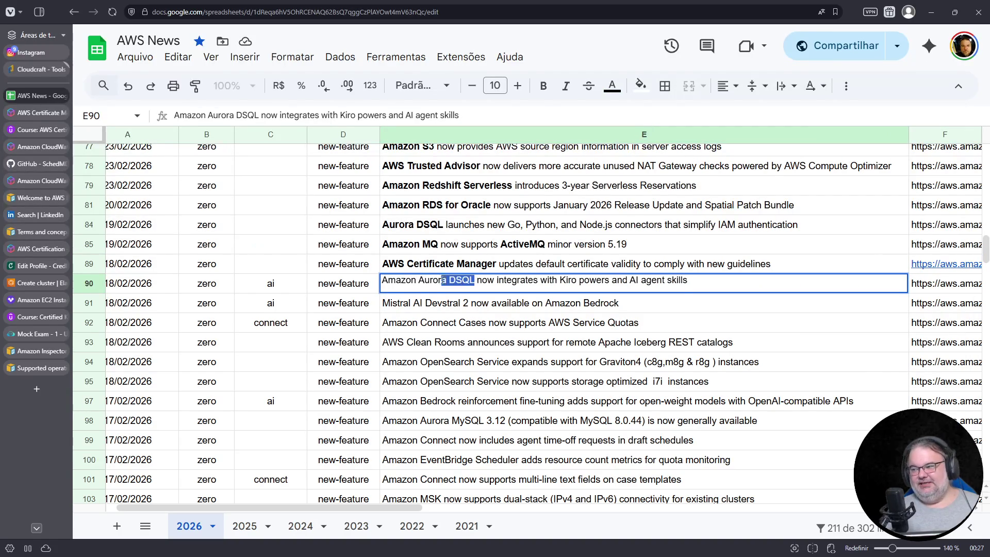
{"action": "left_click", "coordinate": [543, 85]}
{"action": "left_click_drag", "start_coordinate": [565, 280], "coordinate": [584, 280]}
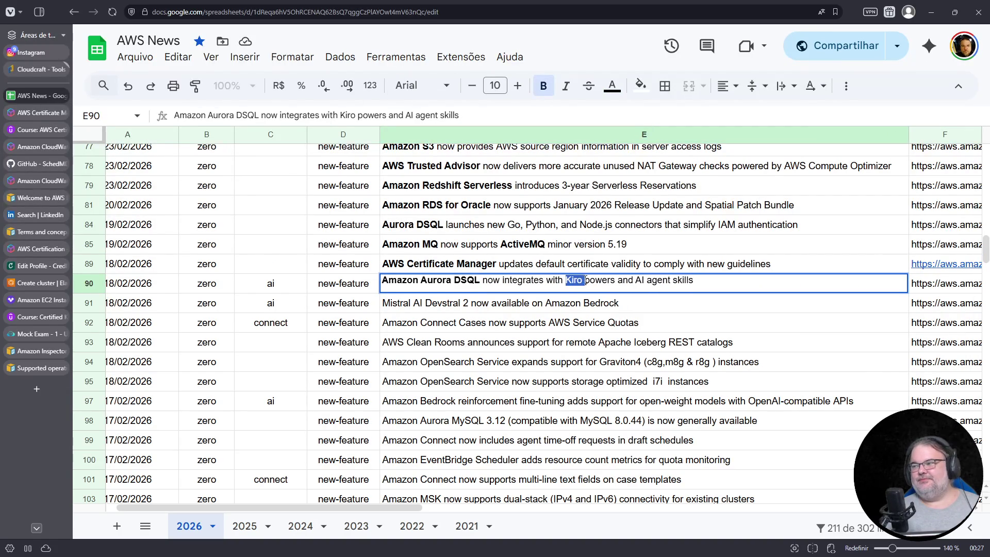
{"action": "left_click", "coordinate": [424, 310]}
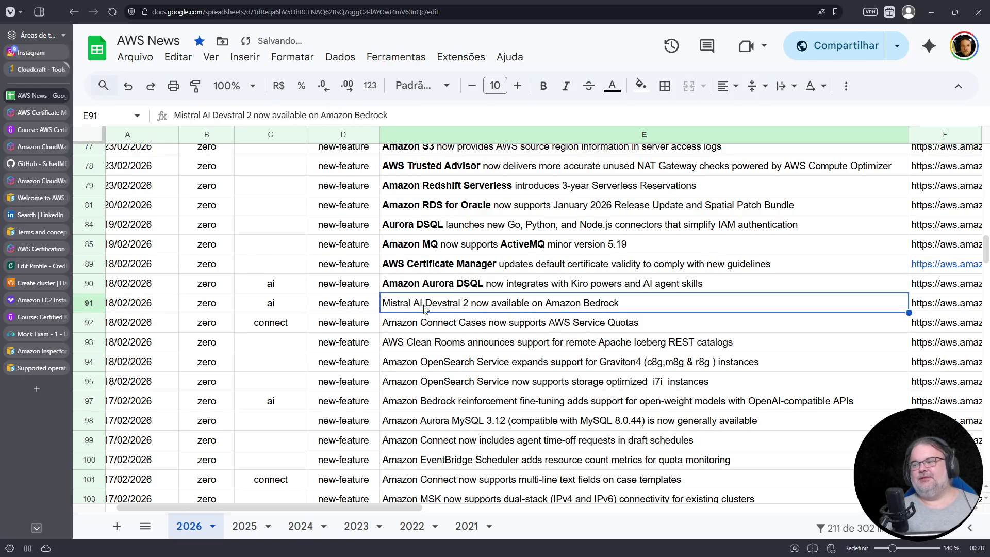
Bold 'Amazon Bedrock' in E91 and 'Amazon Connect' in E92
{"action": "double_click", "coordinate": [554, 306]}
{"action": "left_click_drag", "start_coordinate": [540, 299], "coordinate": [616, 300]}
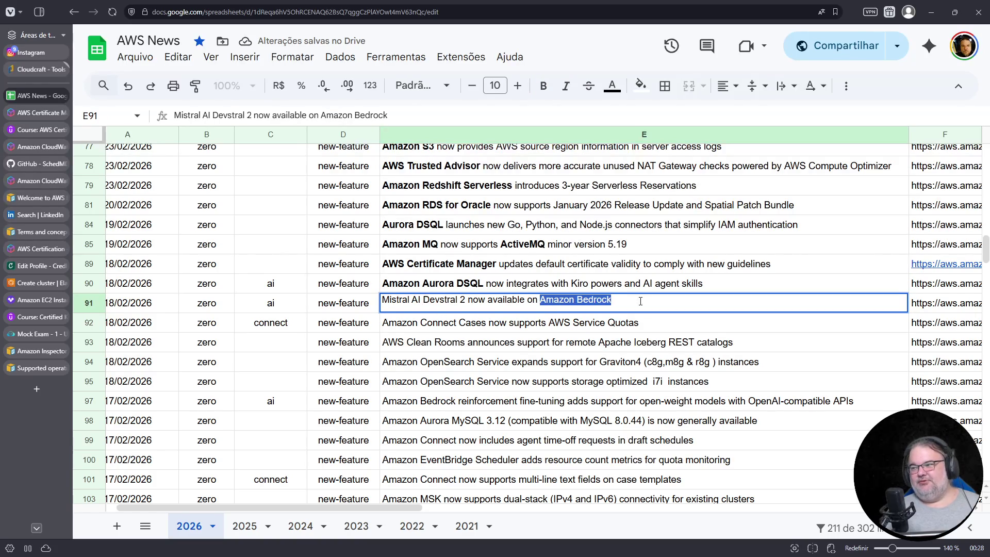
{"action": "left_click", "coordinate": [543, 85]}
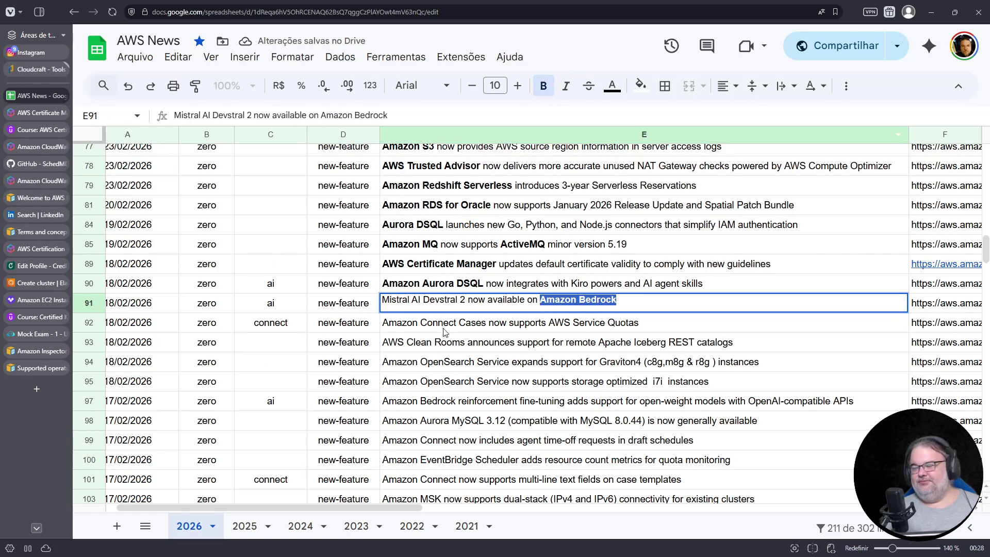
{"action": "left_click", "coordinate": [404, 329]}
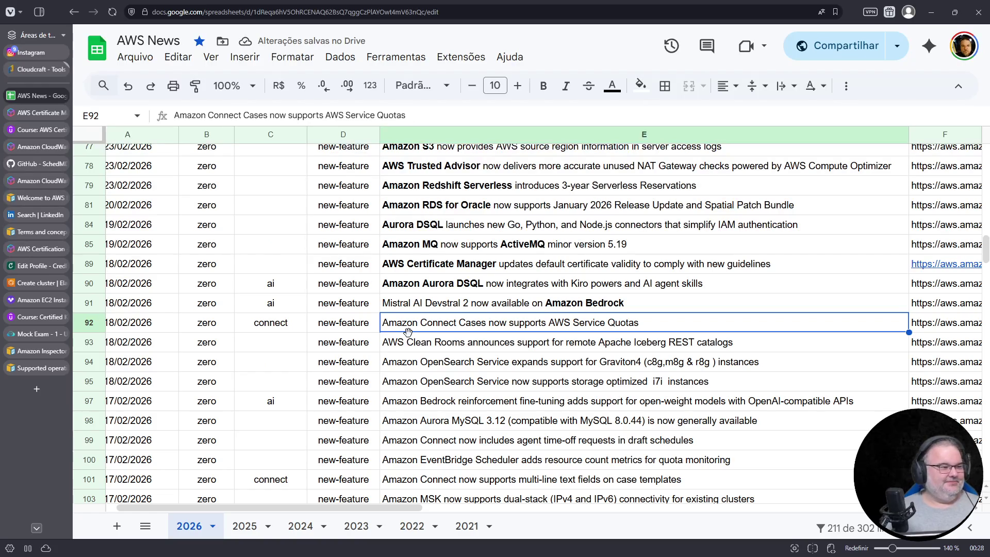
{"action": "double_click", "coordinate": [422, 323]}
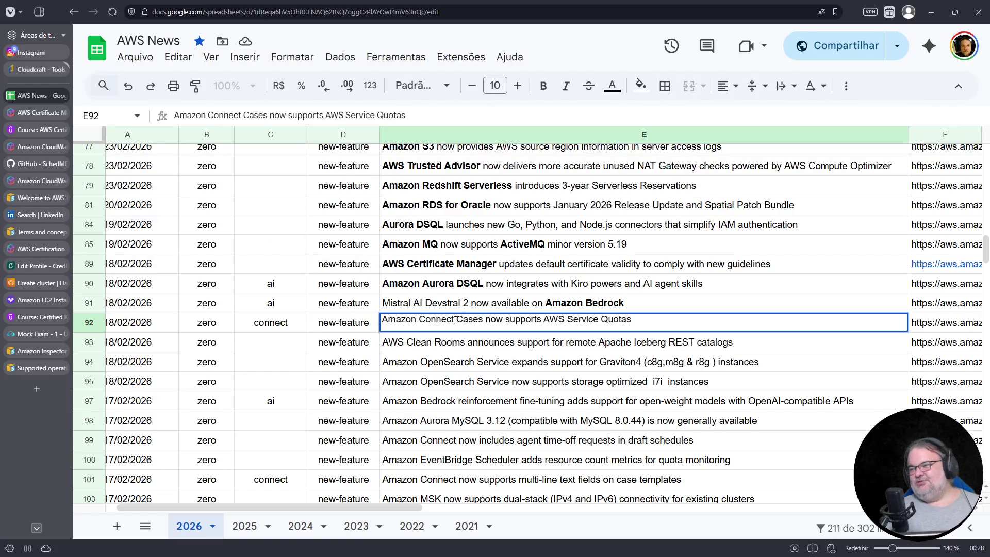
{"action": "left_click_drag", "start_coordinate": [454, 320], "coordinate": [348, 323]}
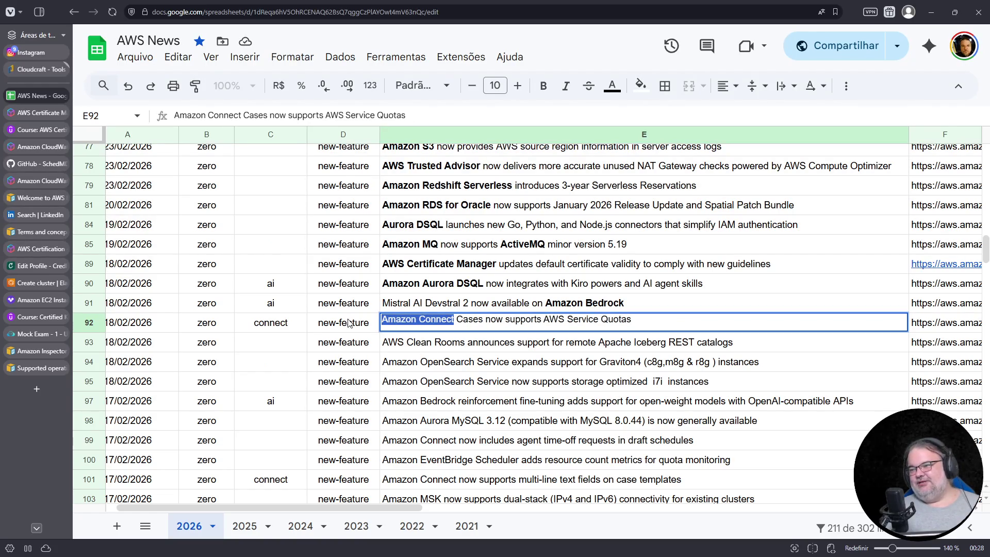
{"action": "left_click", "coordinate": [544, 87]}
Bold 'AWS Clean Rooms' in E93 and move to E94
{"action": "double_click", "coordinate": [438, 345]}
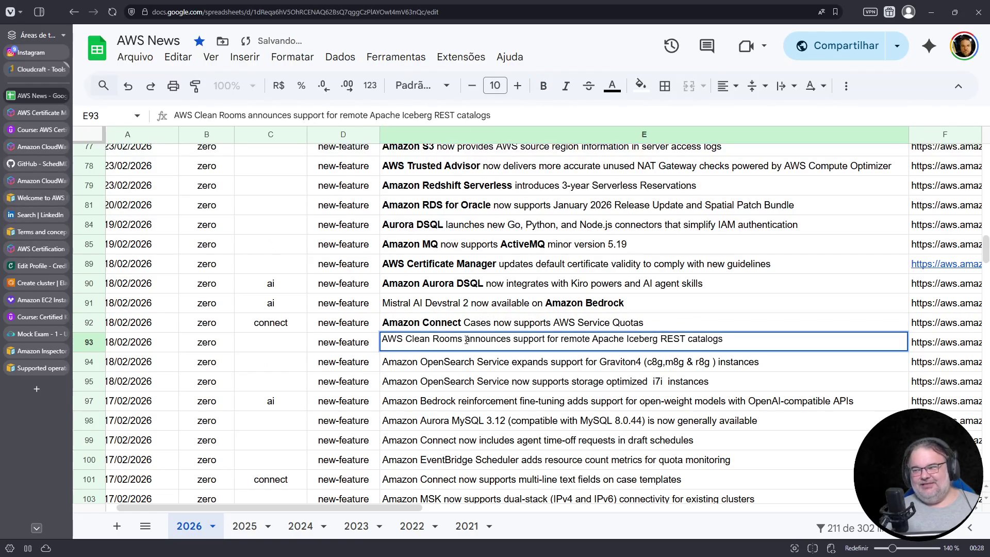
{"action": "left_click_drag", "start_coordinate": [462, 338], "coordinate": [327, 337]}
{"action": "left_click", "coordinate": [545, 87]}
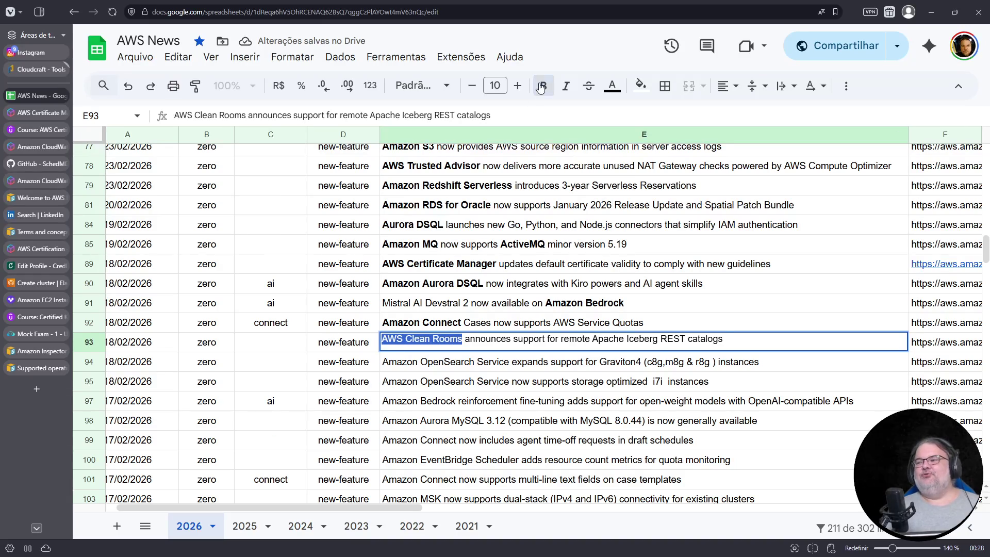
{"action": "left_click", "coordinate": [412, 363]}
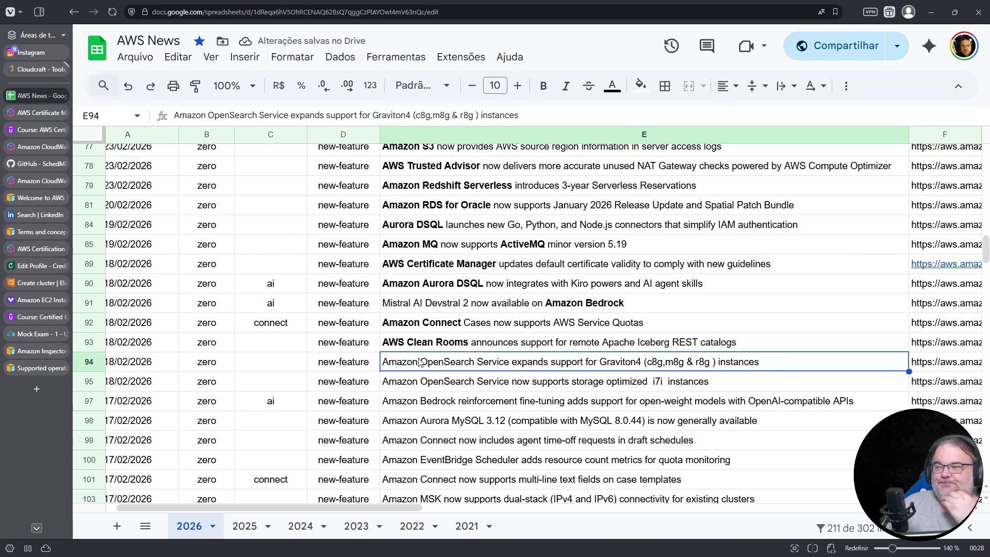
{"action": "scroll", "coordinate": [422, 364], "scroll_direction": "down", "scroll_amount": 3}
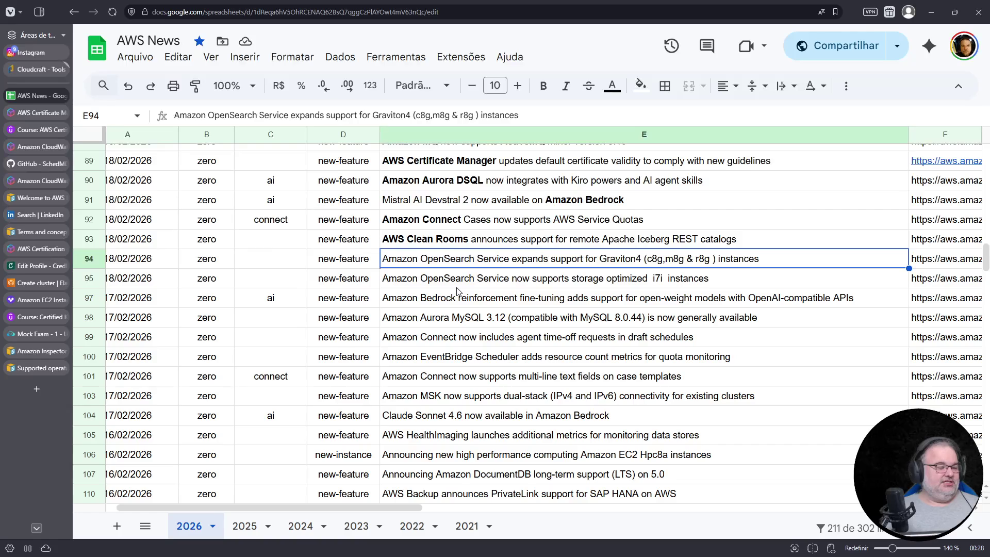
Bold 'Amazon OpenSearch' in E94 and select it in the E95 title
{"action": "double_click", "coordinate": [470, 262]}
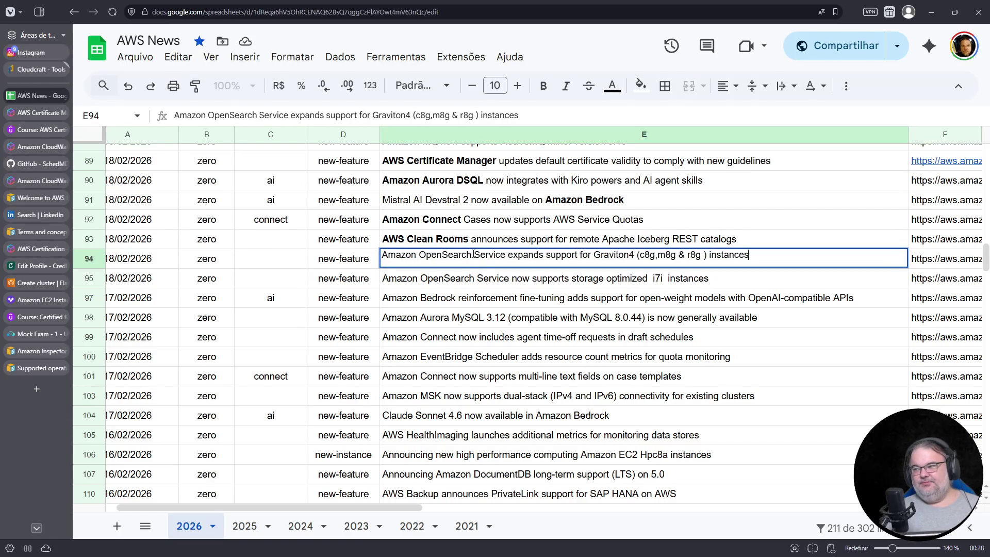
{"action": "left_click_drag", "start_coordinate": [474, 255], "coordinate": [371, 239]}
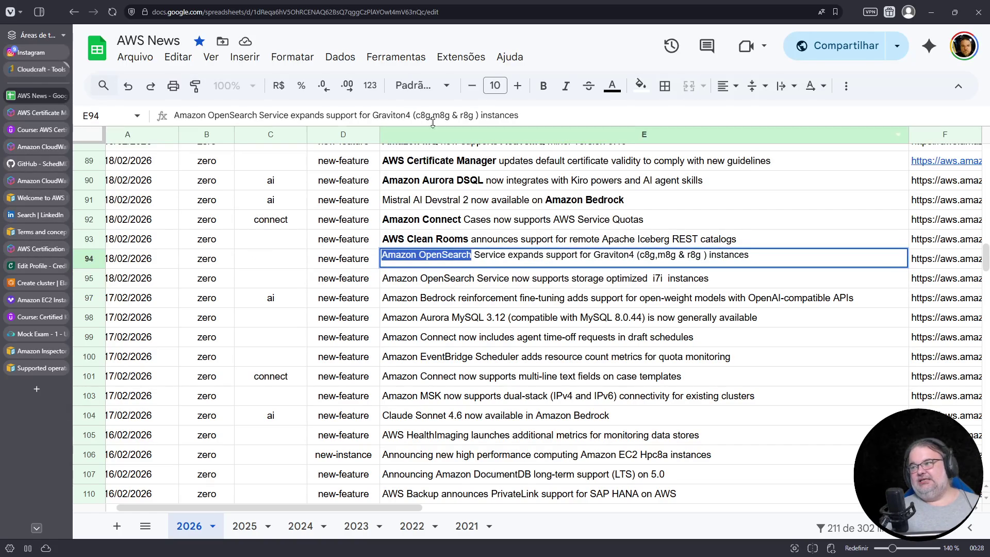
{"action": "left_click", "coordinate": [543, 85]}
{"action": "left_click", "coordinate": [412, 283]}
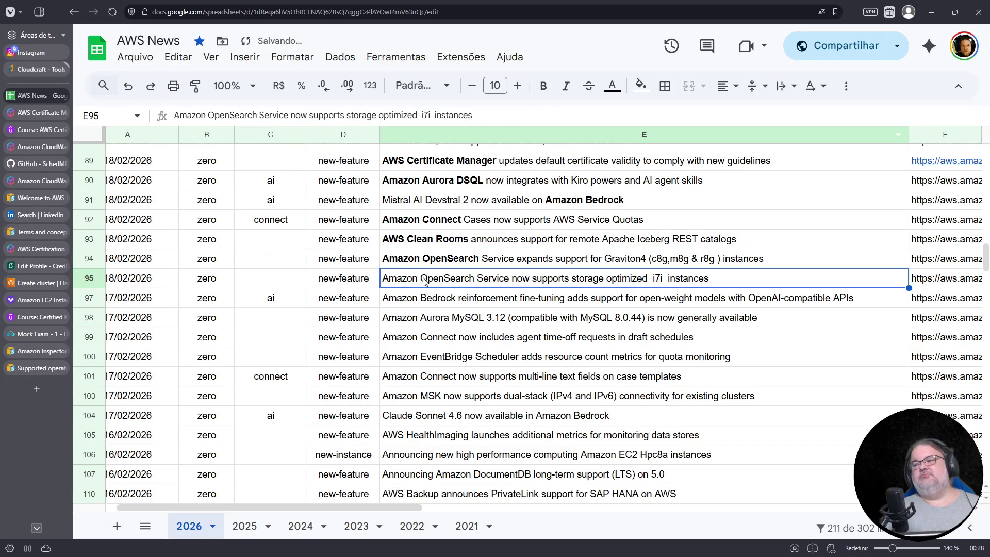
{"action": "double_click", "coordinate": [472, 279]}
{"action": "left_click_drag", "start_coordinate": [469, 277], "coordinate": [375, 273]}
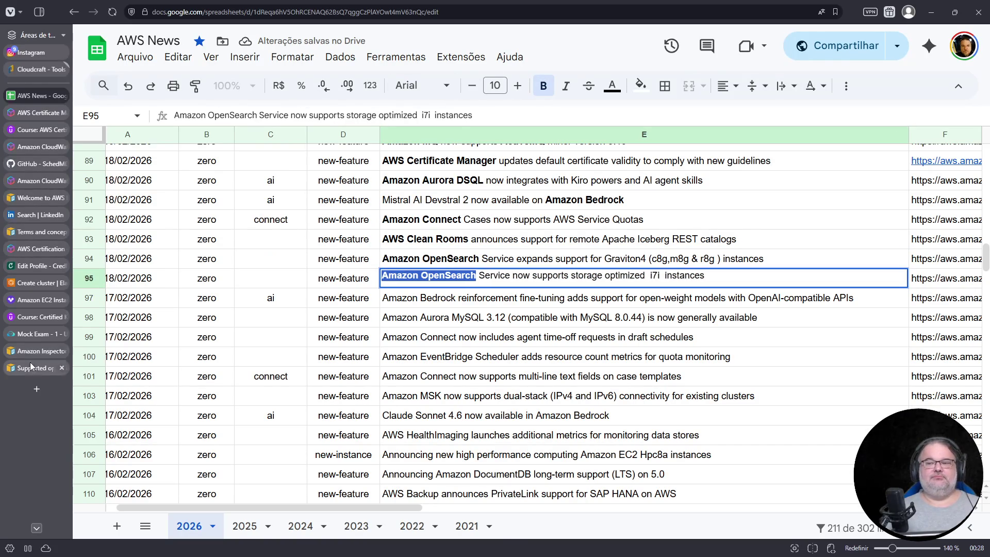
Switch to the Amazon Inspector supported operating systems tab and close it
{"action": "left_click", "coordinate": [39, 368]}
{"action": "left_click", "coordinate": [383, 13]}
{"action": "type", "text": "google.com"}
Search Google for 'data terminology clean room' and open Snowflake's data clean room article
{"action": "key", "text": "Return"}
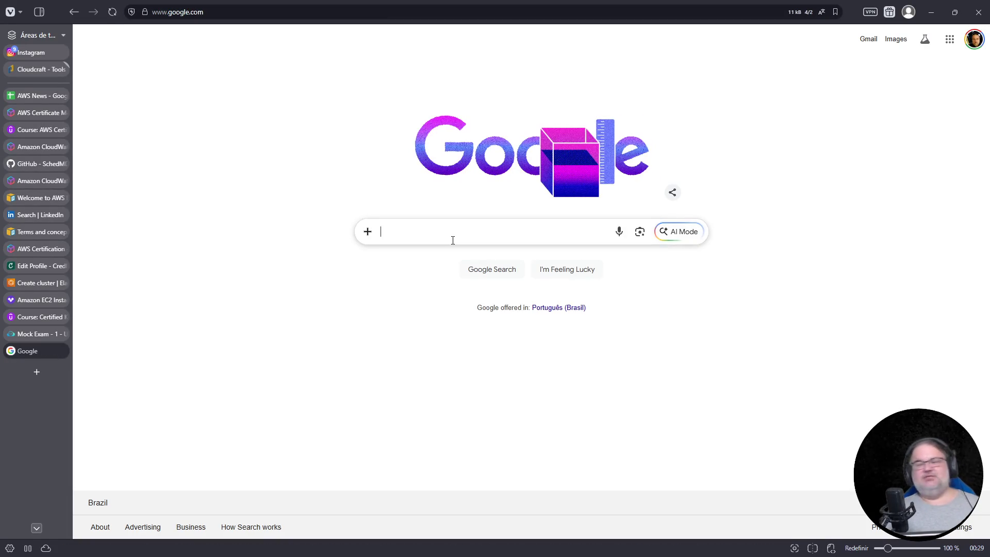
{"action": "left_click", "coordinate": [456, 235]}
{"action": "type", "text": "clean room"}
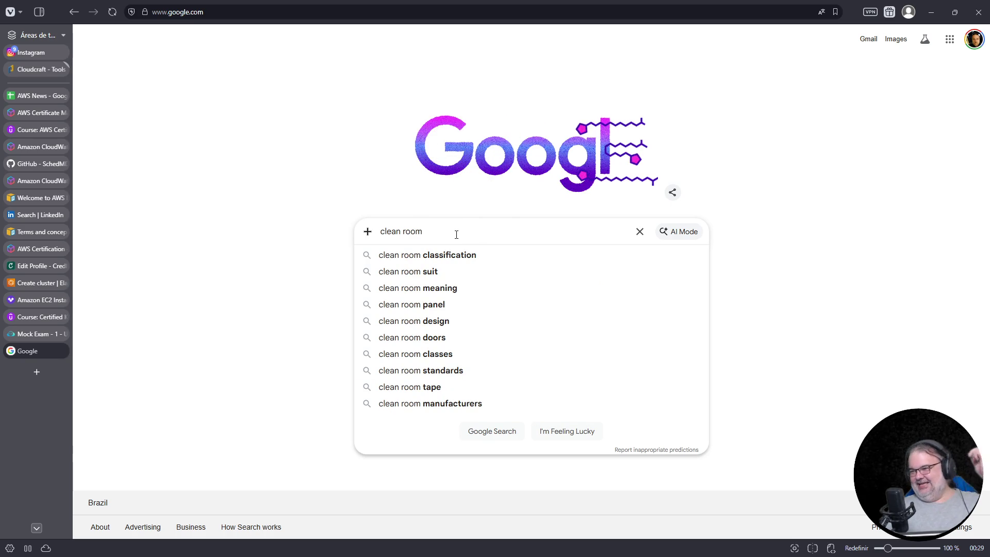
{"action": "key", "text": "Home"}
{"action": "type", "text": "data te"}
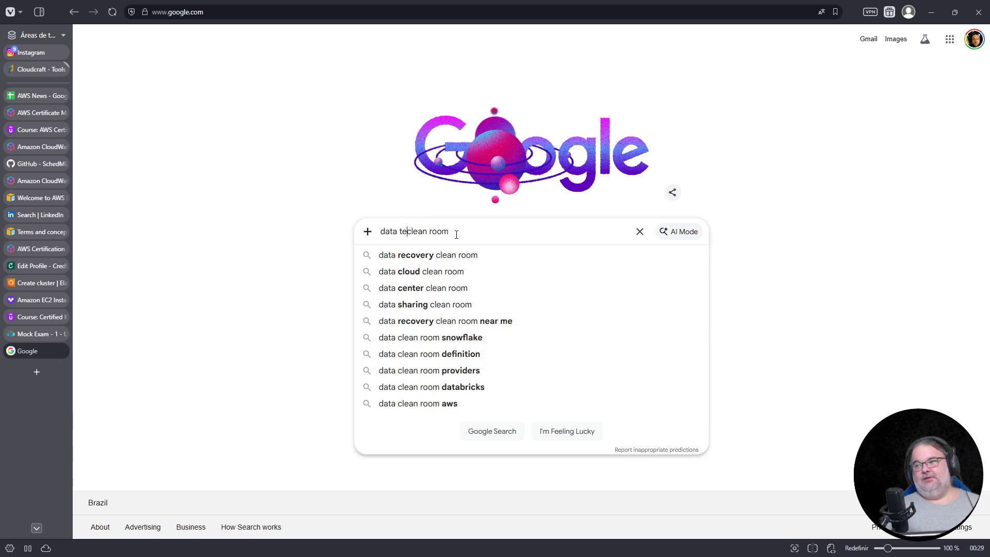
{"action": "type", "text": "rminology"}
{"action": "key", "text": "Return"}
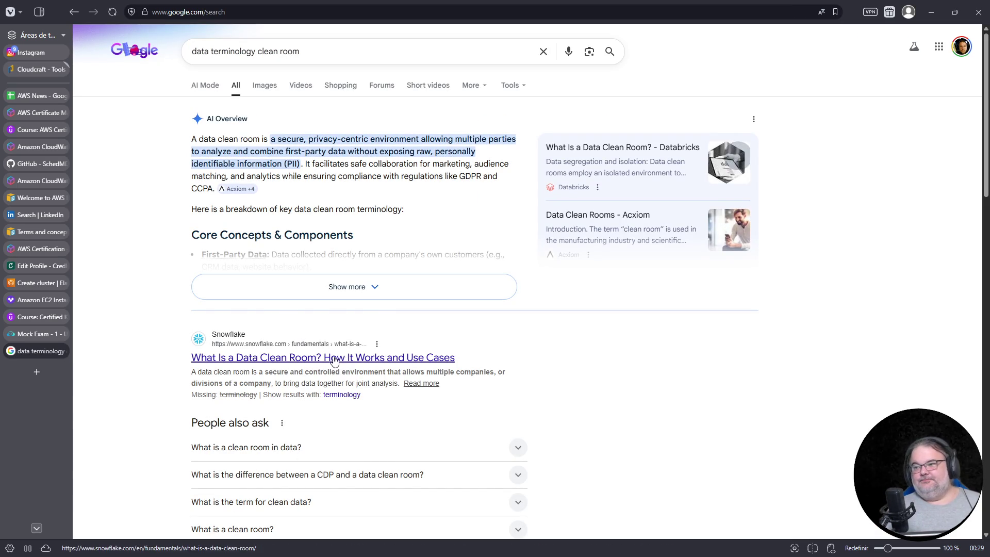
{"action": "scroll", "coordinate": [337, 361], "scroll_direction": "down", "scroll_amount": 1}
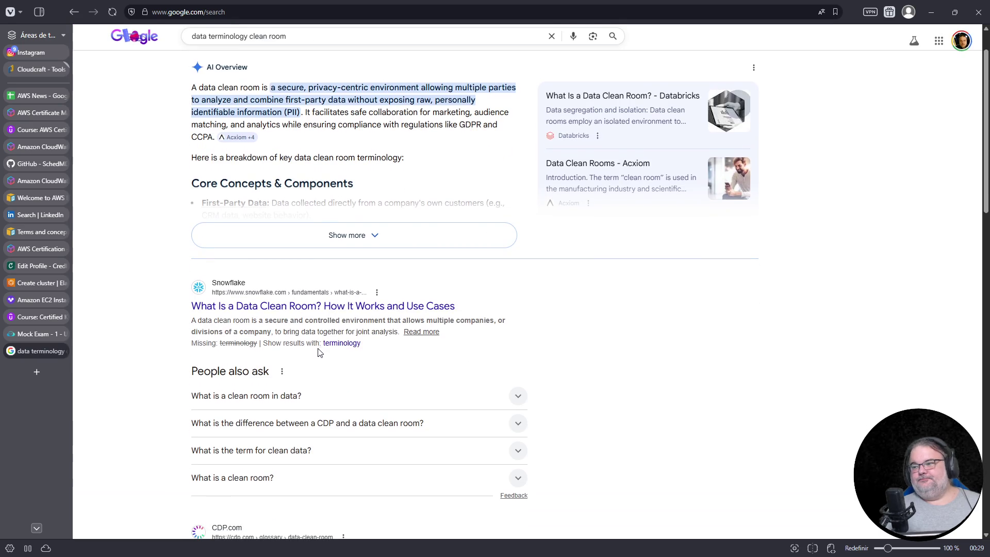
{"action": "left_click", "coordinate": [338, 305]}
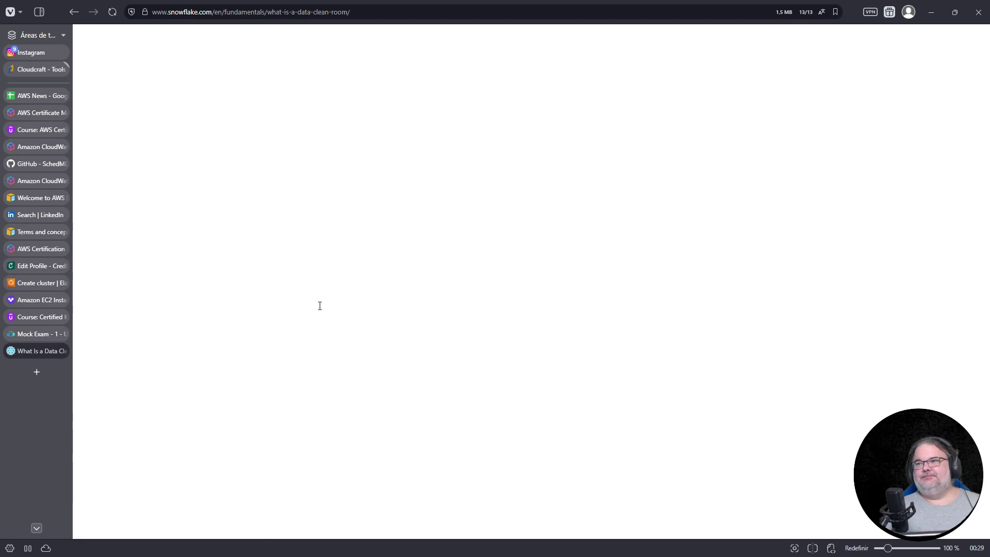
{"action": "scroll", "coordinate": [343, 320], "scroll_direction": "down", "scroll_amount": 2}
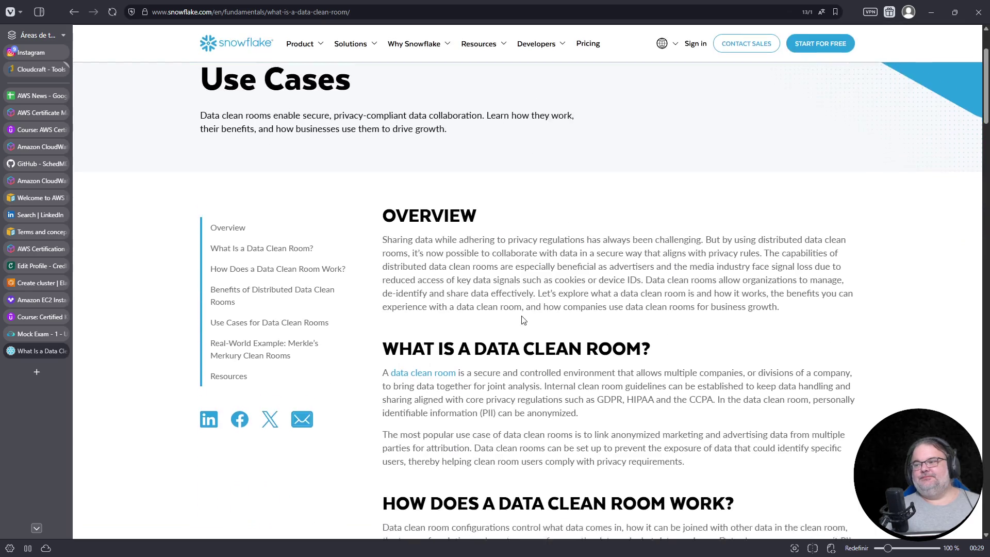
Zoom in on the Snowflake 'What Is a Data Clean Room?' article to read its definition
{"action": "key", "text": "ctrl+plus"}
{"action": "key", "text": "ctrl+plus"}
{"action": "key", "text": "ctrl+plus"}
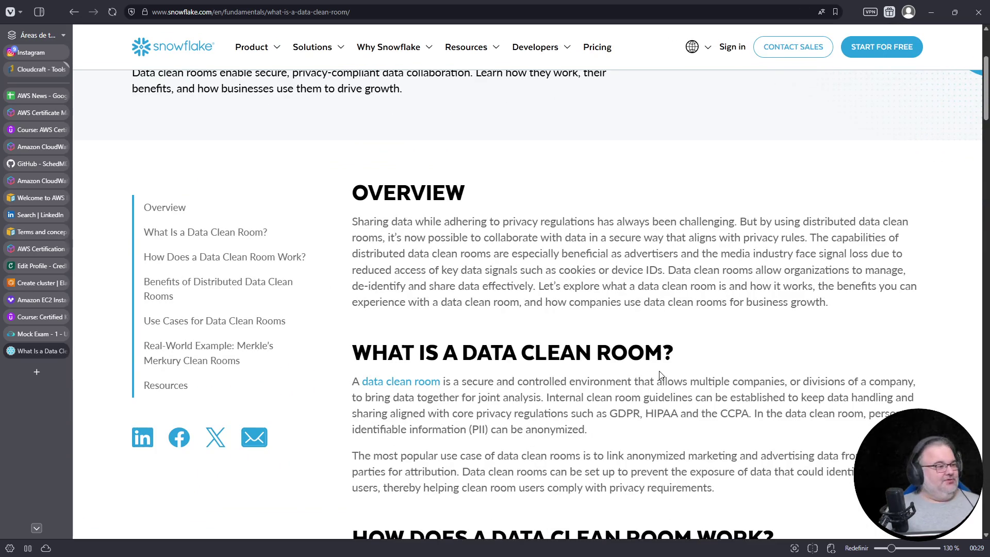
{"action": "scroll", "coordinate": [666, 376], "scroll_direction": "down", "scroll_amount": 1}
{"action": "scroll", "coordinate": [654, 372], "scroll_direction": "down", "scroll_amount": 2}
{"action": "scroll", "coordinate": [654, 372], "scroll_direction": "up", "scroll_amount": 1}
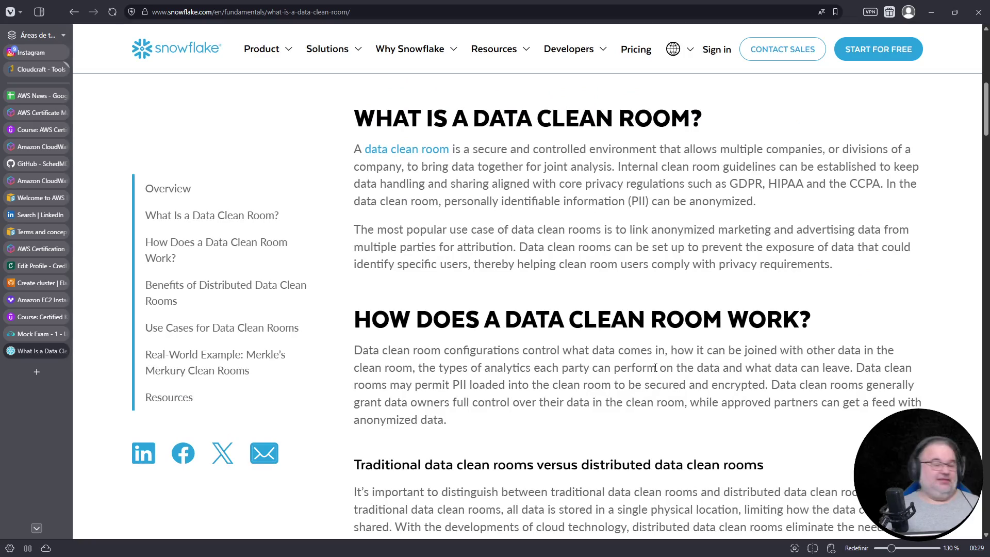
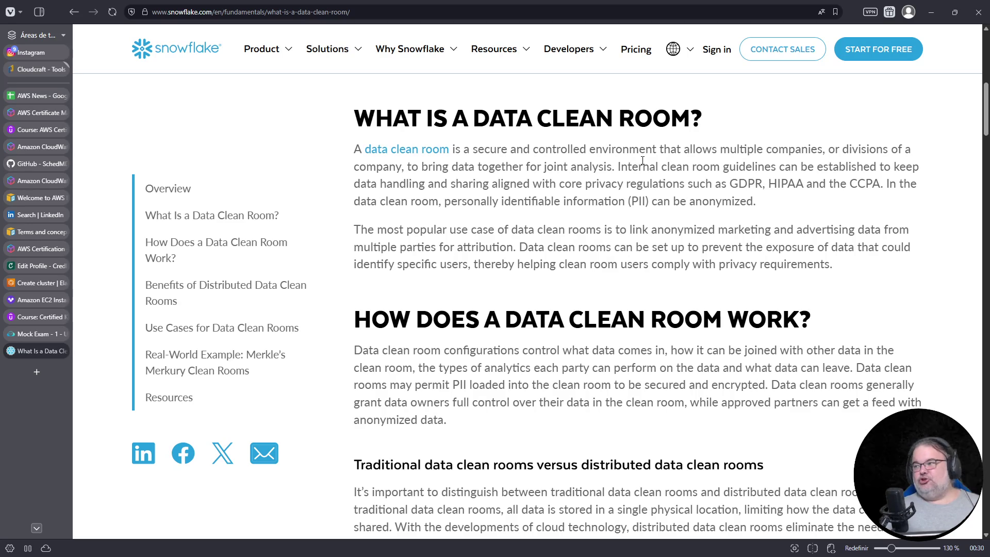
Finish reading the privacy/PII passage and return to the AWS News spreadsheet
{"action": "left_click_drag", "start_coordinate": [517, 184], "coordinate": [883, 183]}
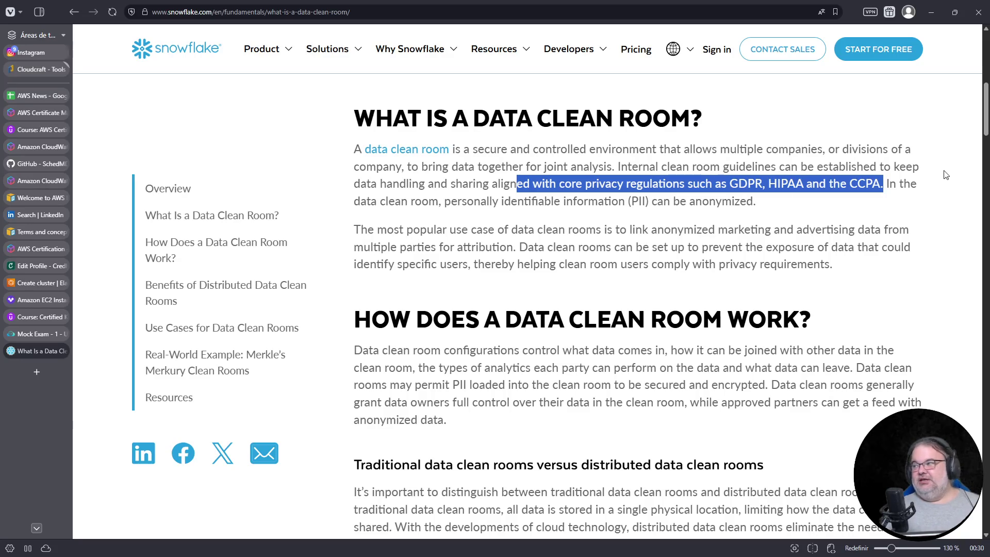
{"action": "left_click", "coordinate": [540, 223]}
{"action": "left_click_drag", "start_coordinate": [444, 201], "coordinate": [652, 198]}
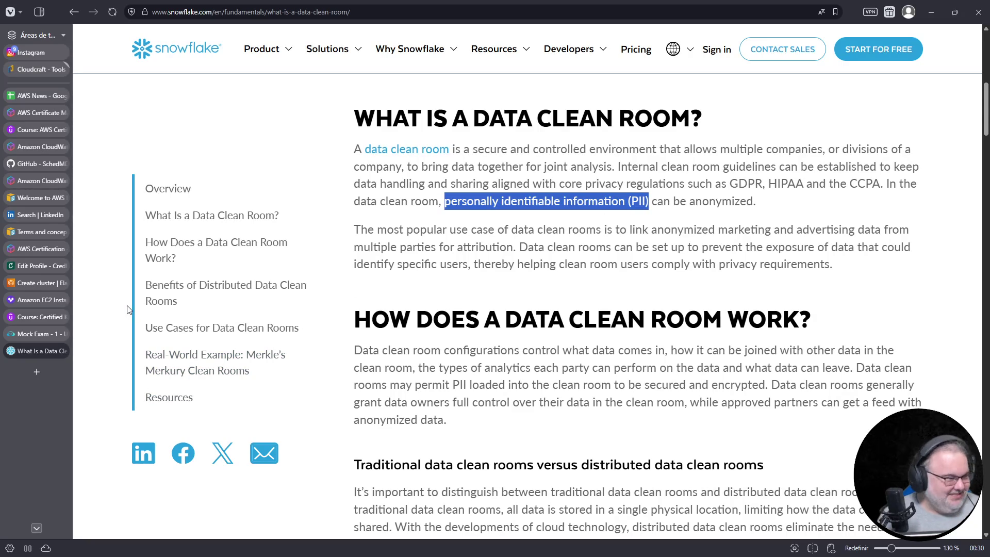
{"action": "left_click", "coordinate": [61, 350]}
Make 'Amazon Bedrock' bold in the E97 announcement title
{"action": "key", "text": "Return"}
{"action": "key", "text": "Return"}
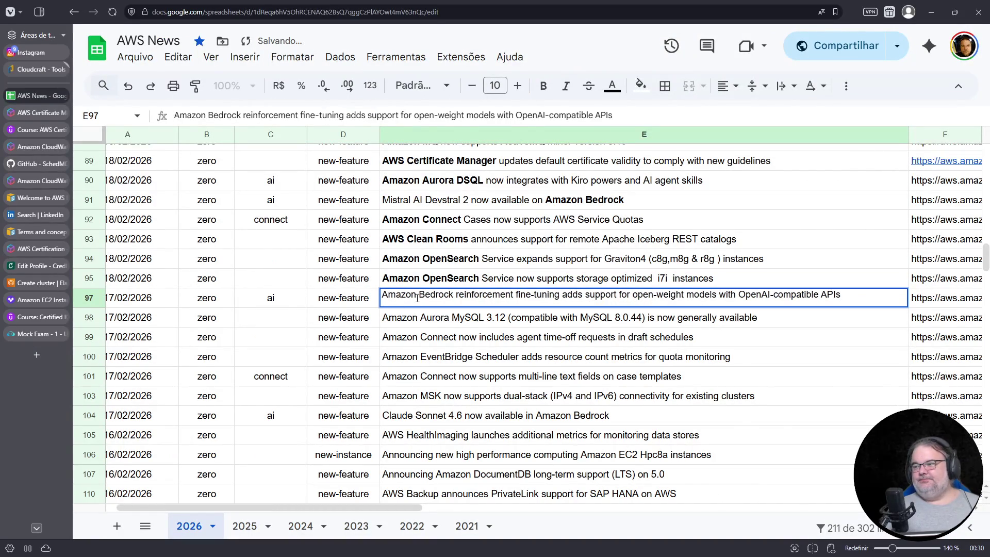
{"action": "left_click_drag", "start_coordinate": [454, 295], "coordinate": [381, 294]}
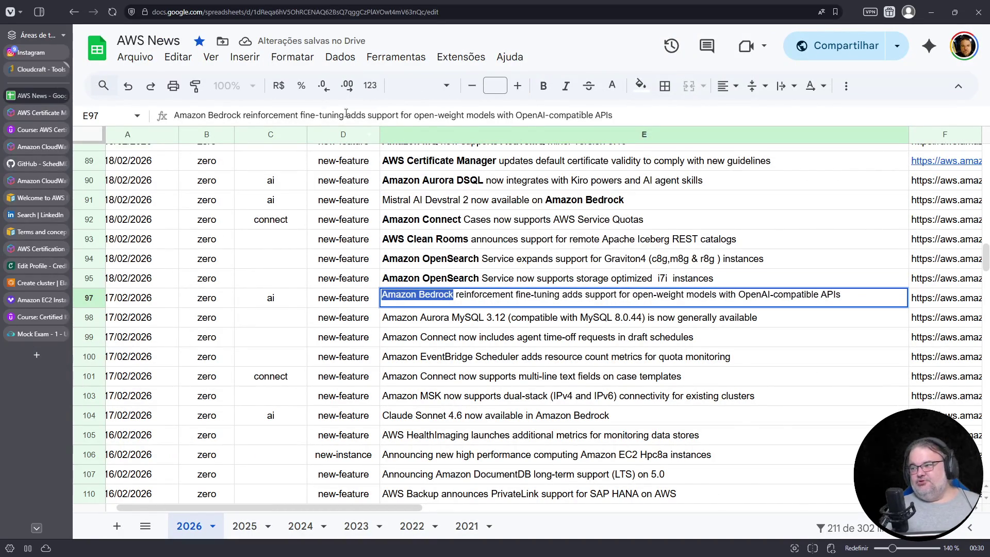
{"action": "left_click", "coordinate": [543, 86]}
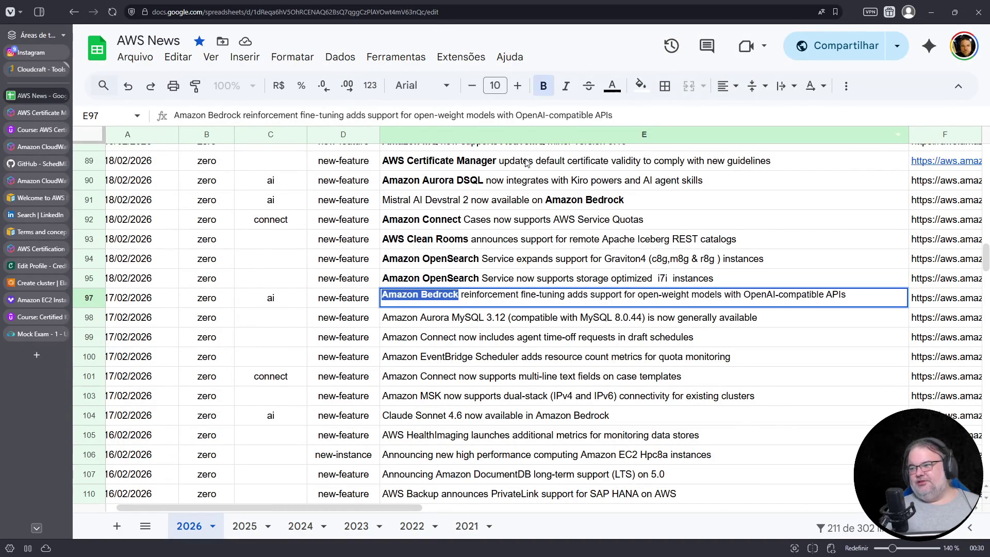
{"action": "left_click", "coordinate": [418, 321]}
Bold 'Amazon Aurora MySQL 3.12' in E98 and relabel D98's type as new-version
{"action": "double_click", "coordinate": [393, 319]}
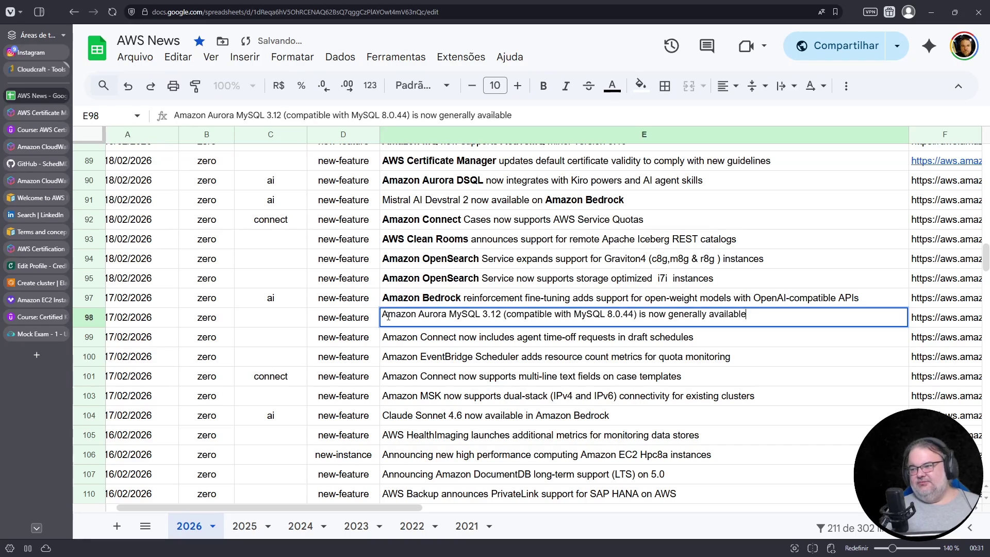
{"action": "left_click_drag", "start_coordinate": [382, 315], "coordinate": [503, 315]}
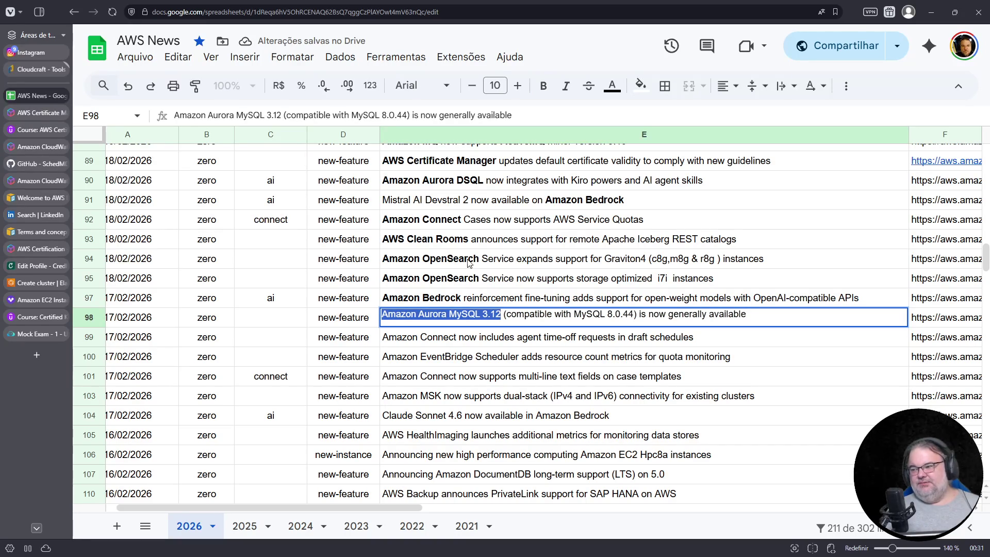
{"action": "left_click", "coordinate": [543, 85]}
{"action": "left_click", "coordinate": [363, 312]}
{"action": "double_click", "coordinate": [353, 316]}
{"action": "type", "text": "version"}
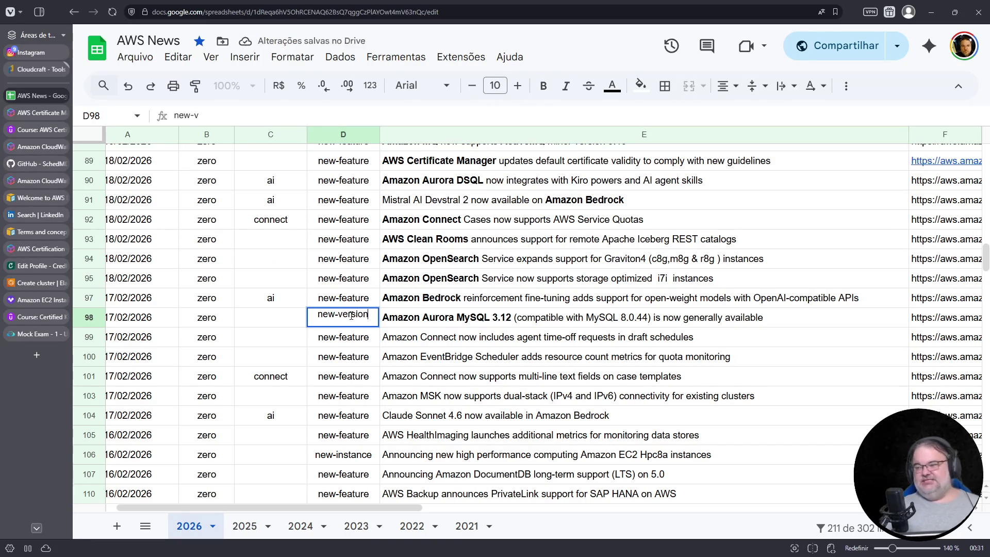
{"action": "key", "text": "Return"}
Make 'Amazon Connect' bold in the E99 announcement title
{"action": "left_click", "coordinate": [481, 338]}
{"action": "double_click", "coordinate": [480, 338]}
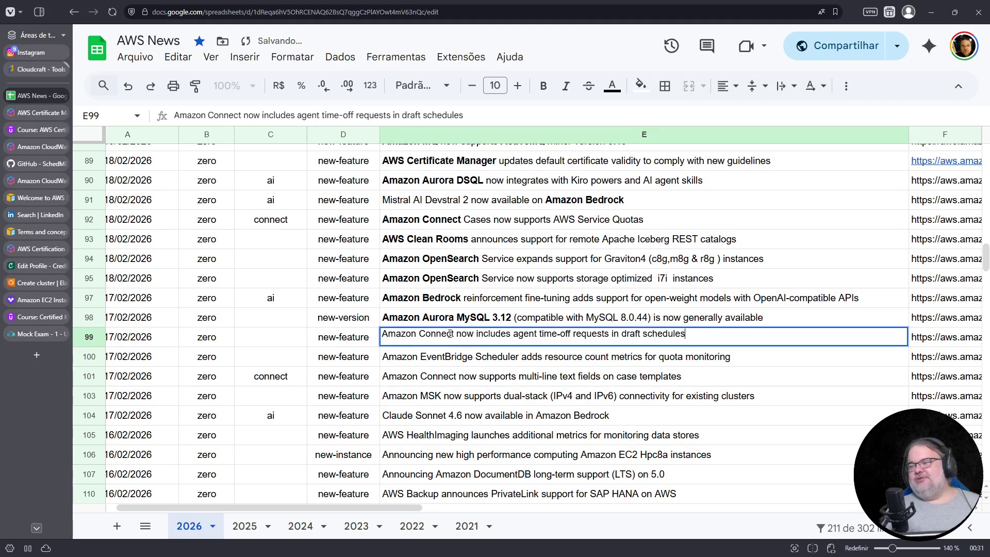
{"action": "left_click_drag", "start_coordinate": [453, 333], "coordinate": [358, 331]}
{"action": "left_click", "coordinate": [544, 86]}
{"action": "scroll", "coordinate": [480, 293], "scroll_direction": "down", "scroll_amount": 2}
{"action": "left_click", "coordinate": [440, 354]}
Make 'Amazon EventBridge Scheduler' bold in the E100 title
{"action": "left_click", "coordinate": [463, 255]}
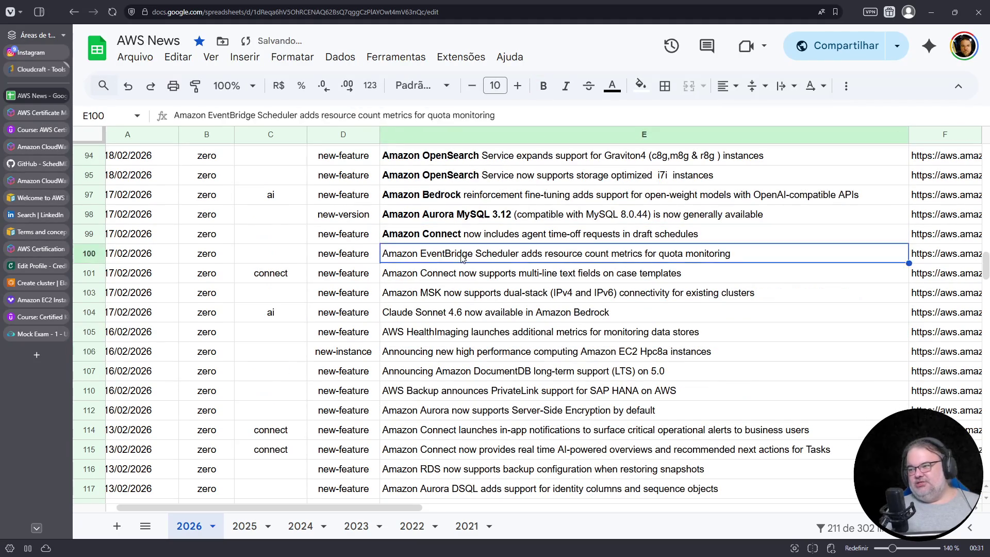
{"action": "double_click", "coordinate": [515, 255]}
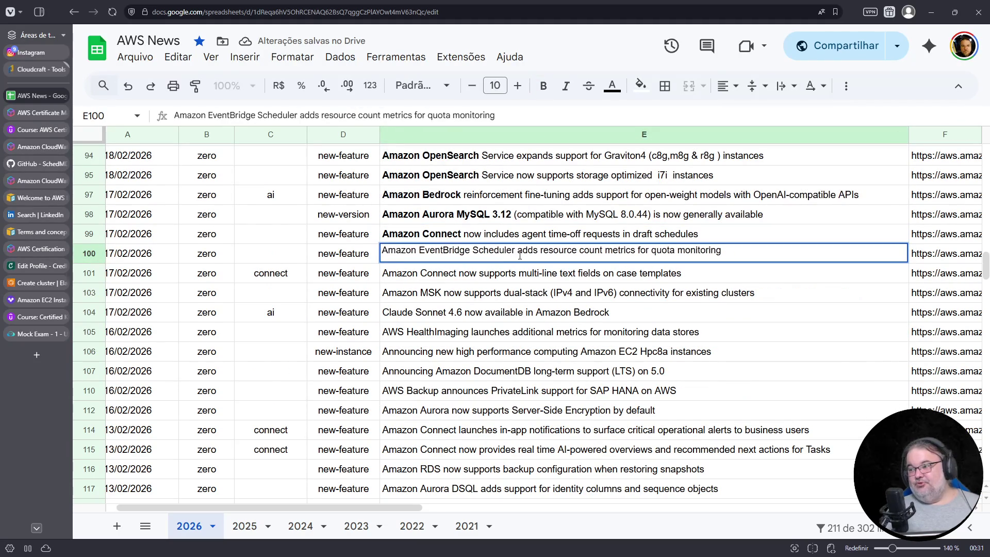
{"action": "left_click_drag", "start_coordinate": [514, 250], "coordinate": [360, 254]}
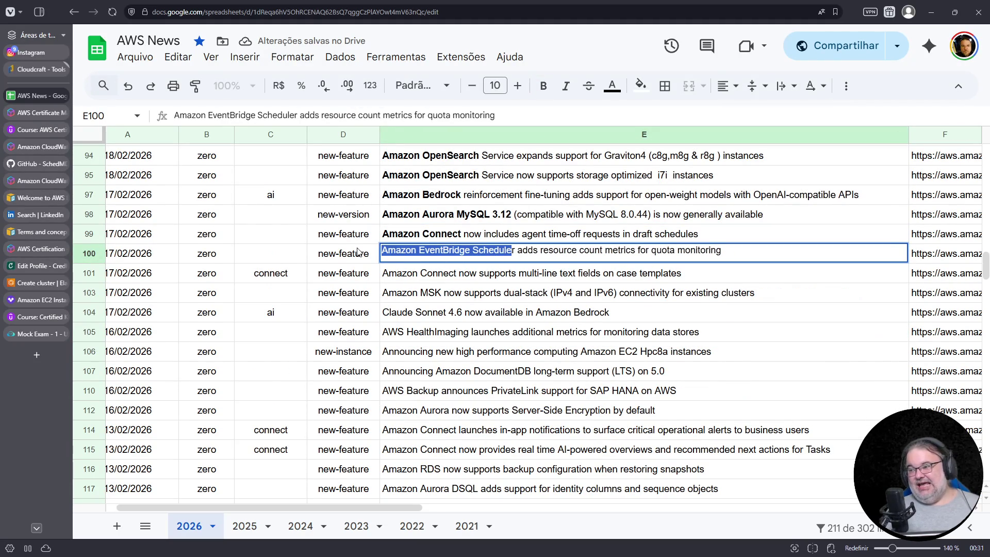
{"action": "left_click", "coordinate": [544, 86]}
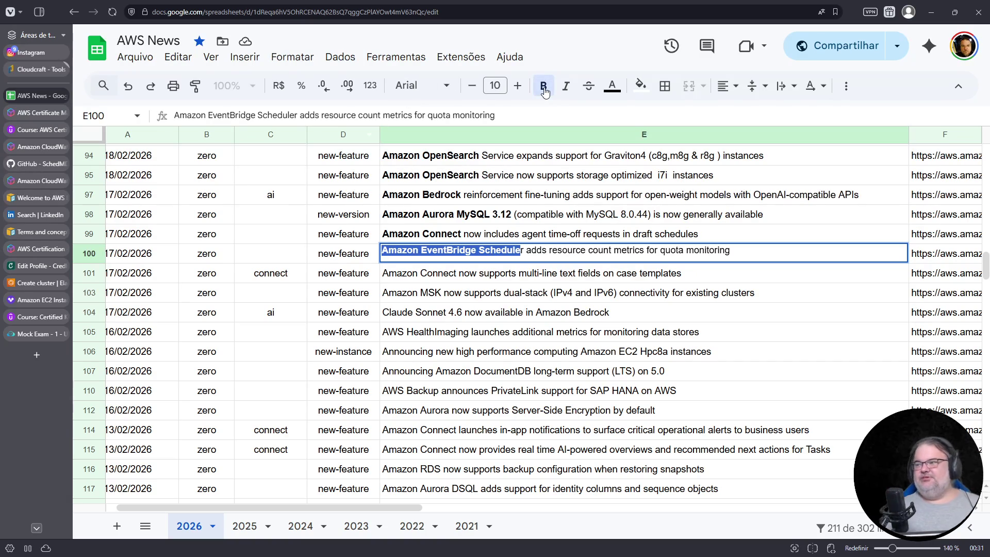
{"action": "left_click", "coordinate": [612, 280]}
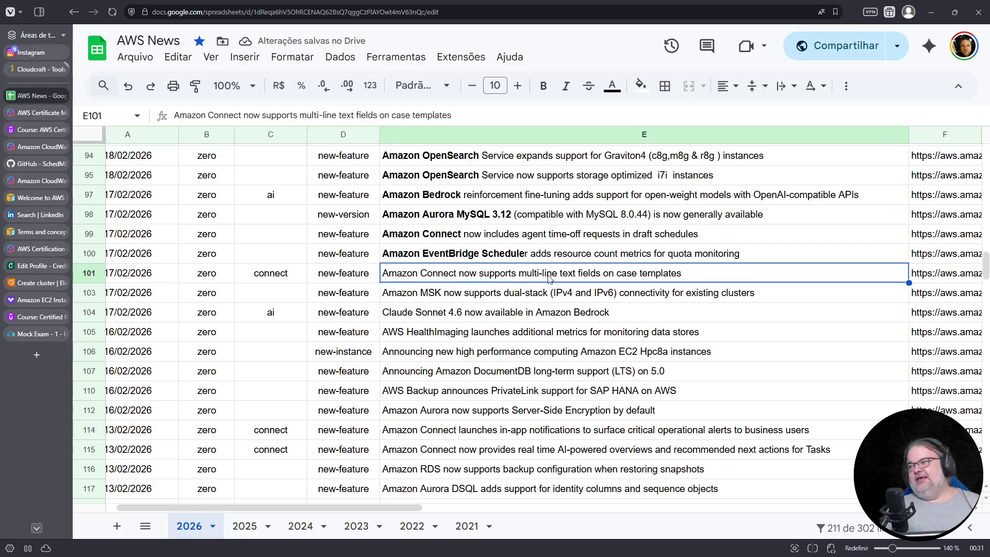
Make 'Amazon Connect' bold in the E101 announcement title
{"action": "double_click", "coordinate": [439, 271]}
{"action": "left_click_drag", "start_coordinate": [455, 270], "coordinate": [381, 270]}
{"action": "left_click", "coordinate": [545, 93]}
{"action": "left_click", "coordinate": [428, 316]}
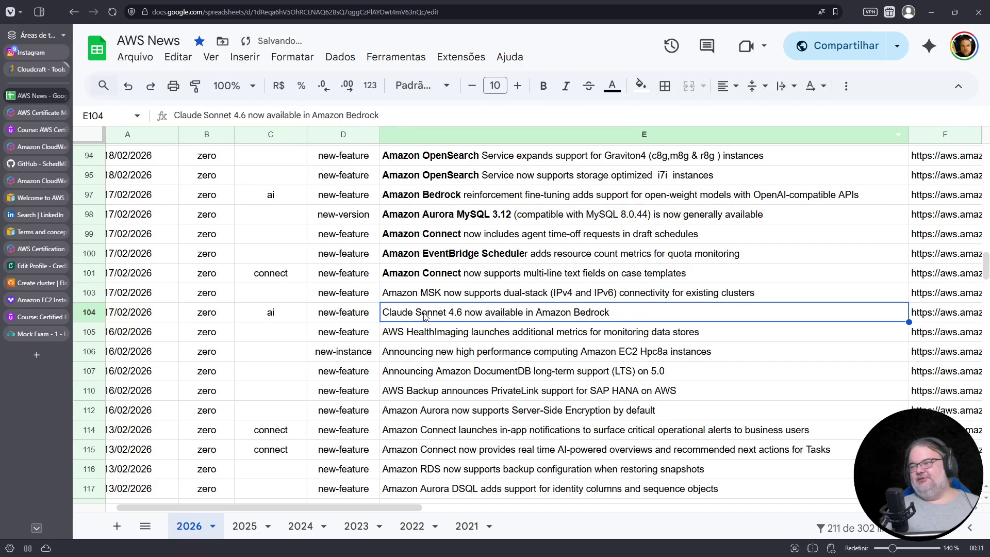
{"action": "scroll", "coordinate": [428, 316], "scroll_direction": "up", "scroll_amount": 4}
{"action": "scroll", "coordinate": [424, 313], "scroll_direction": "up", "scroll_amount": 4}
{"action": "scroll", "coordinate": [420, 312], "scroll_direction": "up", "scroll_amount": 4}
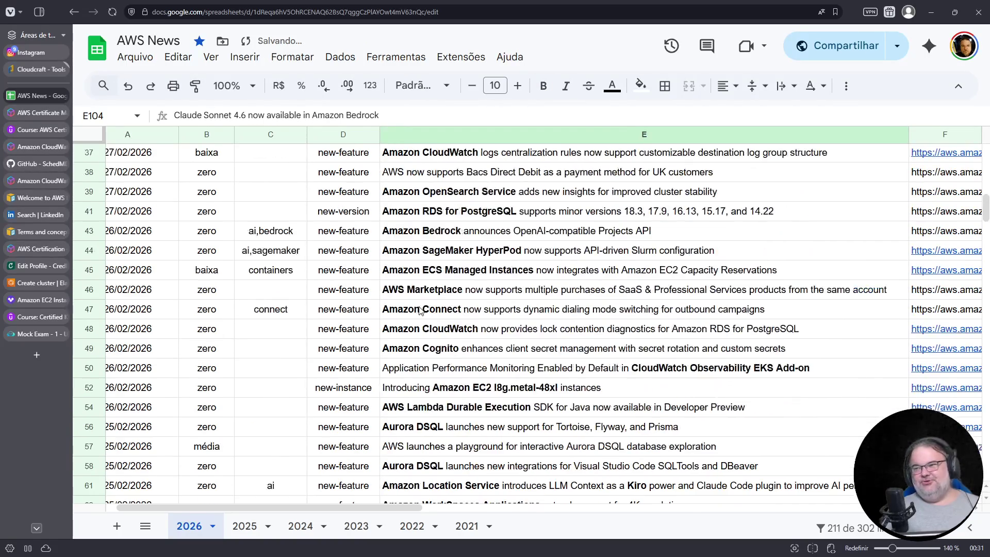
{"action": "scroll", "coordinate": [421, 311], "scroll_direction": "up", "scroll_amount": 2}
{"action": "scroll", "coordinate": [420, 311], "scroll_direction": "down", "scroll_amount": 4}
{"action": "scroll", "coordinate": [422, 312], "scroll_direction": "down", "scroll_amount": 4}
{"action": "scroll", "coordinate": [422, 312], "scroll_direction": "down", "scroll_amount": 3}
{"action": "scroll", "coordinate": [421, 312], "scroll_direction": "down", "scroll_amount": 3}
{"action": "scroll", "coordinate": [418, 312], "scroll_direction": "down", "scroll_amount": 3}
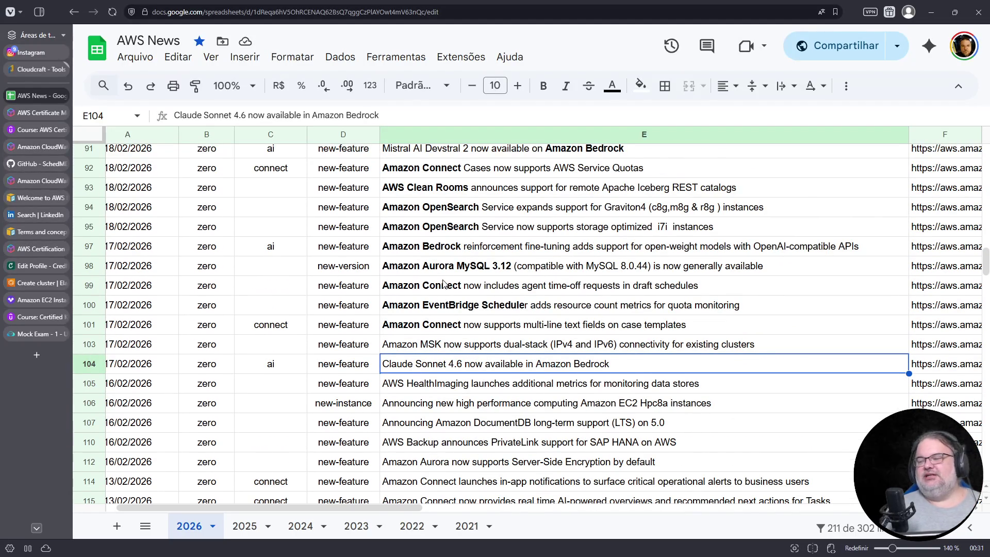
{"action": "scroll", "coordinate": [445, 310], "scroll_direction": "down", "scroll_amount": 1}
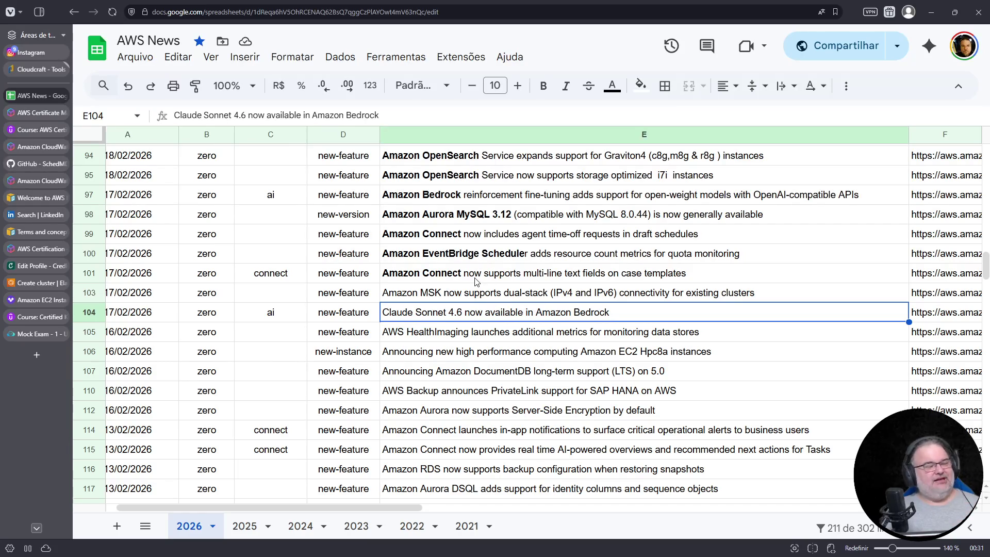
Make 'Amazon MSK' bold in the E103 dual-stack connectivity title
{"action": "double_click", "coordinate": [447, 298]}
{"action": "left_click_drag", "start_coordinate": [434, 290], "coordinate": [334, 286]}
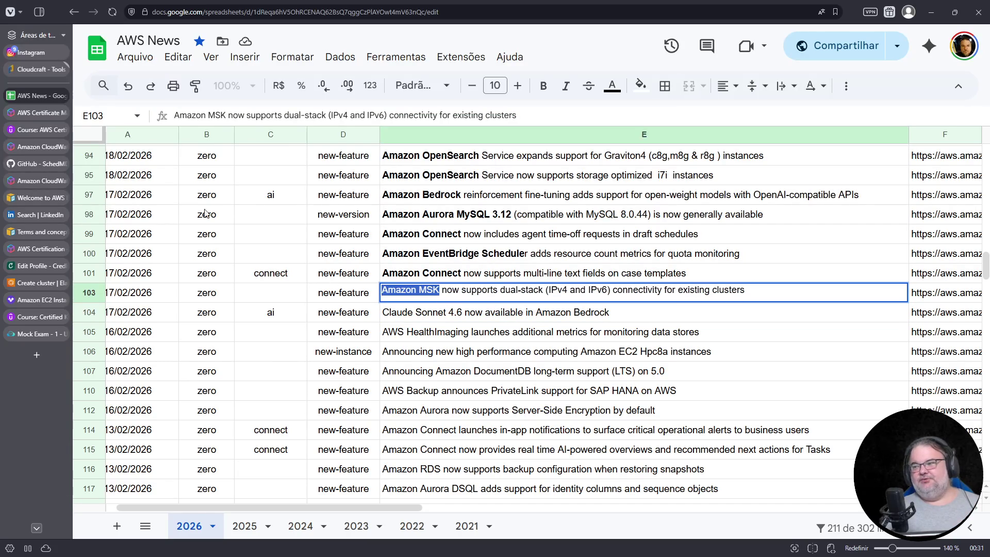
{"action": "left_click", "coordinate": [543, 85]}
{"action": "scroll", "coordinate": [527, 341], "scroll_direction": "down", "scroll_amount": 1}
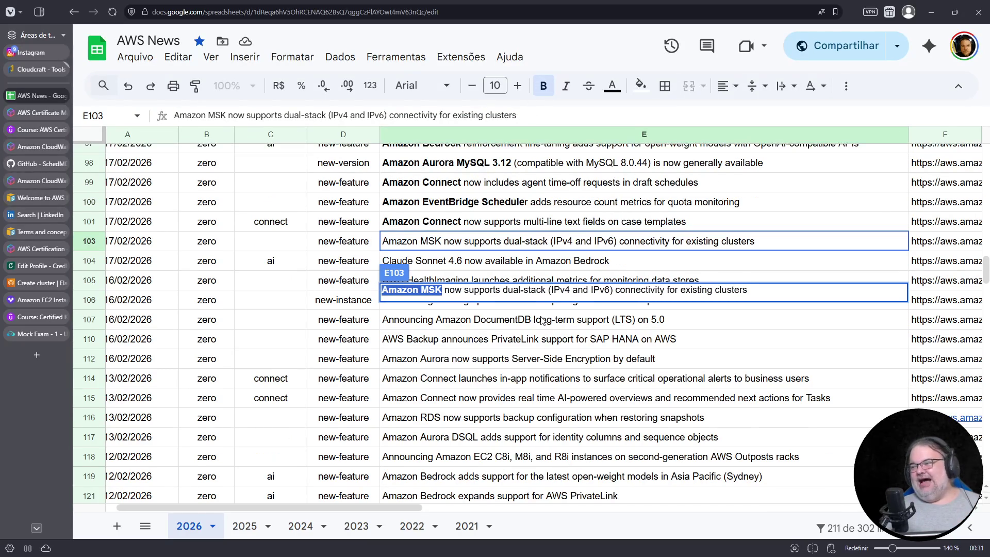
{"action": "key", "text": "Return"}
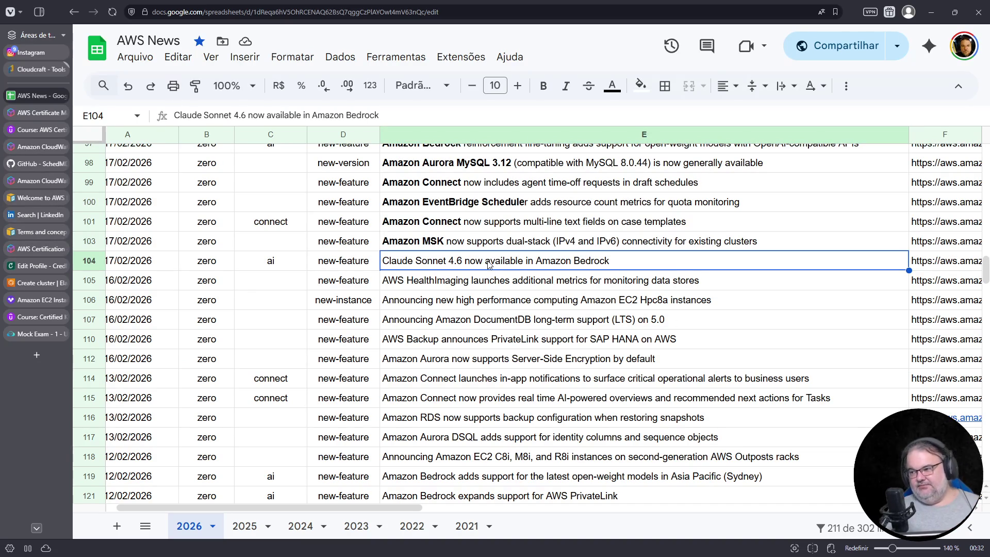
{"action": "double_click", "coordinate": [457, 261]}
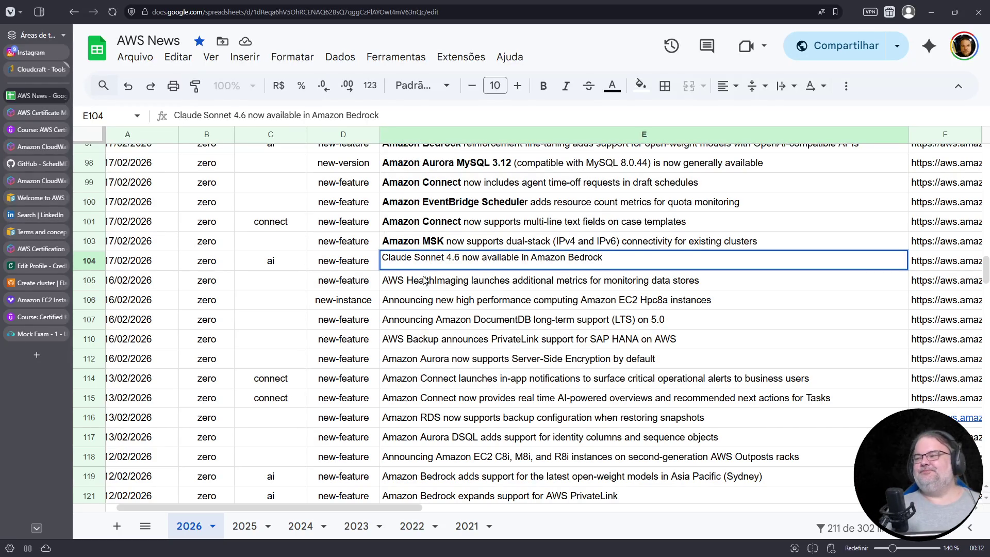
Bold 'Claude Sonnet 4.6' and 'Amazon Bedrock' in the E104 title
{"action": "left_click", "coordinate": [431, 248]}
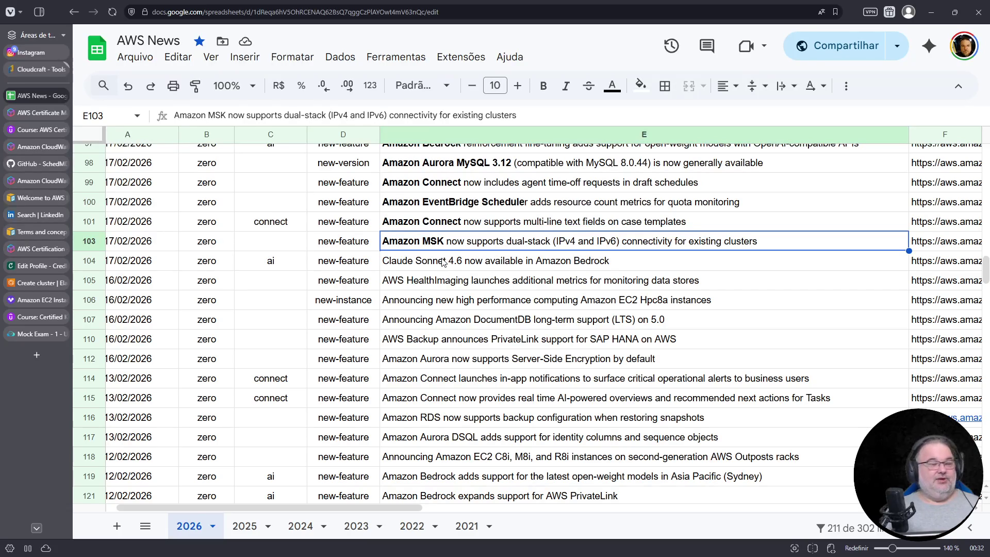
{"action": "double_click", "coordinate": [442, 258]}
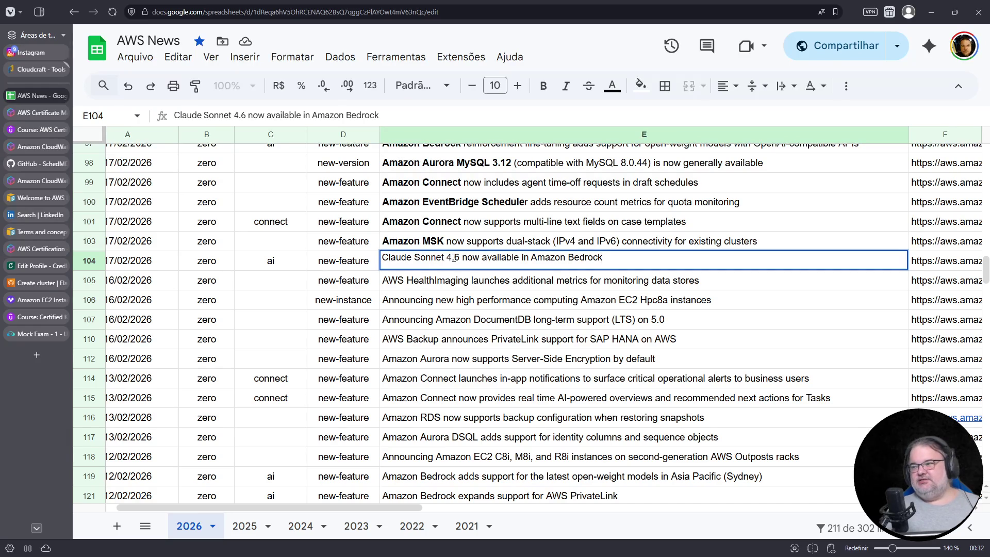
{"action": "left_click_drag", "start_coordinate": [460, 258], "coordinate": [347, 248]}
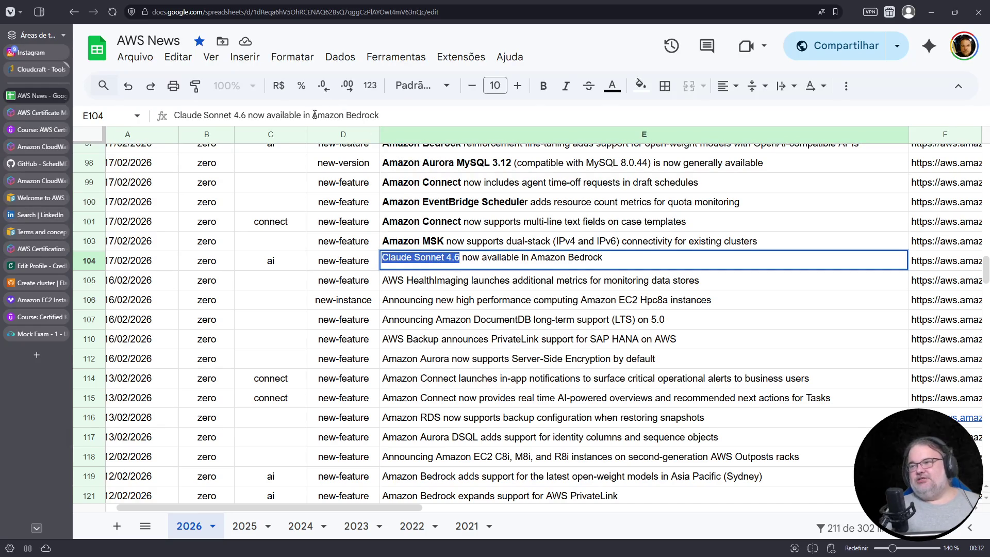
{"action": "left_click", "coordinate": [543, 86]}
{"action": "left_click", "coordinate": [536, 257]}
{"action": "left_click_drag", "start_coordinate": [535, 258], "coordinate": [667, 259]}
{"action": "left_click", "coordinate": [543, 85]}
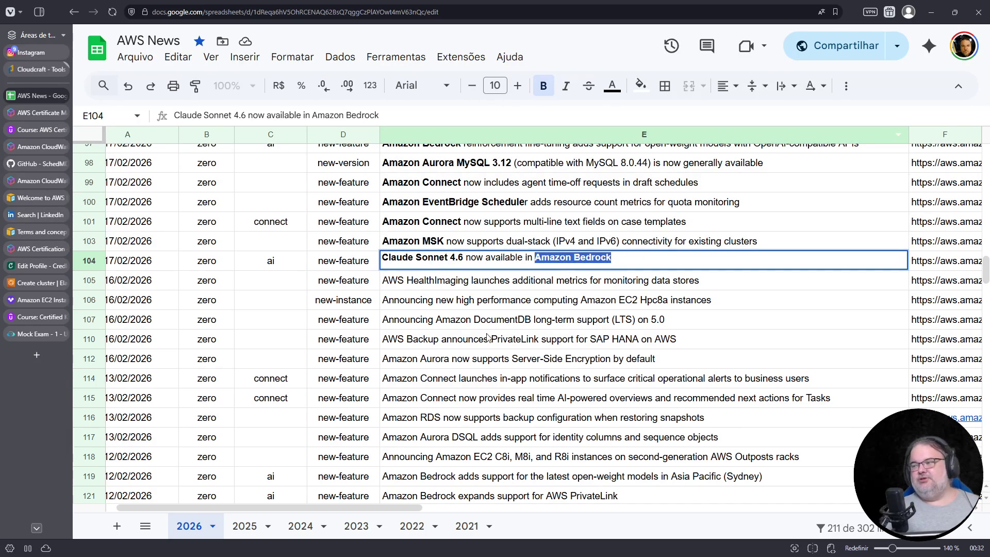
{"action": "mouse_move", "coordinate": [449, 283]}
{"action": "left_mouse_down"}
{"action": "mouse_move", "coordinate": [425, 293]}
{"action": "mouse_move", "coordinate": [382, 277]}
{"action": "left_mouse_up"}
Make 'AWS HealthImaging' bold in the E105 announcement title
{"action": "left_click", "coordinate": [449, 284]}
{"action": "double_click", "coordinate": [472, 280]}
{"action": "left_click", "coordinate": [541, 86]}
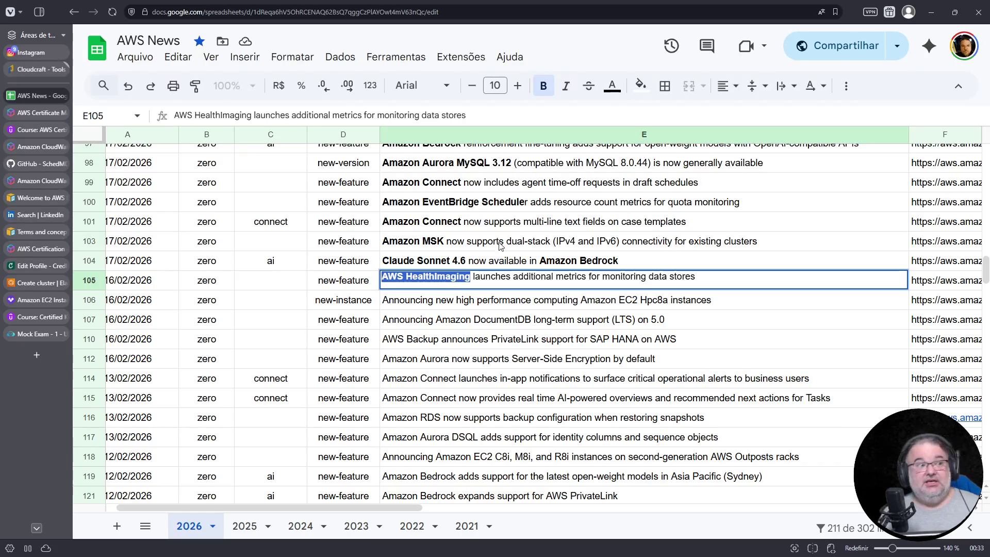
{"action": "left_click", "coordinate": [489, 305]}
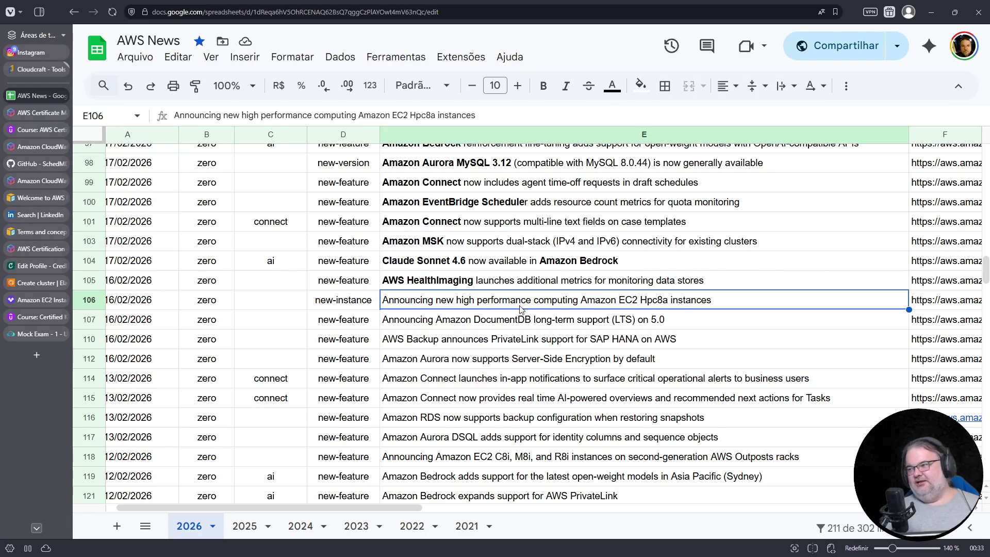
Make 'Amazon EC2 Hpc8a' bold in the E106 announcement title
{"action": "double_click", "coordinate": [585, 299]}
{"action": "left_click_drag", "start_coordinate": [575, 299], "coordinate": [662, 299]}
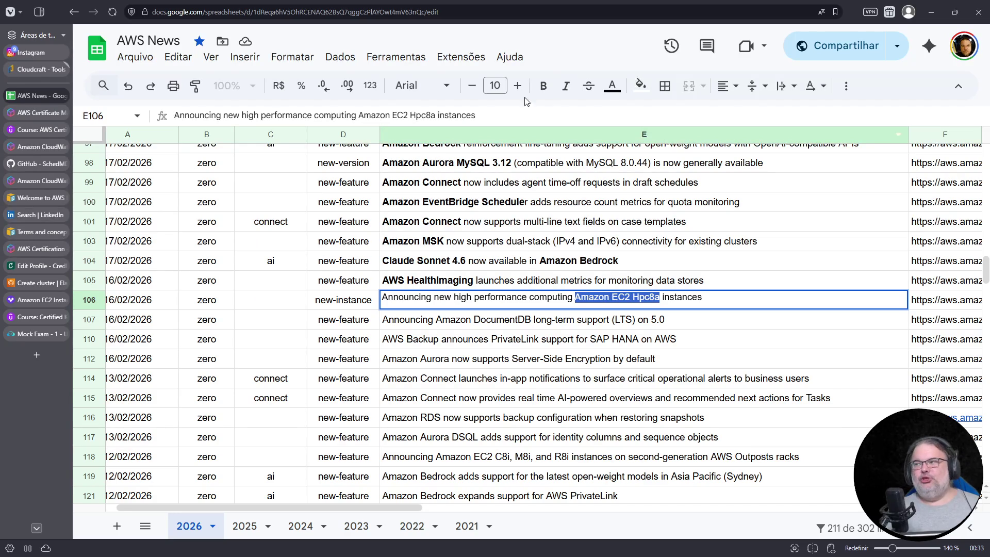
{"action": "left_click", "coordinate": [543, 85]}
{"action": "key", "text": "Return"}
{"action": "key", "text": "Return"}
Bold 'Amazon DocumentDB' in E107 and open row 107's announcement link
{"action": "left_click_drag", "start_coordinate": [434, 316], "coordinate": [527, 316]}
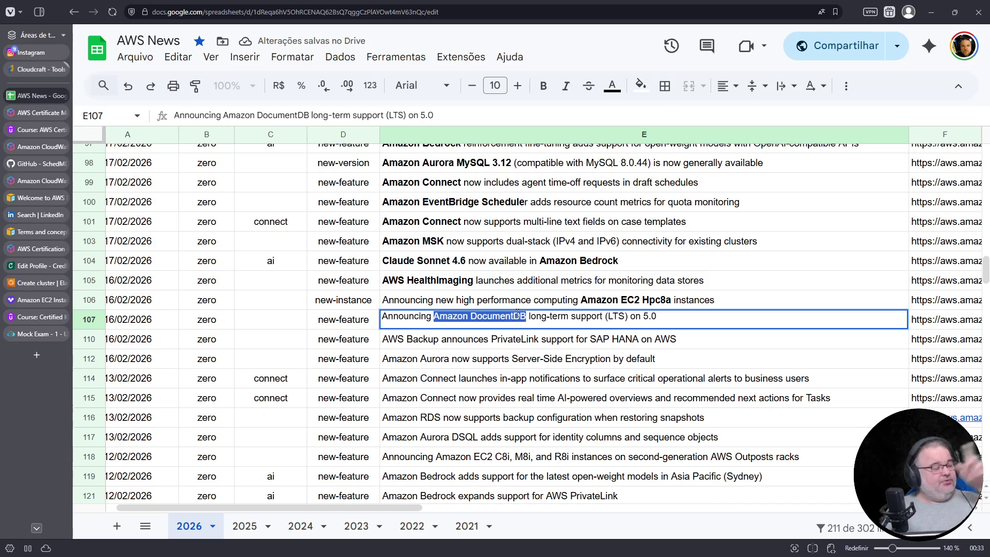
{"action": "key", "text": "ctrl+b"}
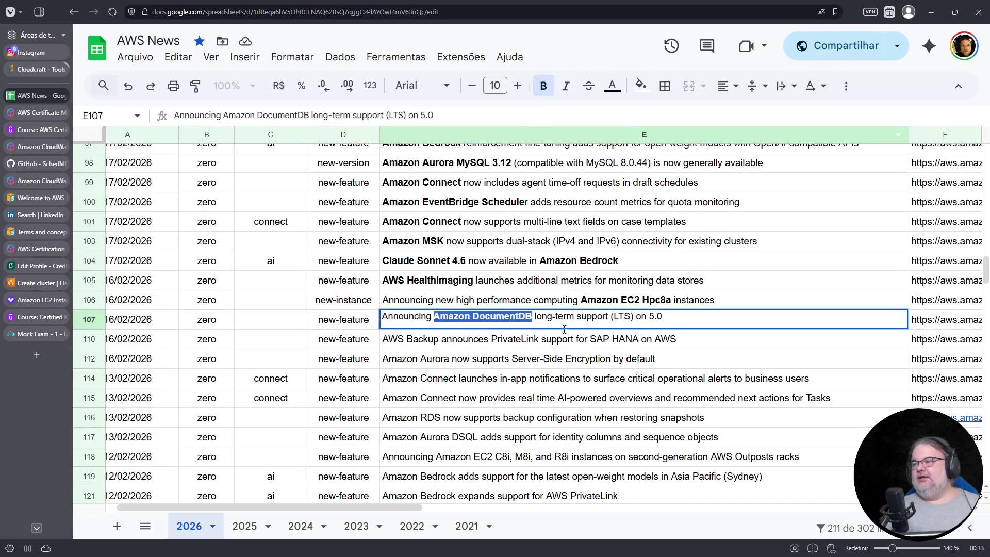
{"action": "left_click", "coordinate": [612, 316]}
{"action": "left_click", "coordinate": [940, 320]}
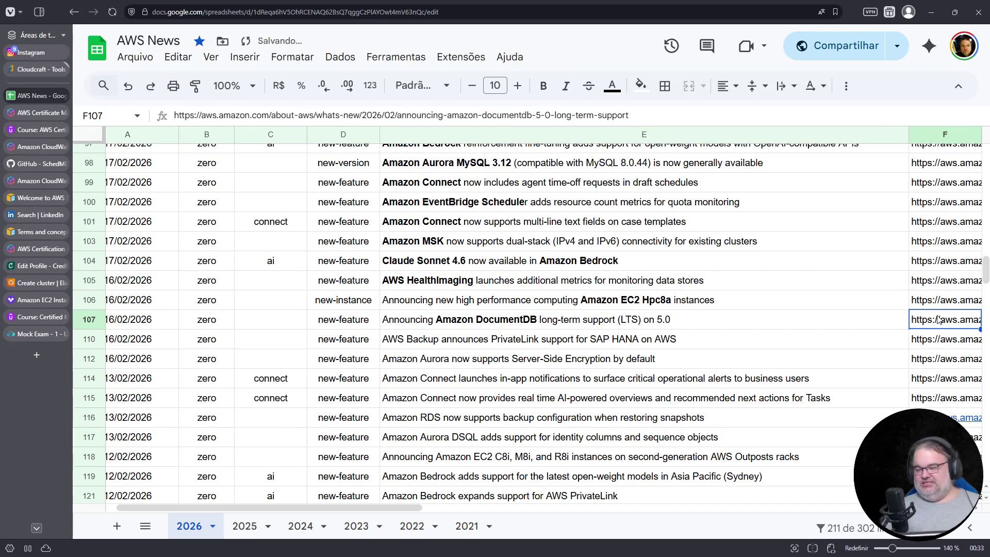
{"action": "key", "text": "Down"}
{"action": "left_click", "coordinate": [821, 356]}
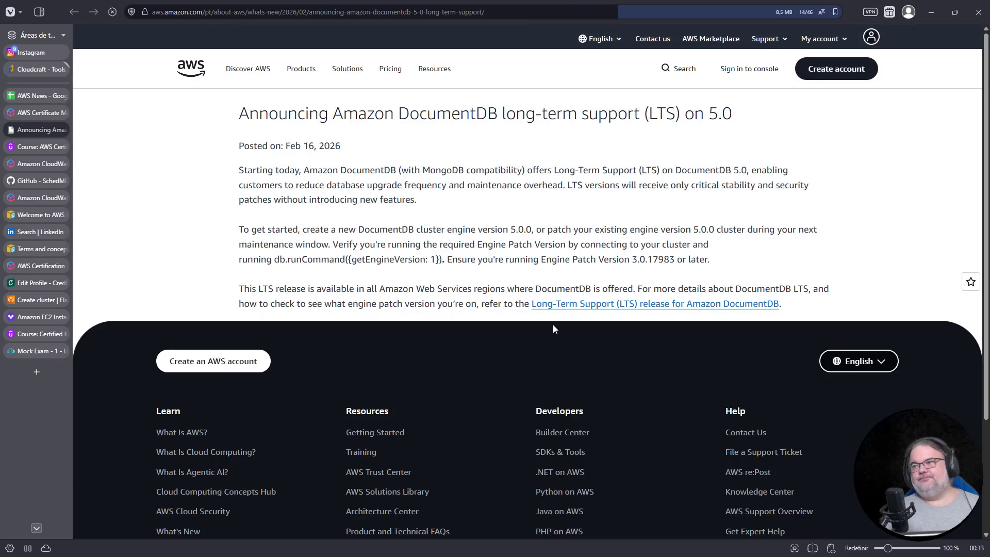
{"action": "scroll", "coordinate": [609, 307], "scroll_direction": "up", "scroll_amount": 2}
{"action": "scroll", "coordinate": [620, 333], "scroll_direction": "up", "scroll_amount": 2}
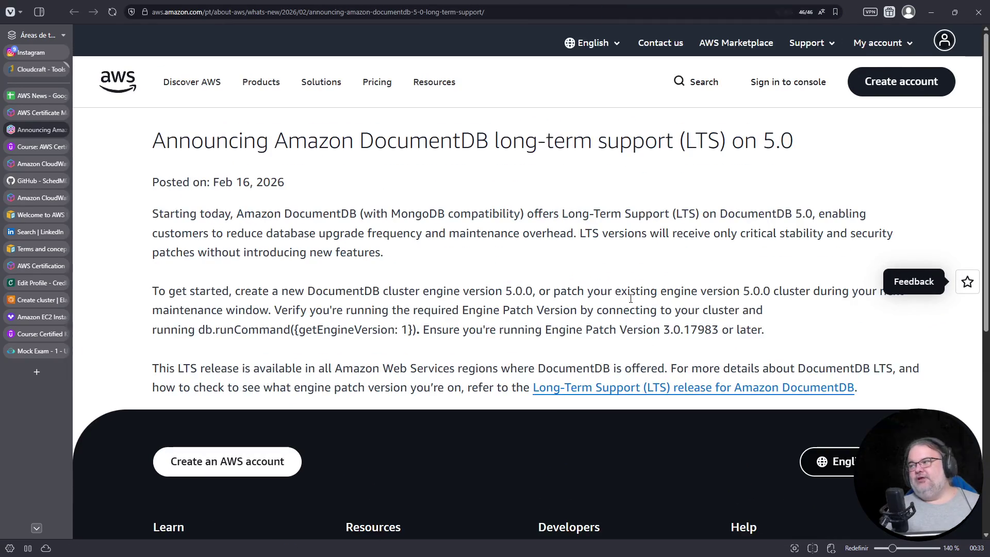
Read the DocumentDB LTS announcement's opening paragraphs, then close its tab
{"action": "left_click_drag", "start_coordinate": [744, 216], "coordinate": [747, 313]}
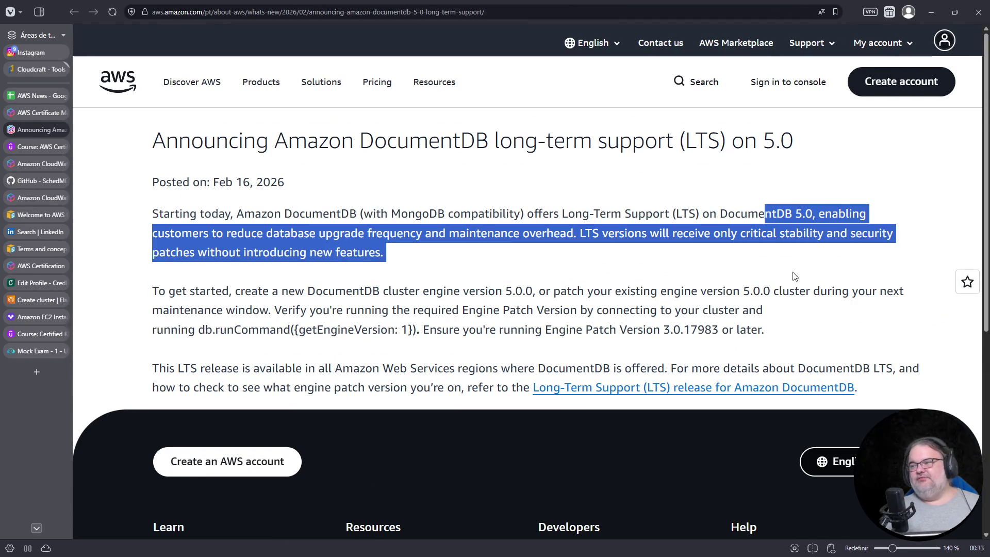
{"action": "left_click", "coordinate": [743, 326]}
{"action": "left_click_drag", "start_coordinate": [769, 346], "coordinate": [387, 194]}
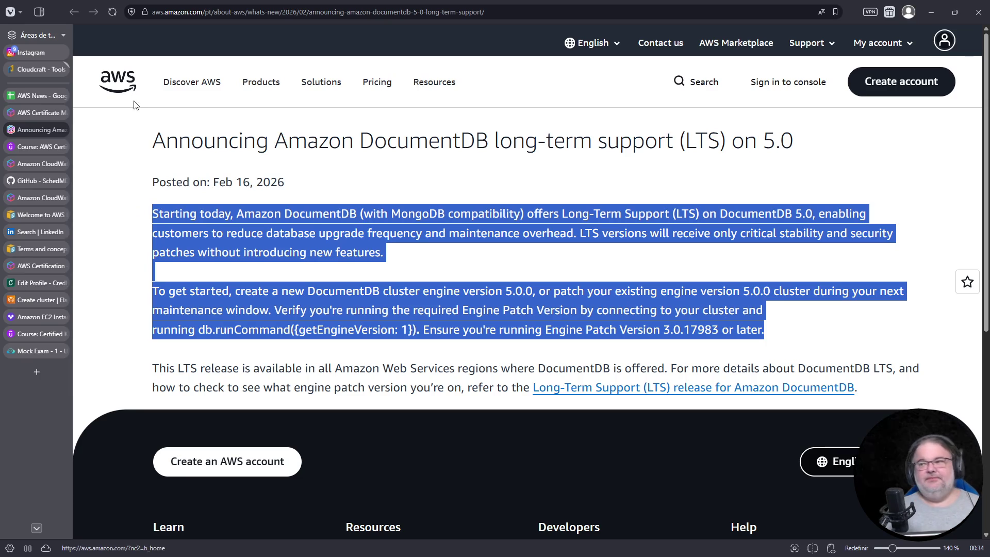
{"action": "mouse_move", "coordinate": [38, 130]}
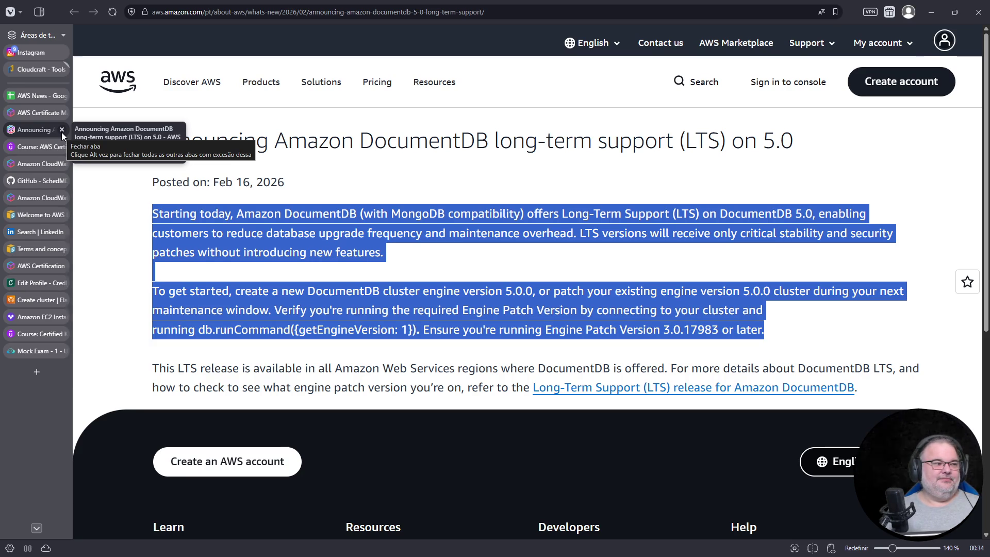
{"action": "left_click", "coordinate": [62, 129]}
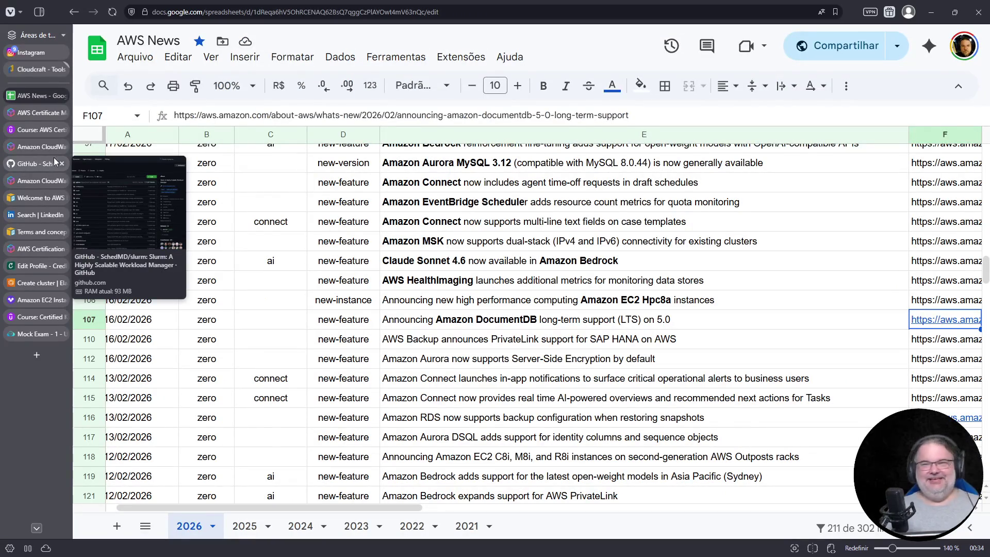
Back in the sheet, bold 'AWS Backup' in E110 and 'Amazon Aurora' in E112
{"action": "left_click", "coordinate": [37, 114]}
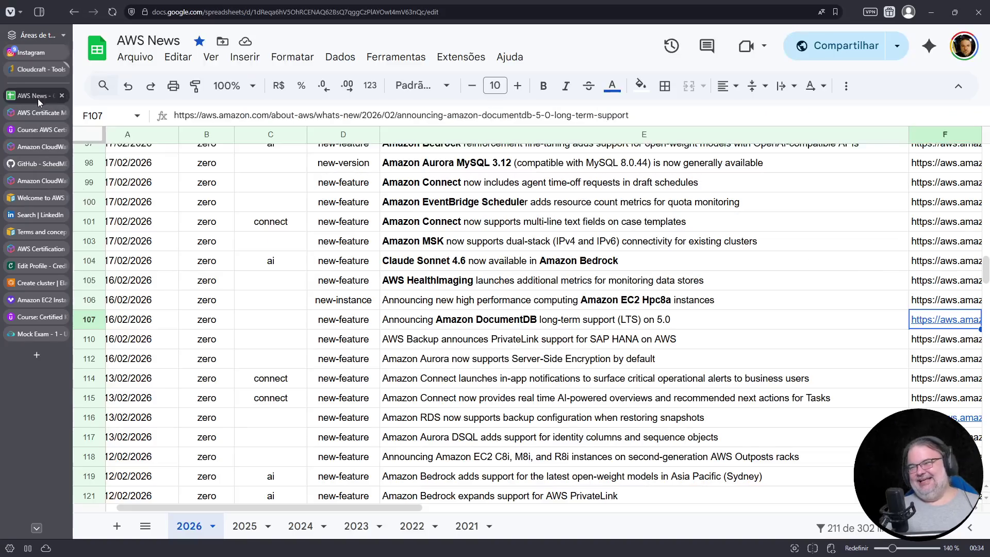
{"action": "left_click", "coordinate": [469, 346]}
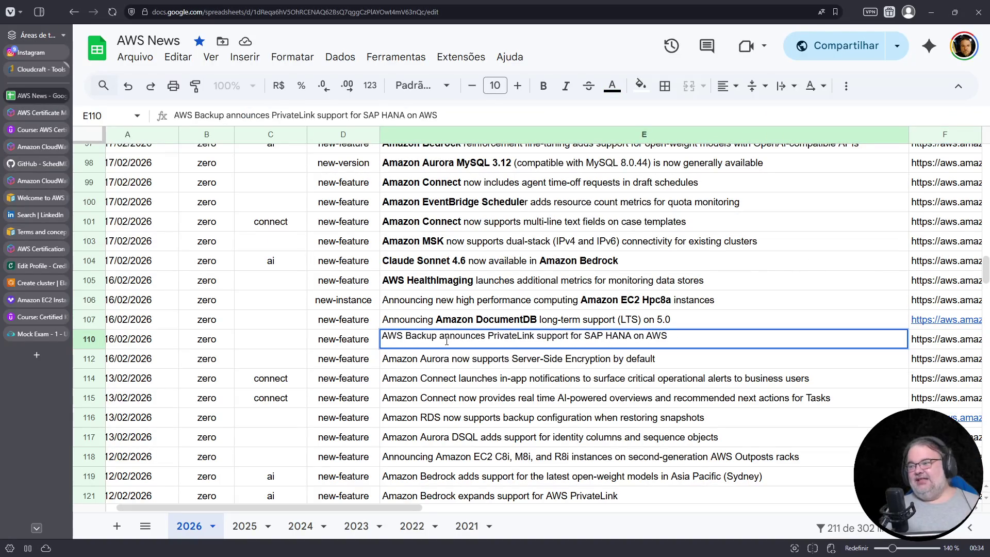
{"action": "double_click", "coordinate": [433, 335]}
{"action": "left_click", "coordinate": [439, 336]}
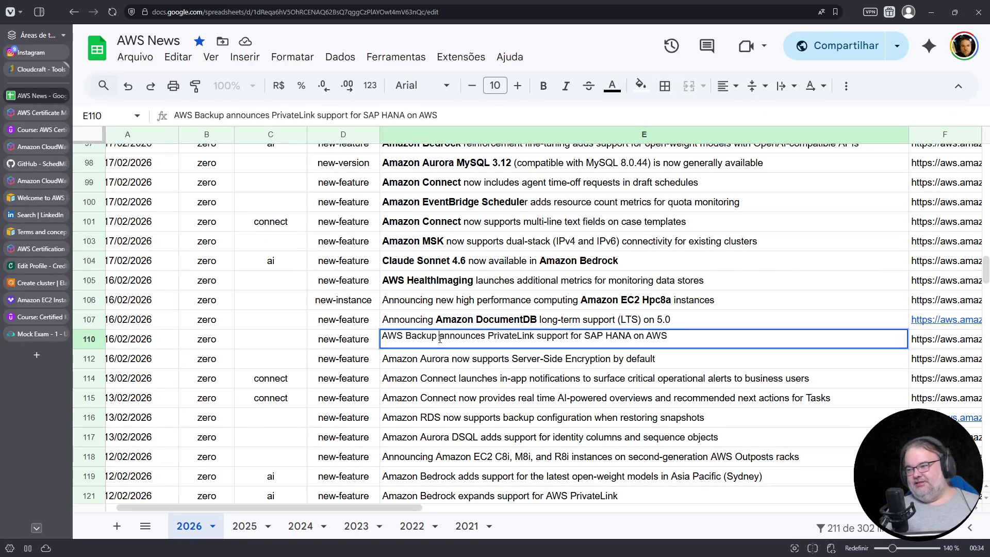
{"action": "left_click_drag", "start_coordinate": [437, 336], "coordinate": [346, 339]}
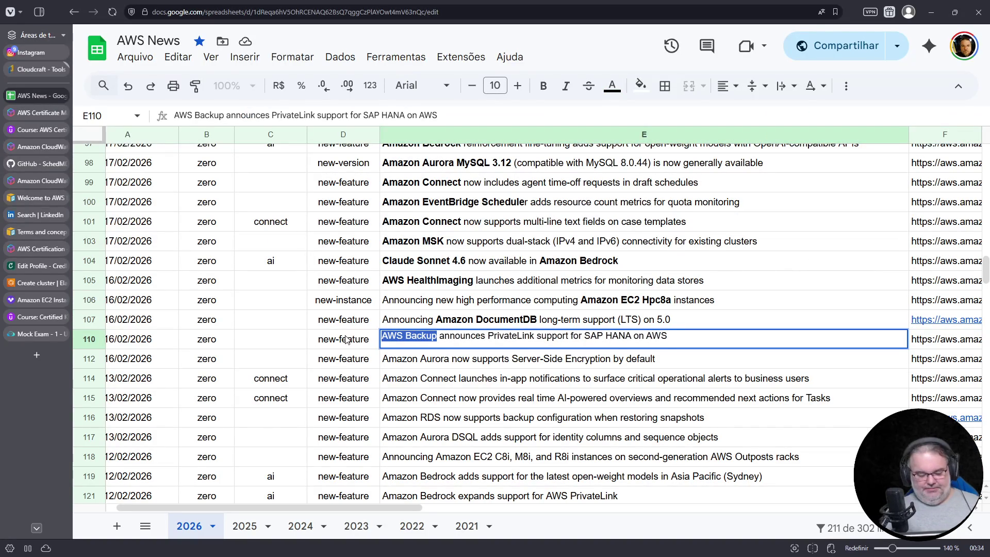
{"action": "key", "text": "ctrl+b"}
{"action": "double_click", "coordinate": [439, 360]}
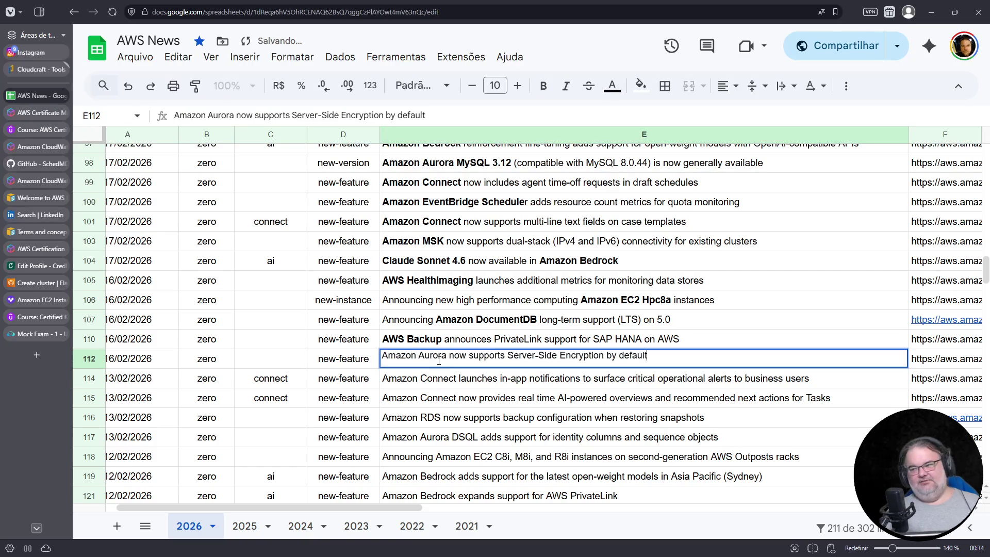
{"action": "left_click_drag", "start_coordinate": [442, 355], "coordinate": [364, 355]}
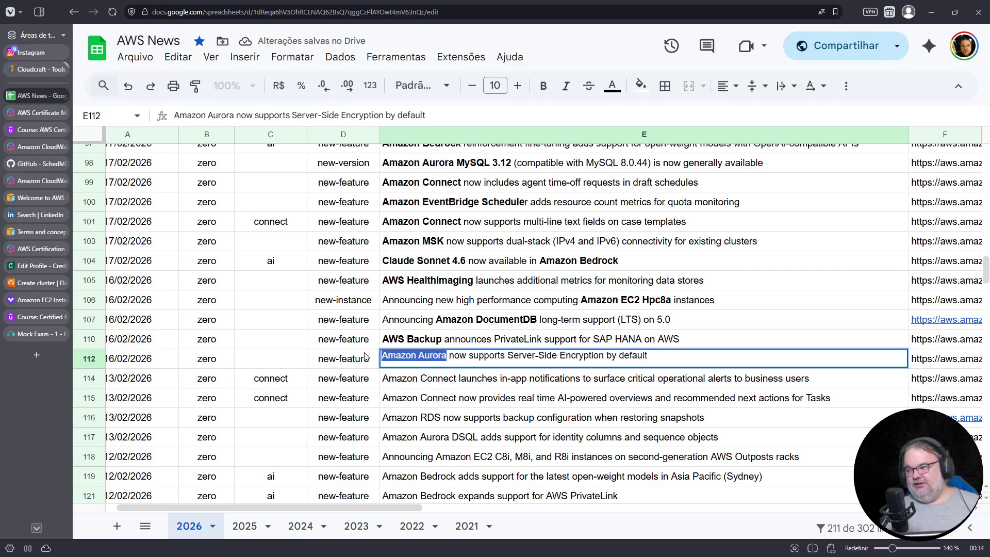
{"action": "key", "text": "ctrl+b"}
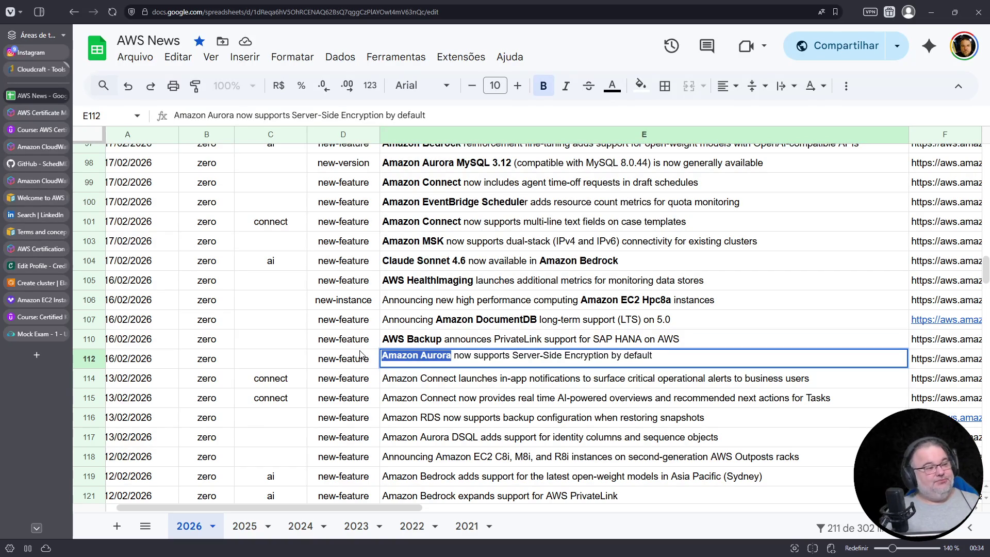
Make 'Amazon Connect' bold in the E114 announcement title
{"action": "left_click", "coordinate": [480, 385]}
{"action": "scroll", "coordinate": [467, 387], "scroll_direction": "down", "scroll_amount": 2}
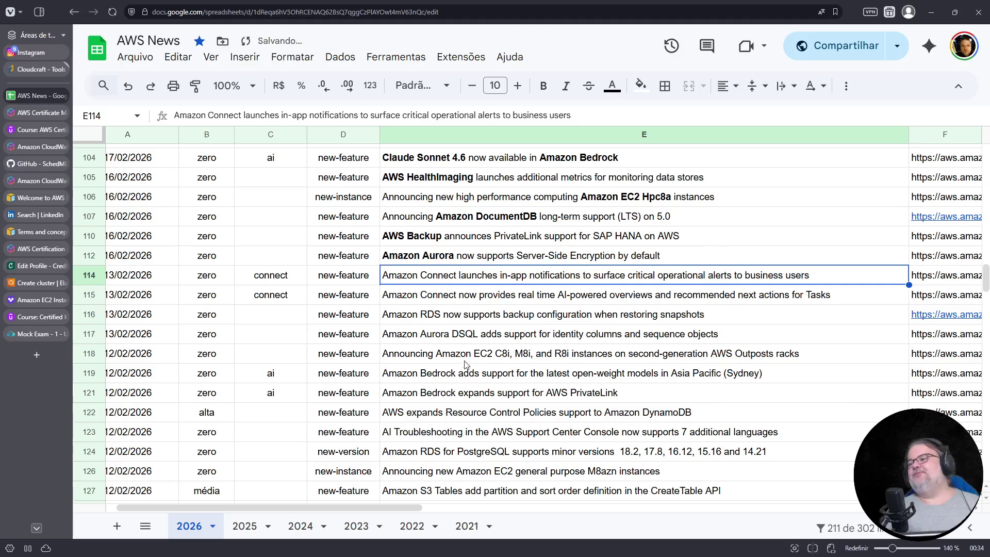
{"action": "double_click", "coordinate": [455, 281]}
{"action": "left_click_drag", "start_coordinate": [455, 273], "coordinate": [352, 266]}
{"action": "key", "text": "ctrl+b"}
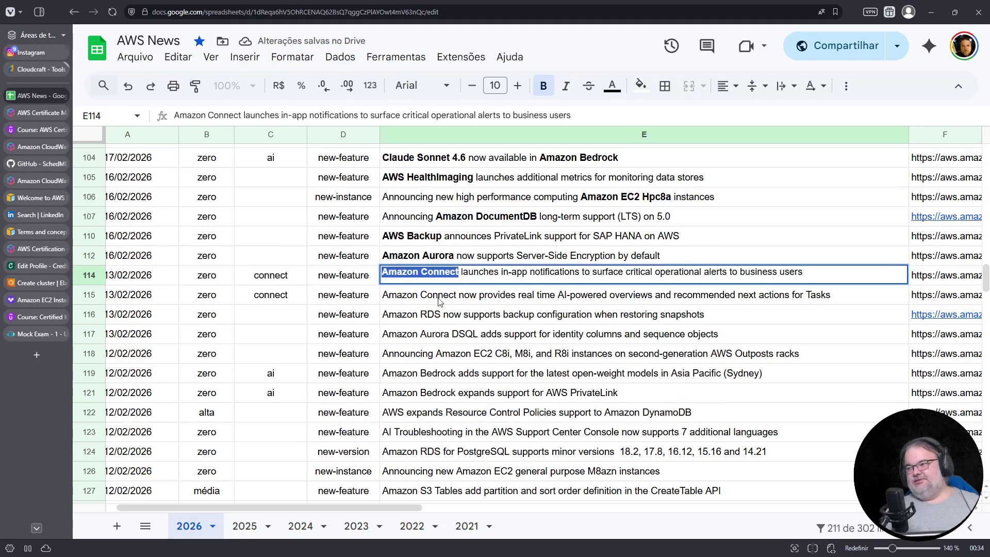
Bold 'Amazon Connect' in E115 and set row 115's tags to 'connect, ai'
{"action": "key", "text": "Return"}
{"action": "key", "text": "Return"}
{"action": "left_click_drag", "start_coordinate": [452, 289], "coordinate": [353, 284]}
{"action": "left_click_drag", "start_coordinate": [459, 289], "coordinate": [338, 286]}
{"action": "key", "text": "ctrl+b"}
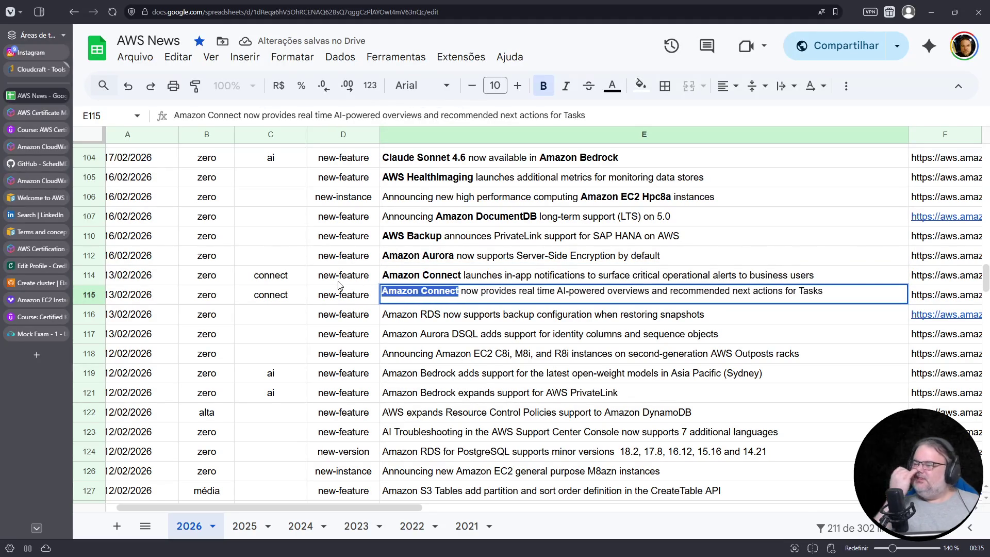
{"action": "double_click", "coordinate": [267, 293]}
{"action": "type", "text": ", ai"}
{"action": "key", "text": "Return"}
Make 'Amazon RDS' bold in E116 and show the row's announcement link
{"action": "double_click", "coordinate": [406, 313]}
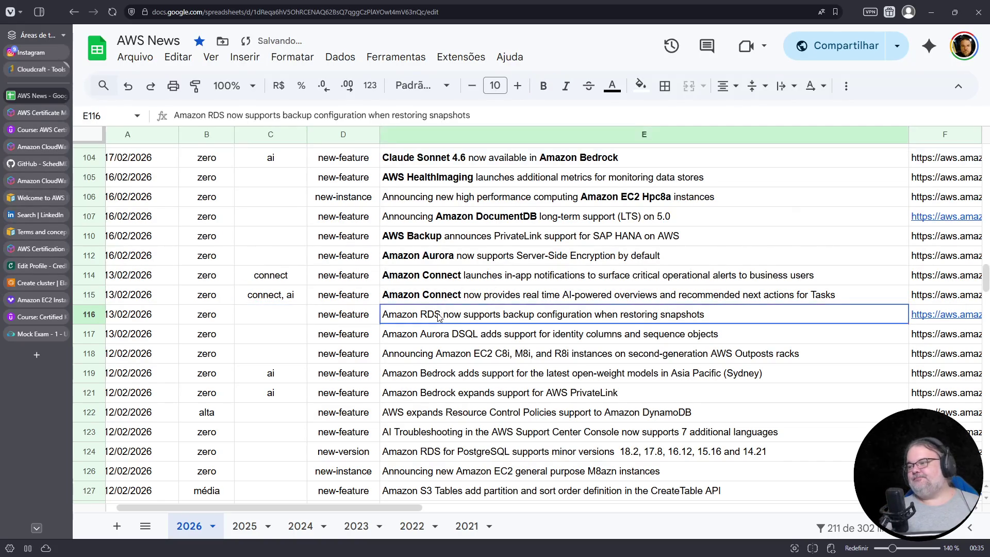
{"action": "left_click_drag", "start_coordinate": [383, 312], "coordinate": [440, 312]}
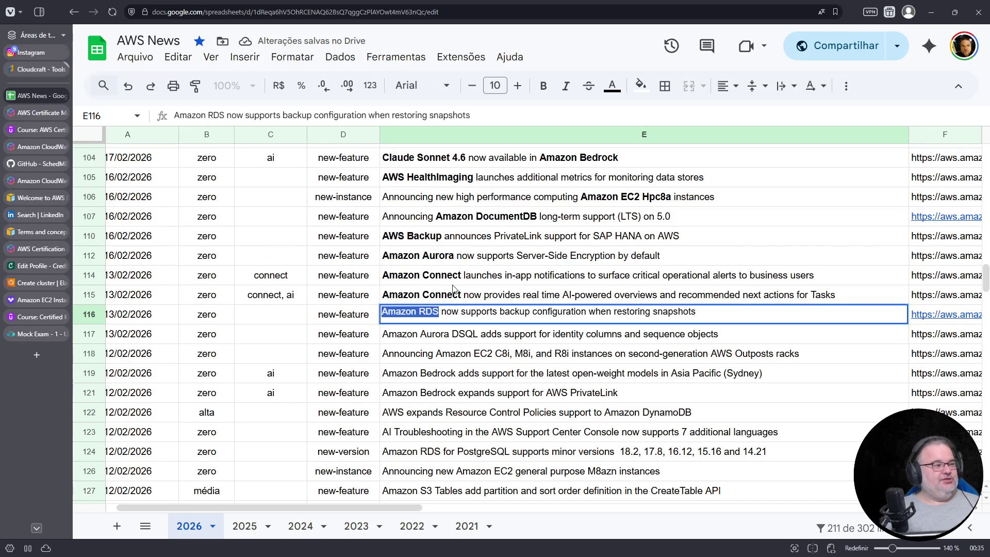
{"action": "left_click", "coordinate": [544, 86]}
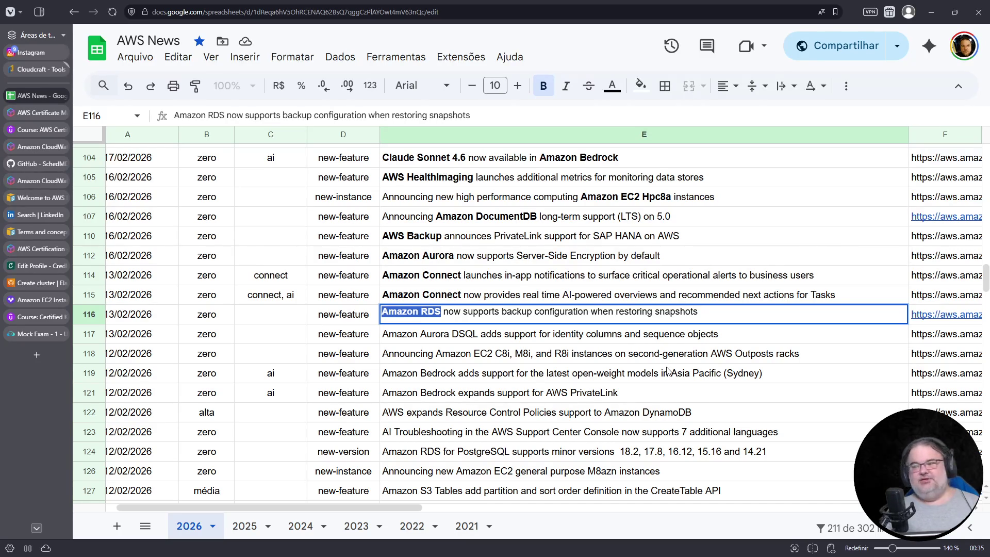
{"action": "left_click", "coordinate": [936, 315]}
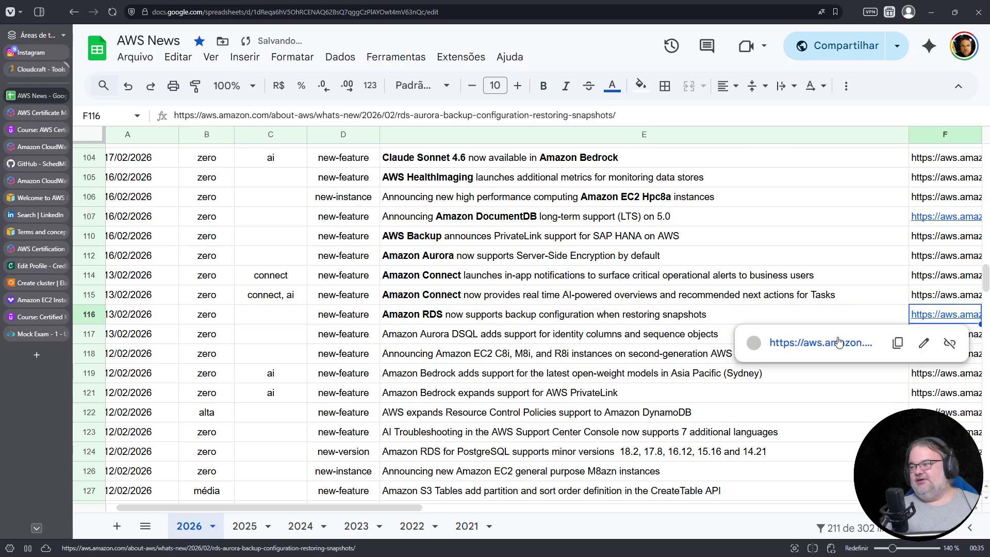
{"action": "left_click", "coordinate": [849, 342]}
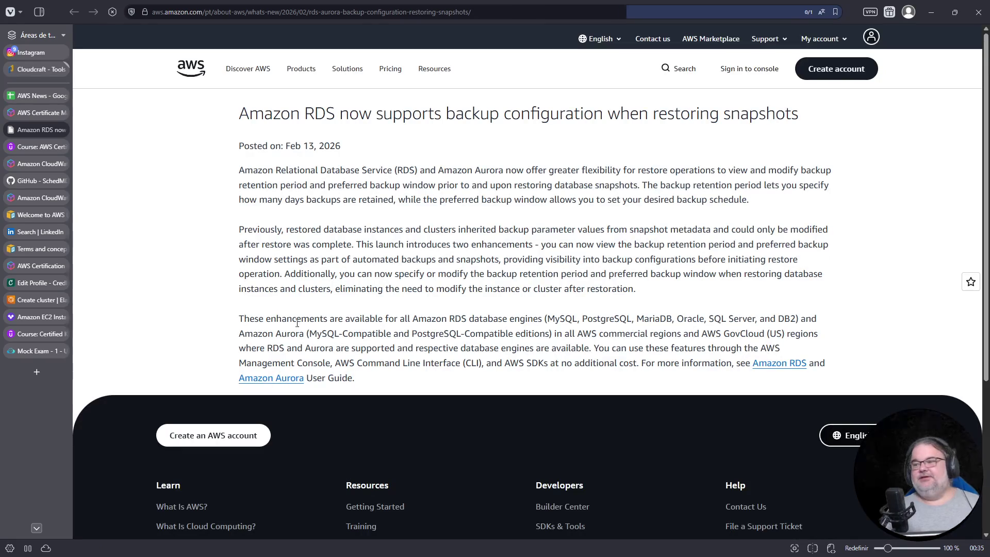
{"action": "key", "text": "ctrl+plus"}
{"action": "key", "text": "ctrl+plus"}
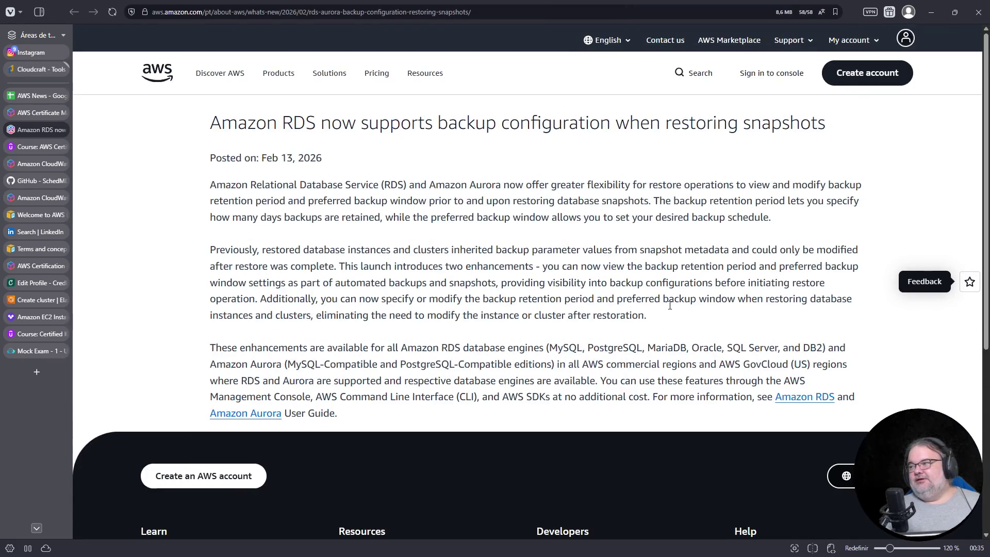
{"action": "key", "text": "ctrl+plus"}
{"action": "key", "text": "ctrl+plus"}
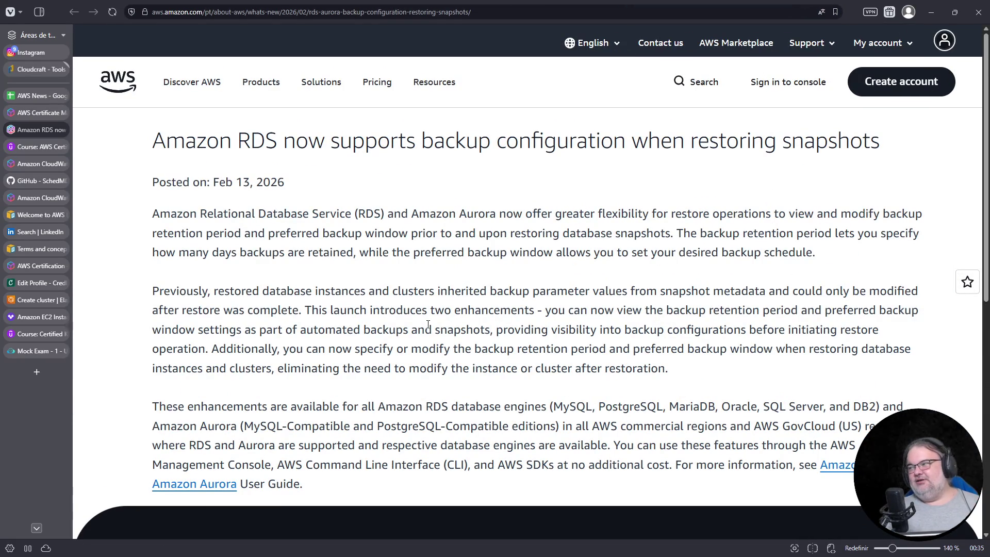
{"action": "left_click_drag", "start_coordinate": [225, 291], "coordinate": [570, 296]}
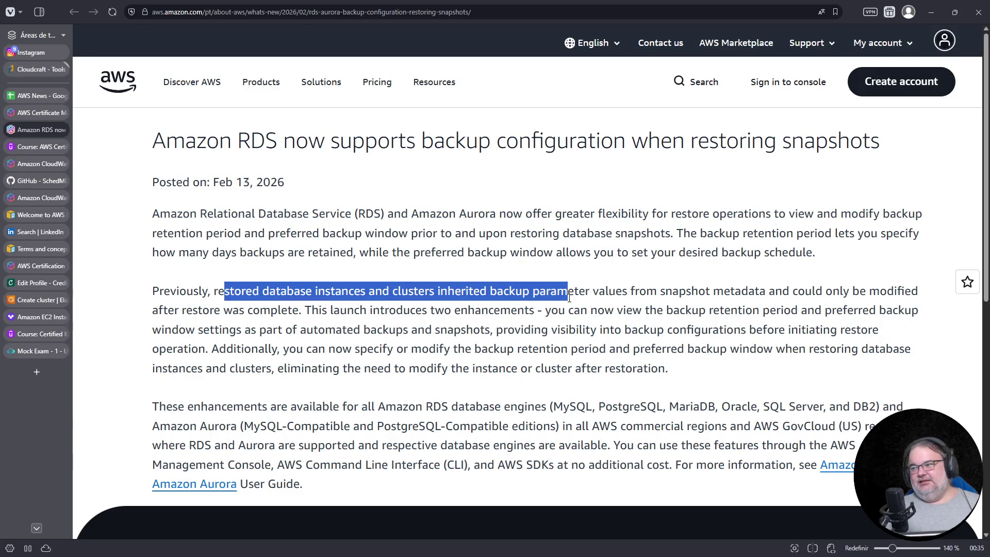
{"action": "left_click", "coordinate": [601, 297]}
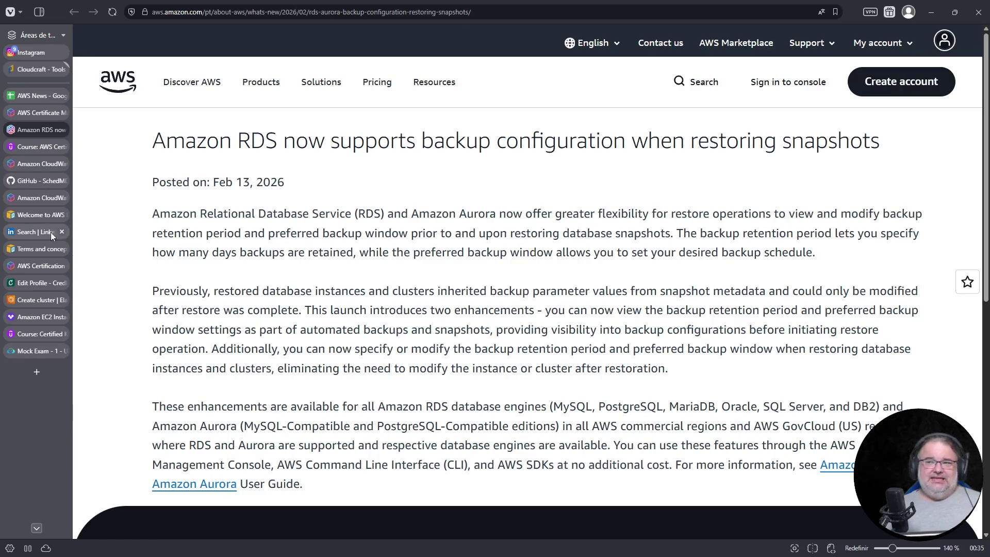
{"action": "left_click", "coordinate": [62, 131]}
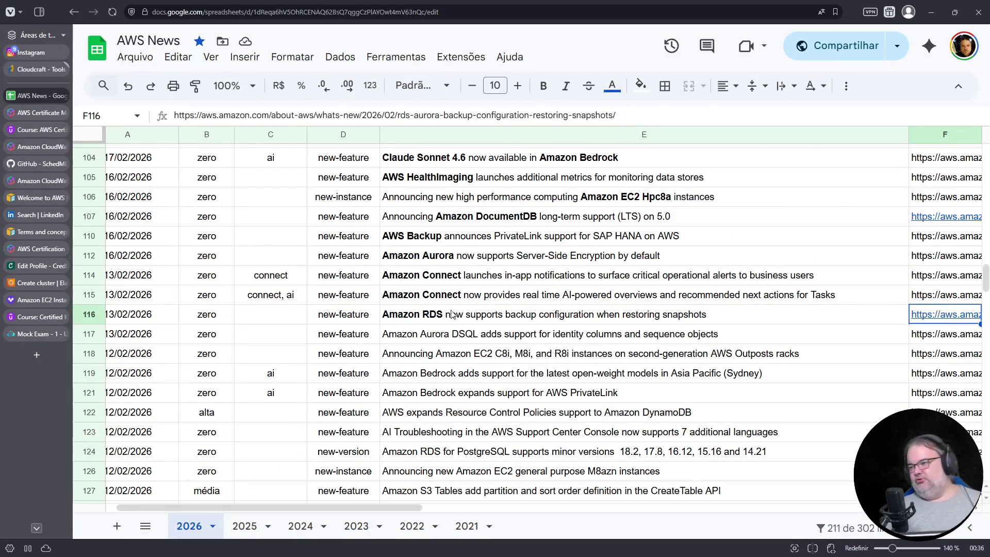
Set row 116's column B to 'baixa' and bold 'Amazon Aurora DSQL' in E117
{"action": "left_click", "coordinate": [208, 323]}
{"action": "type", "text": "baixa"}
{"action": "key", "text": "Return"}
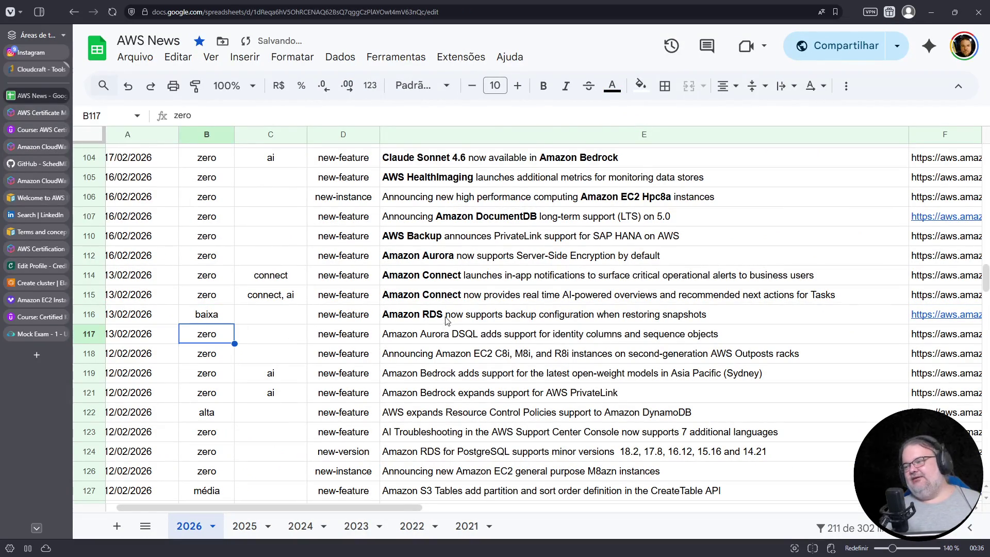
{"action": "left_click", "coordinate": [435, 330]}
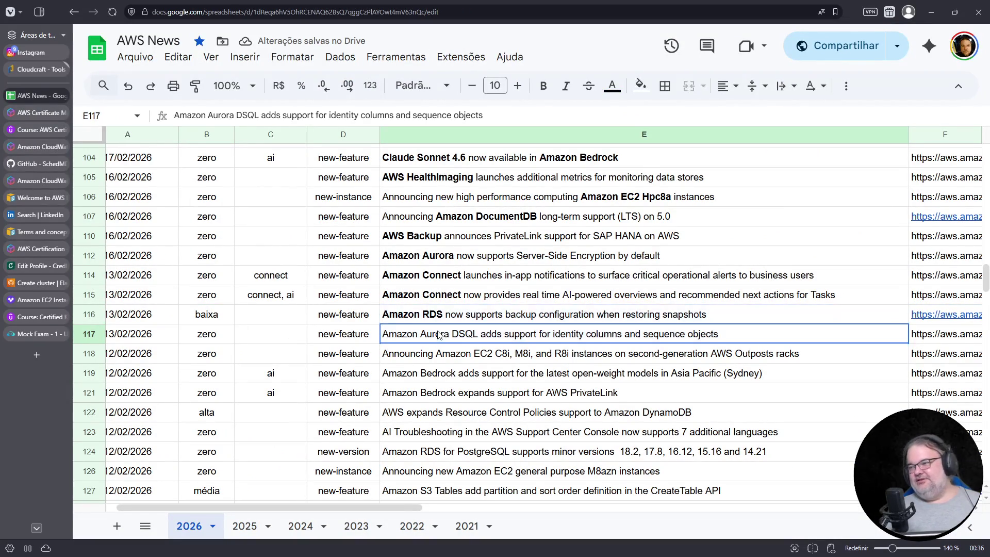
{"action": "key", "text": "Return"}
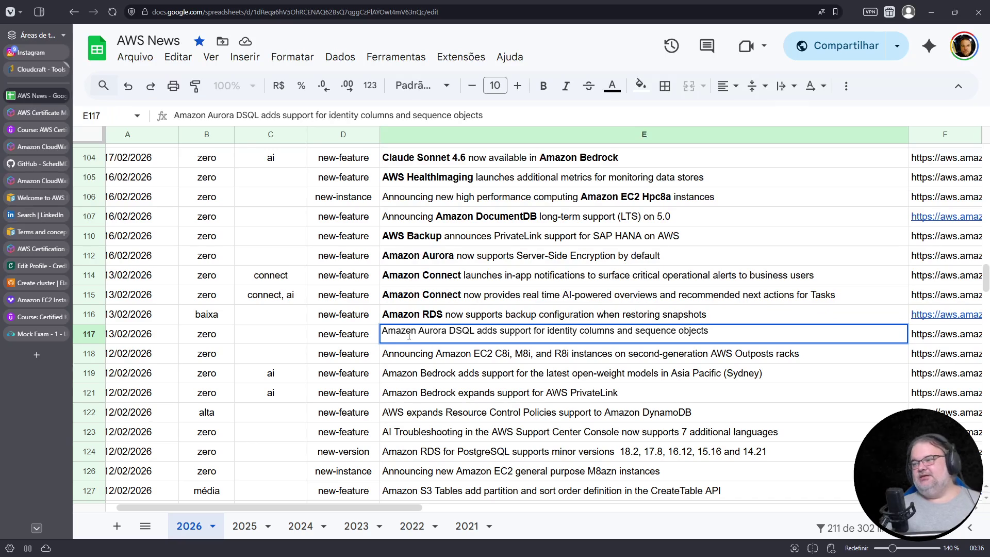
{"action": "left_click_drag", "start_coordinate": [383, 331], "coordinate": [476, 331]}
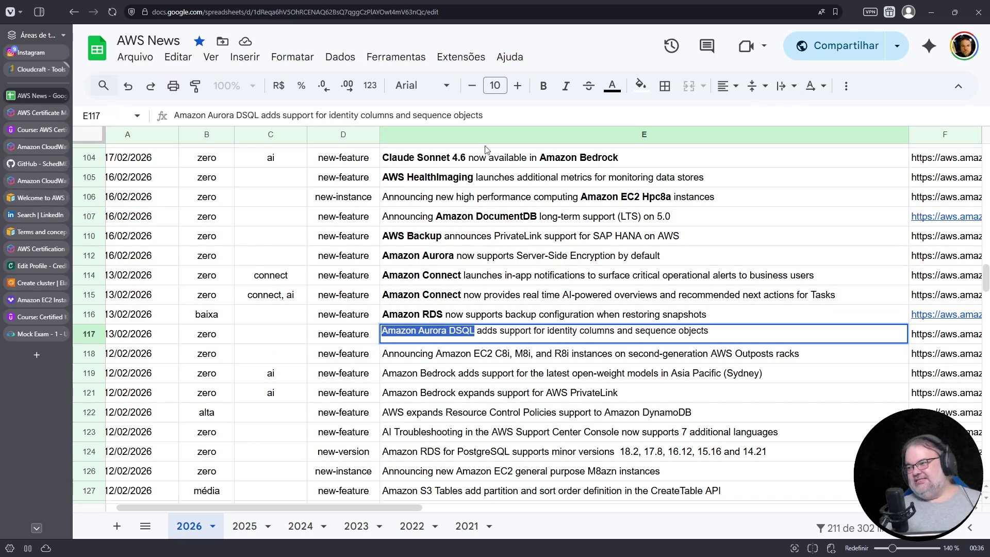
{"action": "left_click", "coordinate": [544, 85]}
{"action": "left_click_drag", "start_coordinate": [560, 331], "coordinate": [623, 331]}
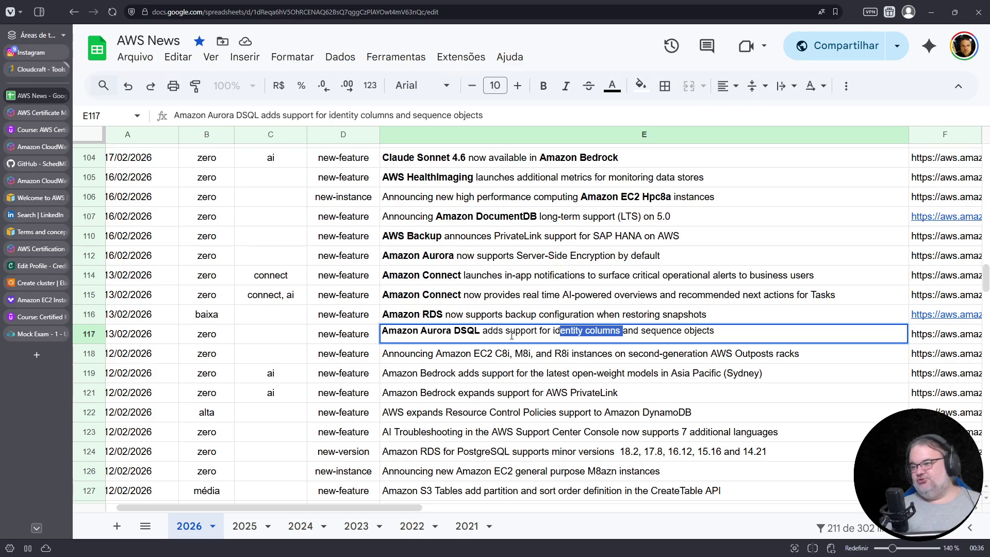
{"action": "key", "text": "Return"}
{"action": "key", "text": "Return"}
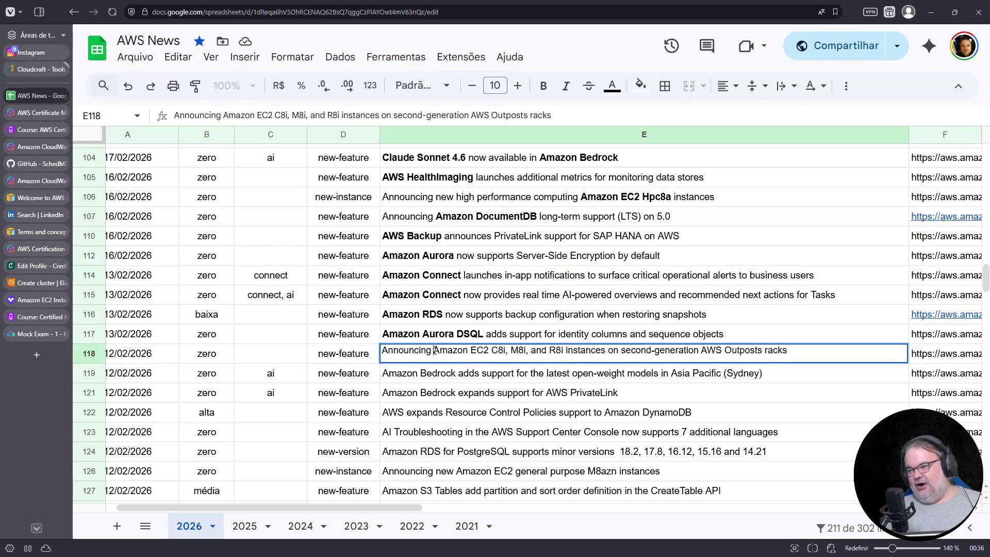
Bold 'Amazon EC2 C8i, M8i, and R8i' and 'second-generation AWS Outposts' in E118
{"action": "left_click_drag", "start_coordinate": [433, 350], "coordinate": [563, 352]}
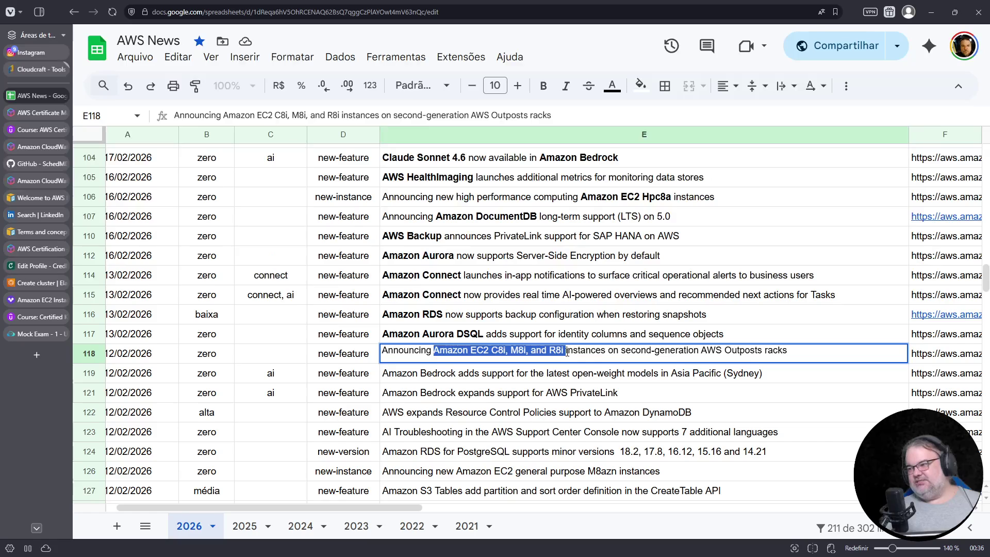
{"action": "left_click", "coordinate": [544, 85]}
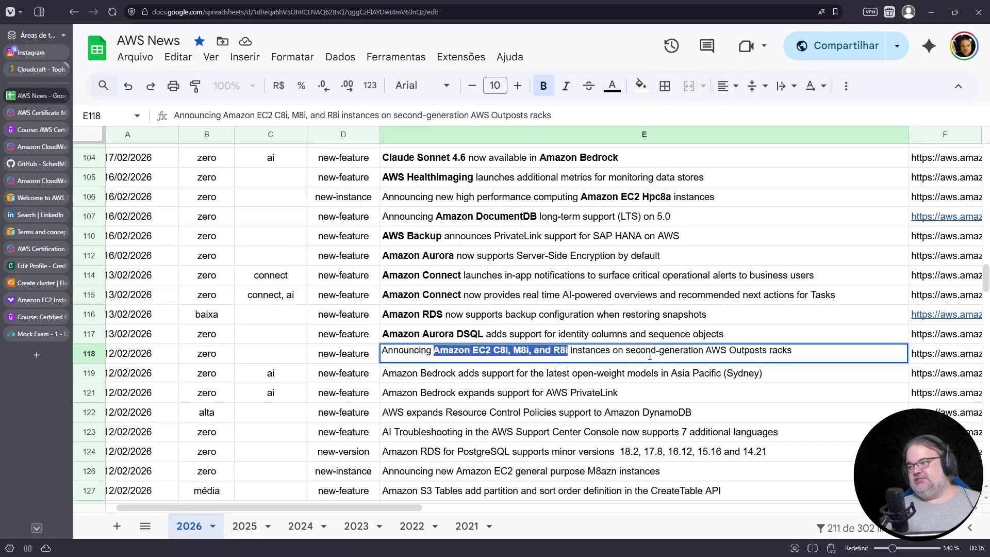
{"action": "left_click_drag", "start_coordinate": [626, 350], "coordinate": [707, 351]}
{"action": "left_click", "coordinate": [706, 350]}
{"action": "left_click_drag", "start_coordinate": [627, 351], "coordinate": [771, 350]}
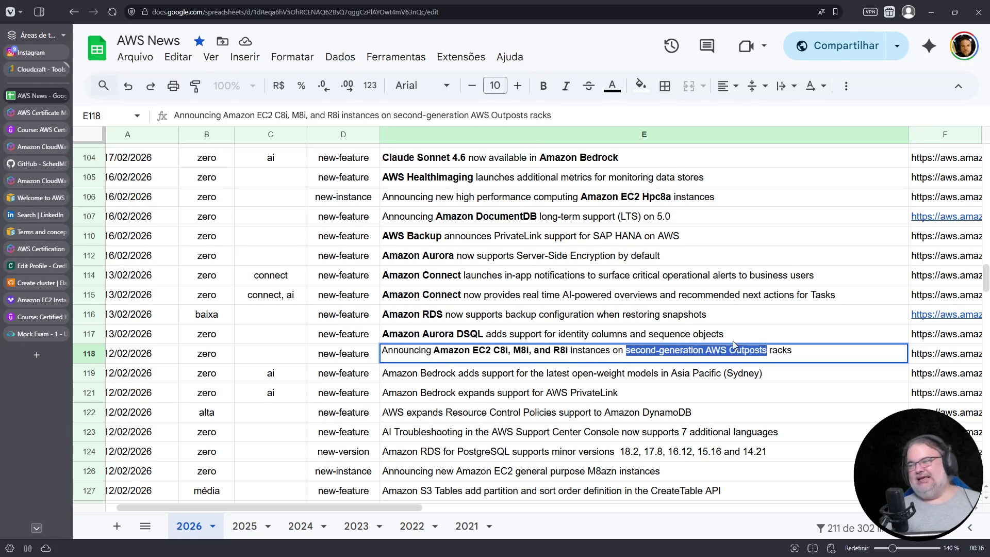
{"action": "left_click", "coordinate": [544, 85]}
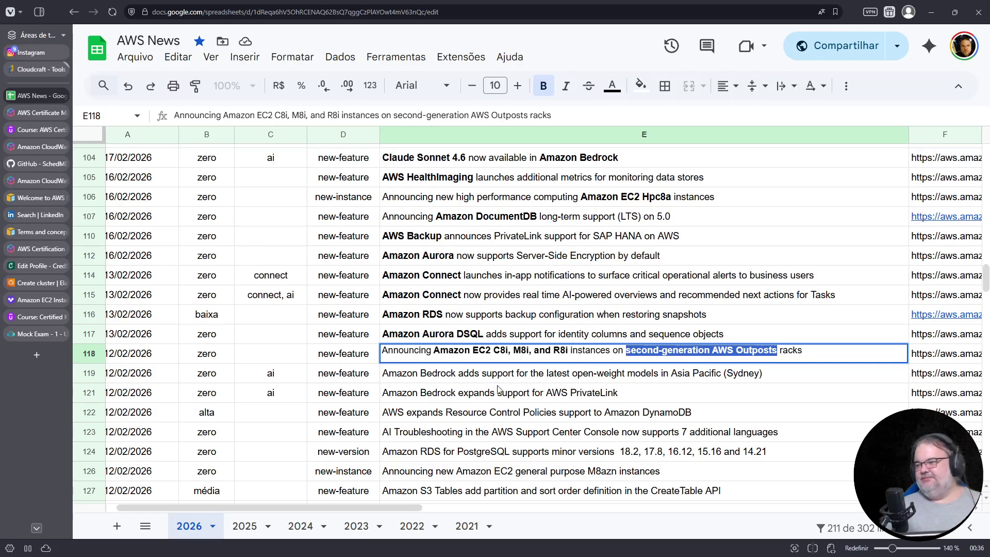
{"action": "left_click", "coordinate": [482, 377]}
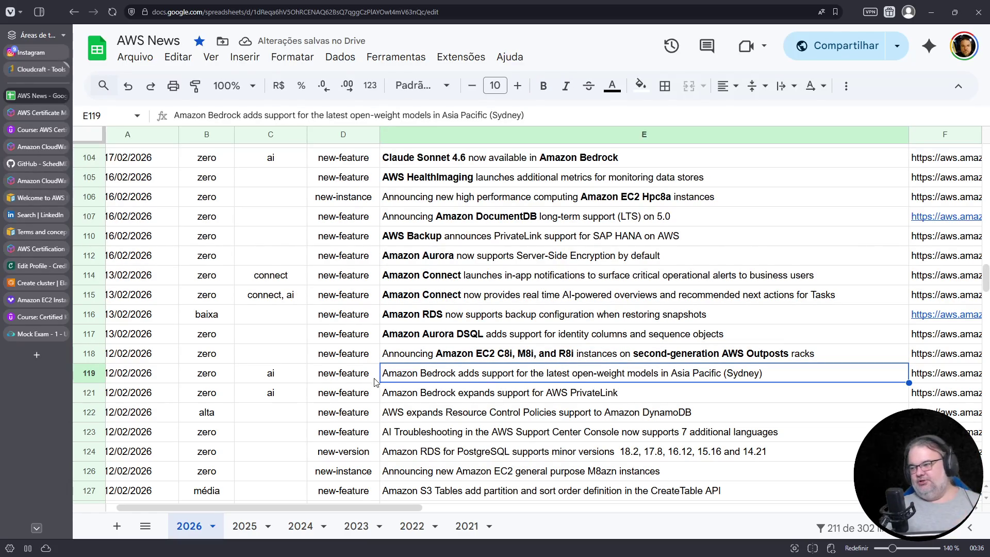
Relabel D119 as new-region and bold 'Amazon Bedrock' in E119
{"action": "left_click", "coordinate": [357, 381]}
{"action": "type", "text": "new-region"}
{"action": "key", "text": "Return"}
{"action": "double_click", "coordinate": [454, 372]}
{"action": "left_click_drag", "start_coordinate": [454, 371], "coordinate": [382, 369]}
{"action": "key", "text": "ctrl+b"}
Bold 'Amazon Bedrock' in E121 and open row 121's announcement link
{"action": "double_click", "coordinate": [456, 392]}
{"action": "left_click_drag", "start_coordinate": [457, 392], "coordinate": [381, 392]}
{"action": "key", "text": "ctrl+b"}
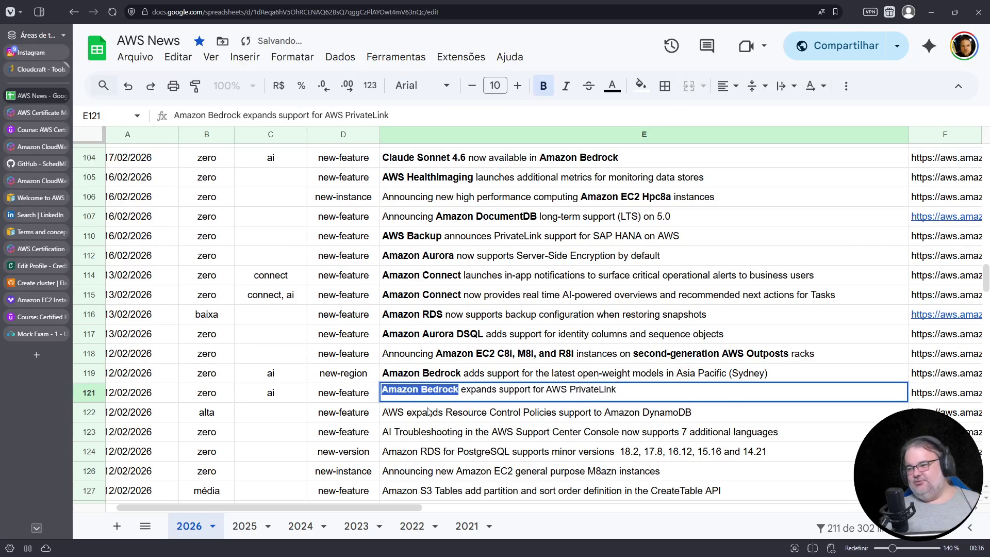
{"action": "left_click", "coordinate": [949, 395]}
{"action": "key", "text": "Down"}
{"action": "key", "text": "Up"}
{"action": "left_click", "coordinate": [928, 416]}
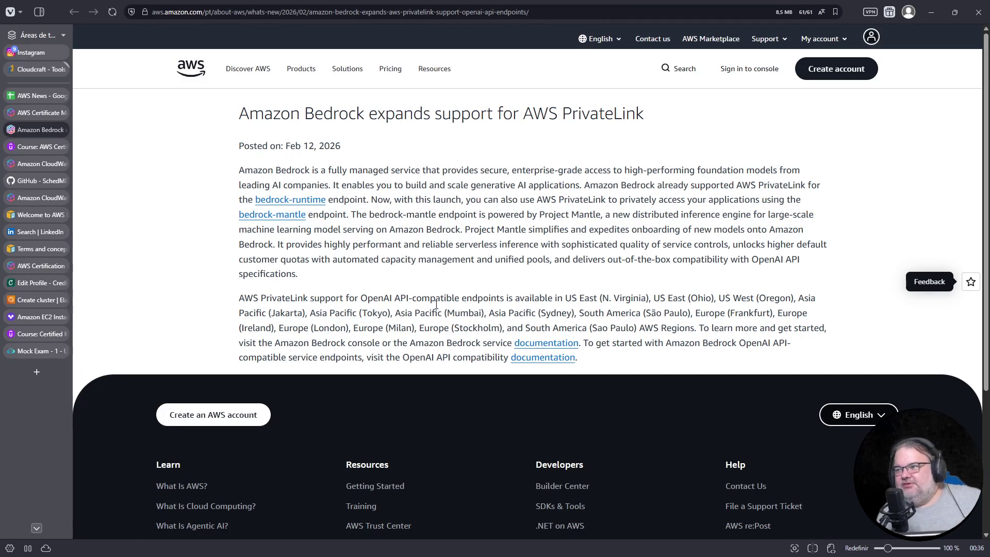
{"action": "scroll", "coordinate": [496, 331], "scroll_direction": "up", "scroll_amount": 3, "text": "ctrl"}
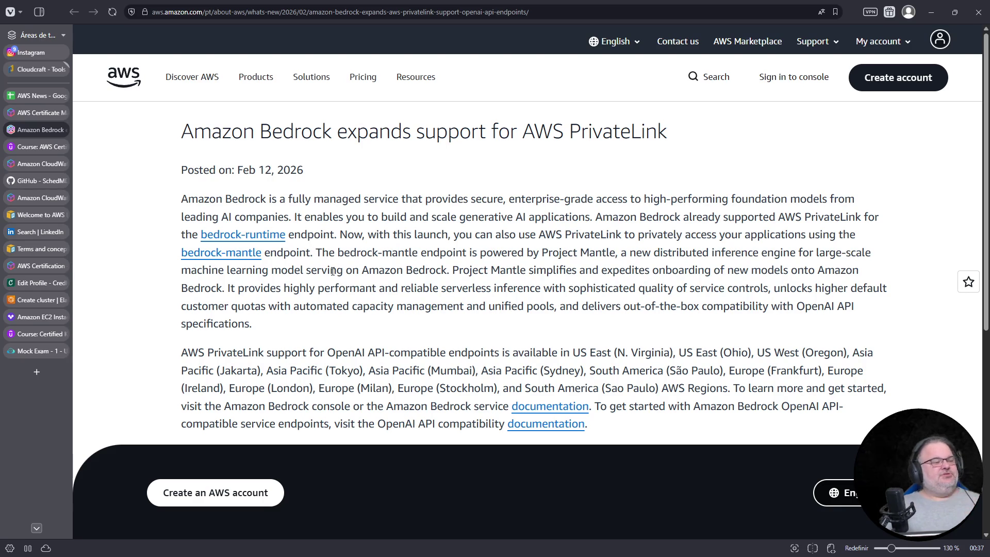
Close the Bedrock PrivateLink announcement tab and return to the sheet
{"action": "left_click", "coordinate": [62, 130]}
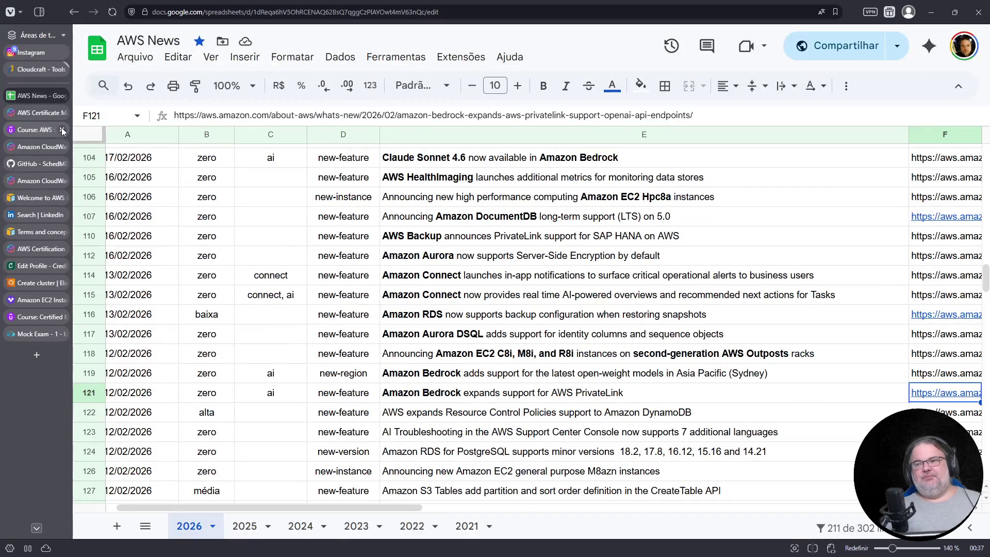
{"action": "scroll", "coordinate": [488, 402], "scroll_direction": "down", "scroll_amount": 2}
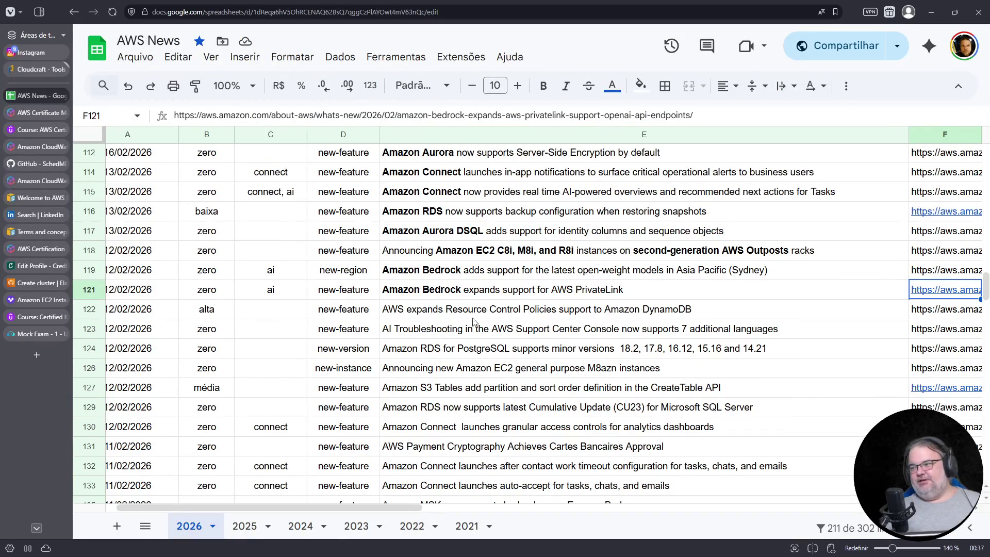
Bold 'Amazon DynamoDB' and 'Resource Control Policies' in the E122 title
{"action": "left_click", "coordinate": [414, 312]}
{"action": "double_click", "coordinate": [407, 312]}
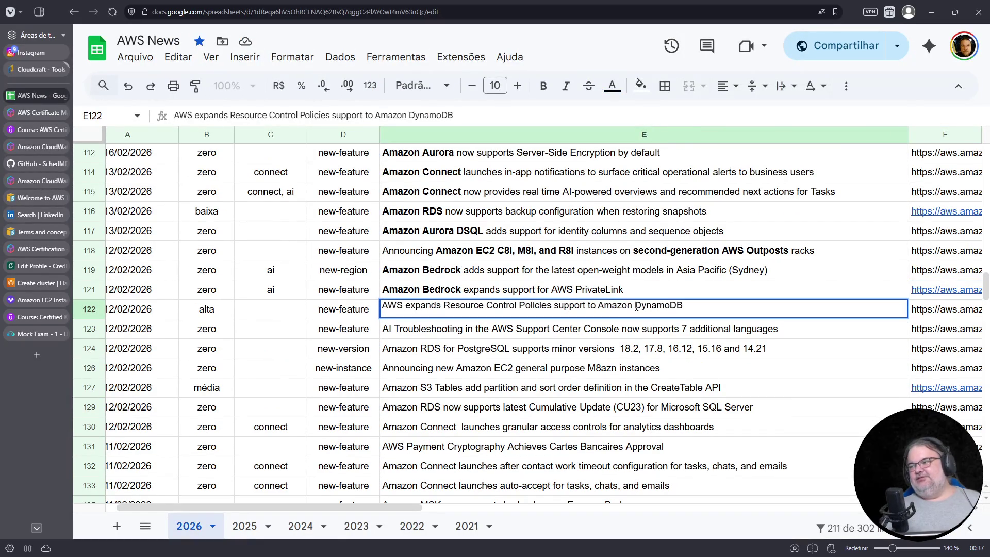
{"action": "left_click_drag", "start_coordinate": [597, 307], "coordinate": [684, 308]}
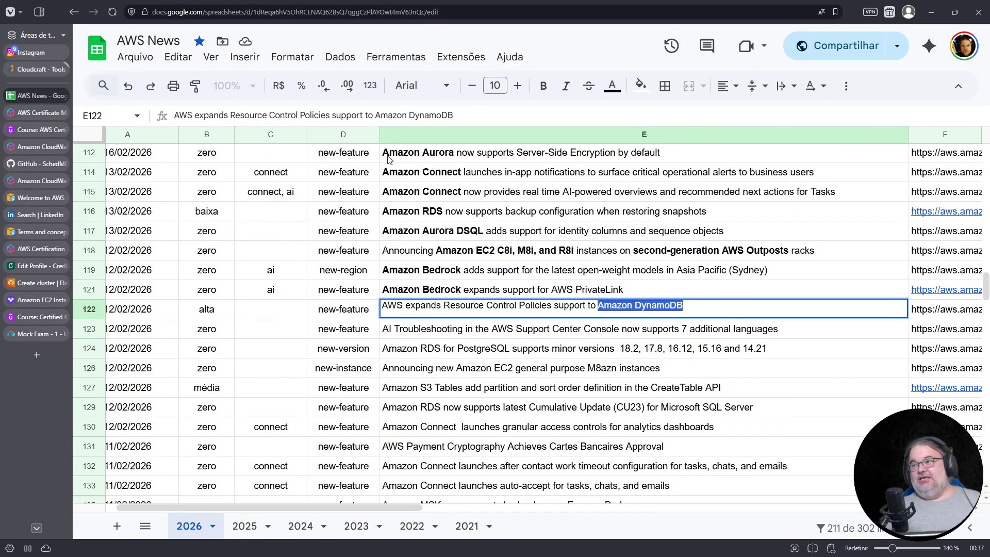
{"action": "left_click", "coordinate": [543, 85]}
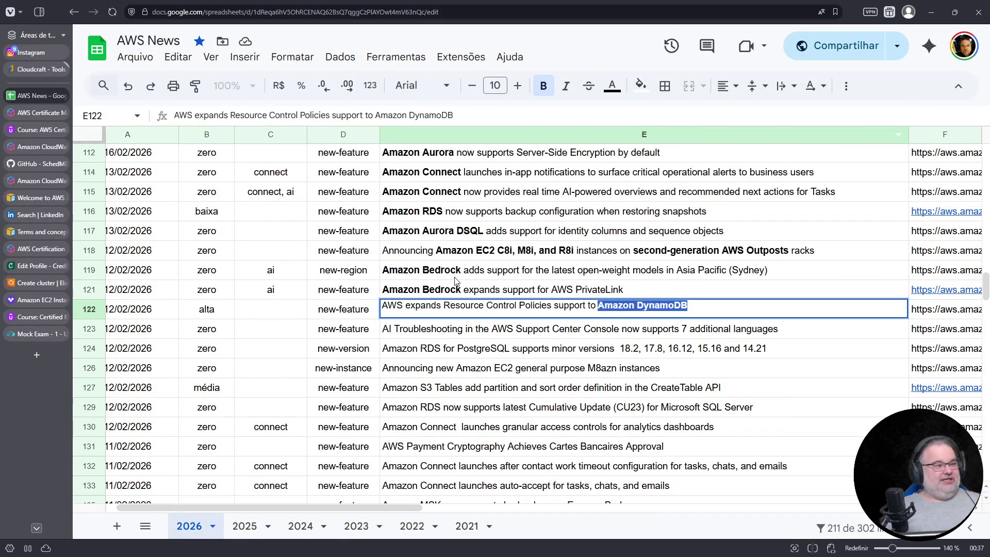
{"action": "left_click_drag", "start_coordinate": [445, 306], "coordinate": [551, 306]}
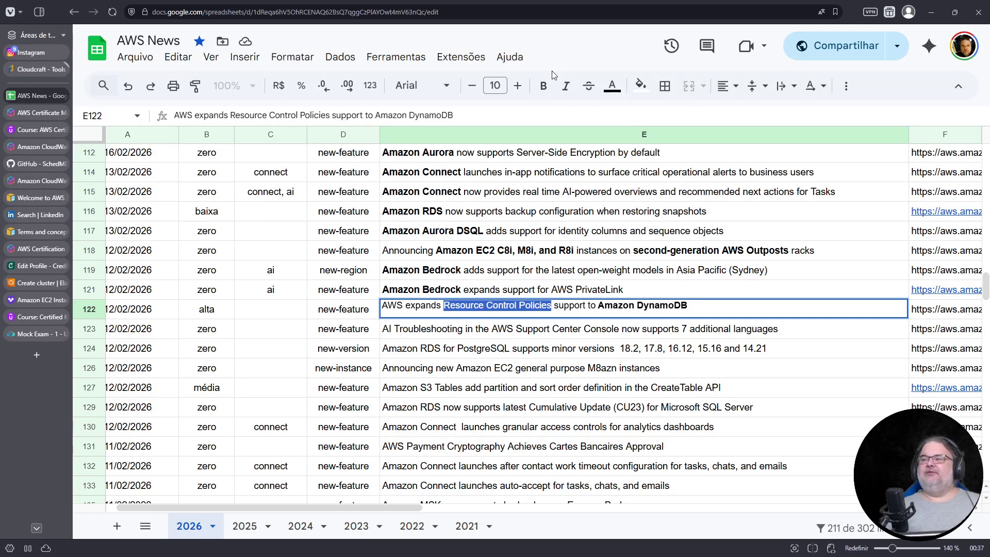
{"action": "left_click", "coordinate": [544, 83]}
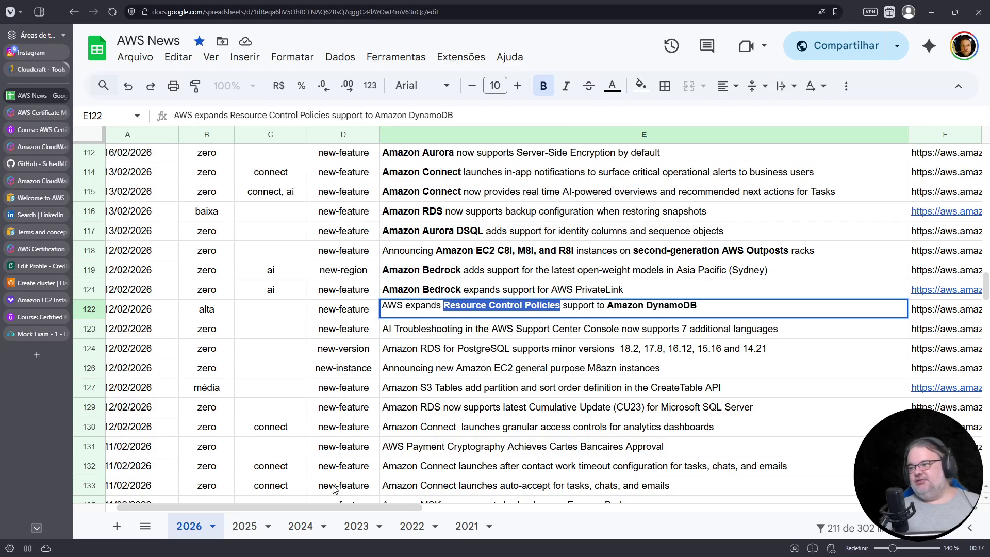
{"action": "left_click", "coordinate": [569, 323]}
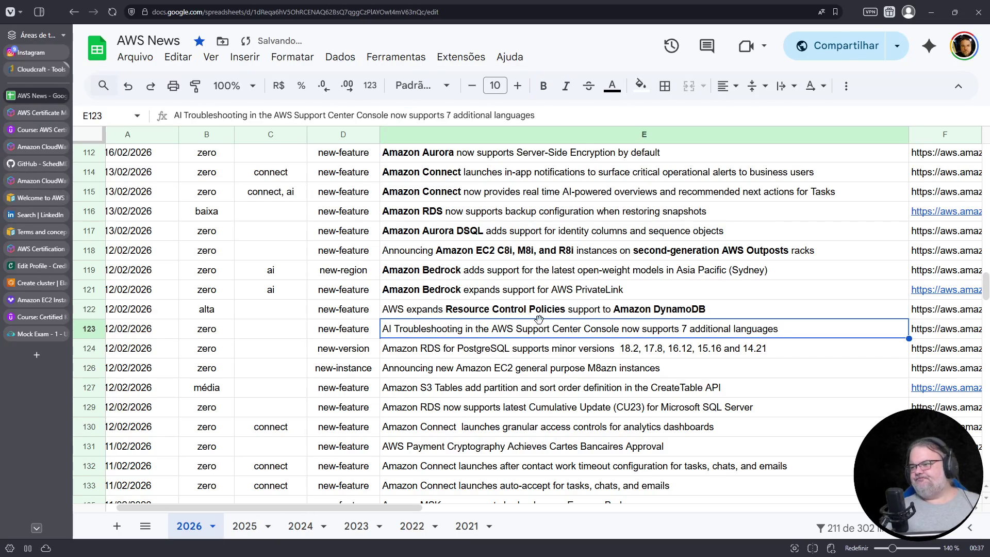
{"action": "scroll", "coordinate": [546, 321], "scroll_direction": "up", "scroll_amount": 1}
{"action": "scroll", "coordinate": [651, 304], "scroll_direction": "down", "scroll_amount": 3}
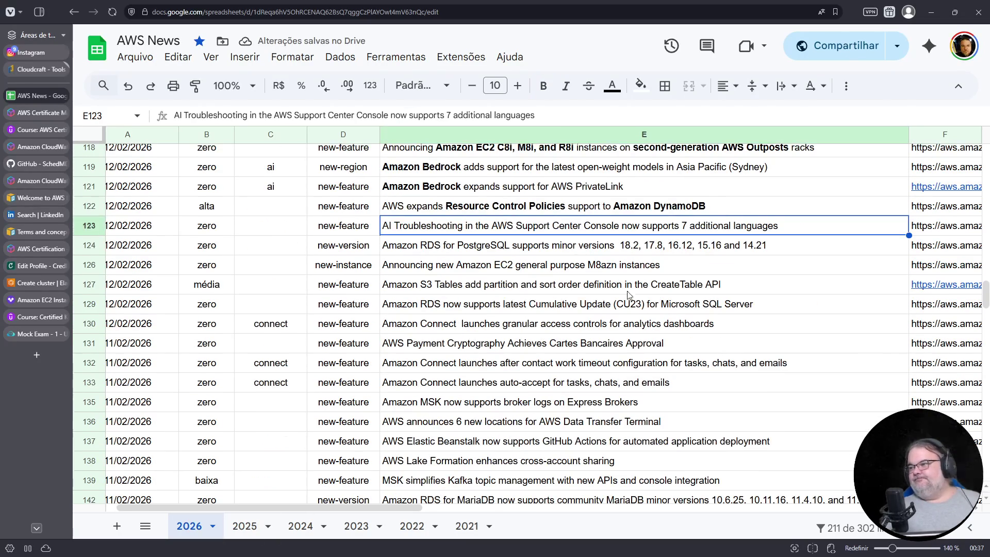
Bold 'AWS Support Center Console' in E123 and 'Amazon RDS for PostgreSQL' in E124
{"action": "double_click", "coordinate": [504, 225]}
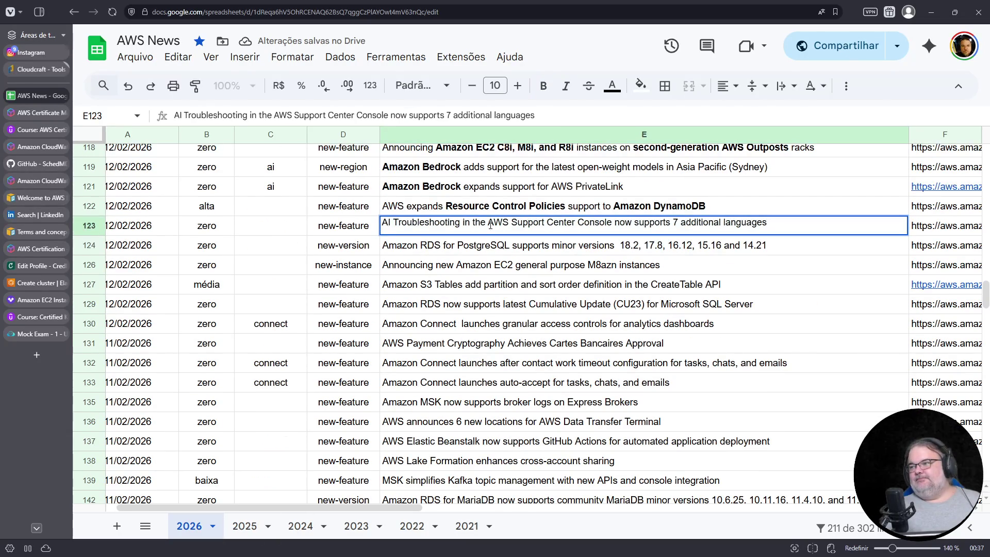
{"action": "left_click_drag", "start_coordinate": [488, 225], "coordinate": [612, 224]}
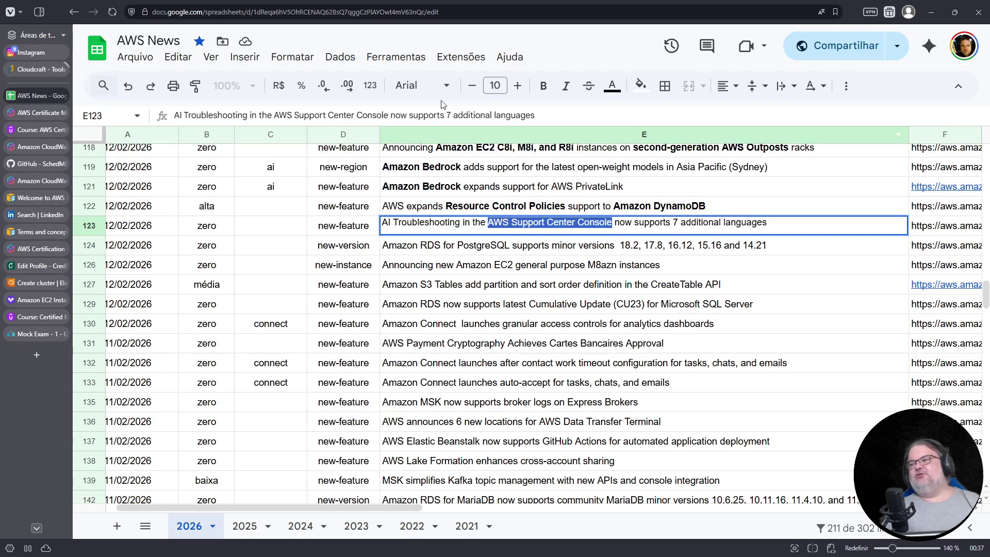
{"action": "key", "text": "ctrl+b"}
{"action": "key", "text": "Return"}
{"action": "double_click", "coordinate": [387, 245]}
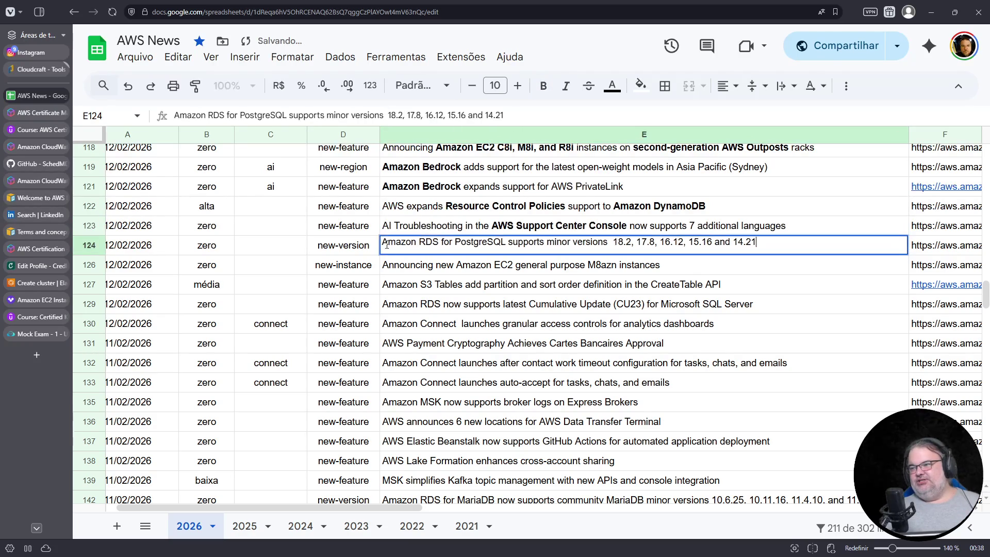
{"action": "left_click_drag", "start_coordinate": [383, 245], "coordinate": [507, 243]}
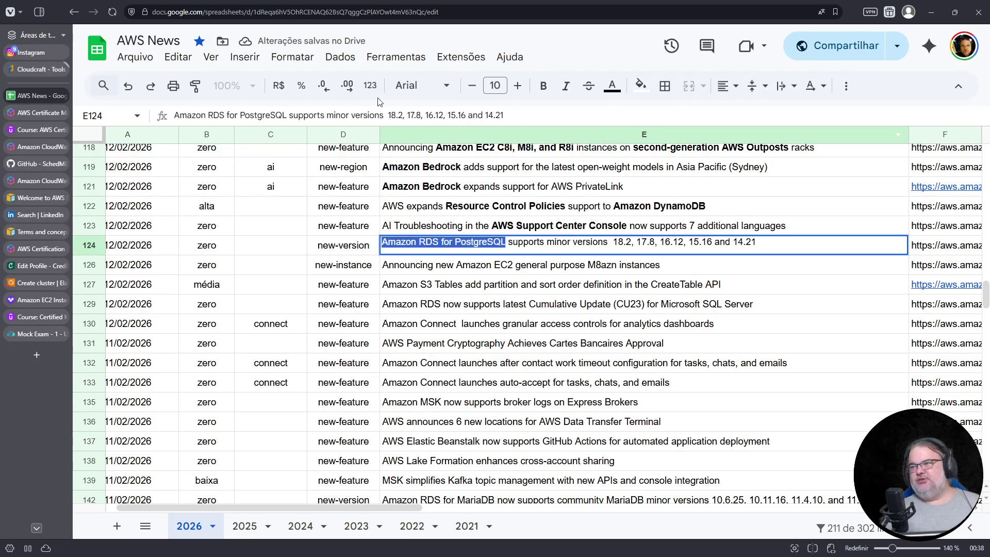
{"action": "left_click", "coordinate": [544, 86]}
{"action": "key", "text": "Return"}
{"action": "key", "text": "Return"}
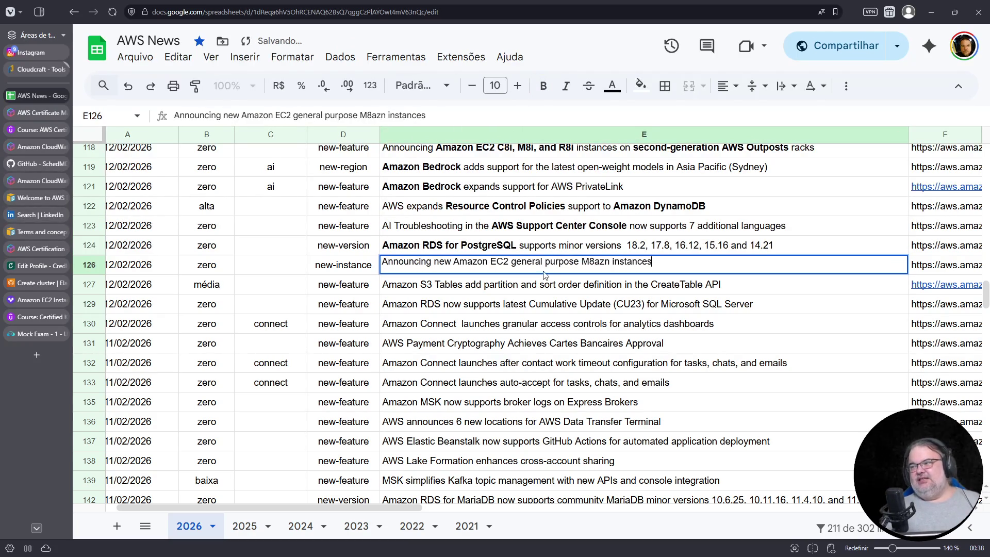
Bold 'Amazon EC2' and 'M8azn' in E126 and 'Amazon S3 Tables' in E127
{"action": "left_click_drag", "start_coordinate": [454, 261], "coordinate": [509, 262]}
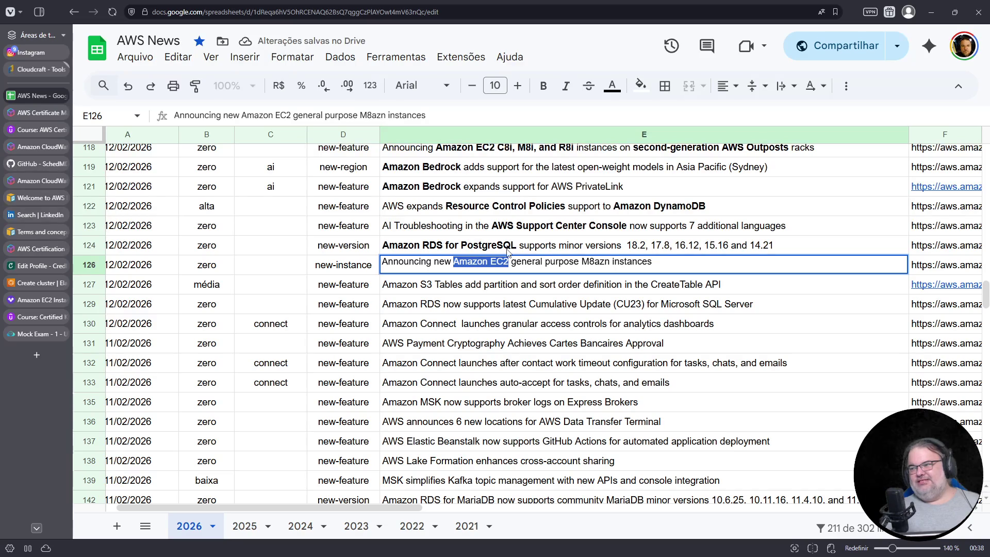
{"action": "left_click", "coordinate": [544, 86]}
{"action": "left_click_drag", "start_coordinate": [585, 261], "coordinate": [613, 262]}
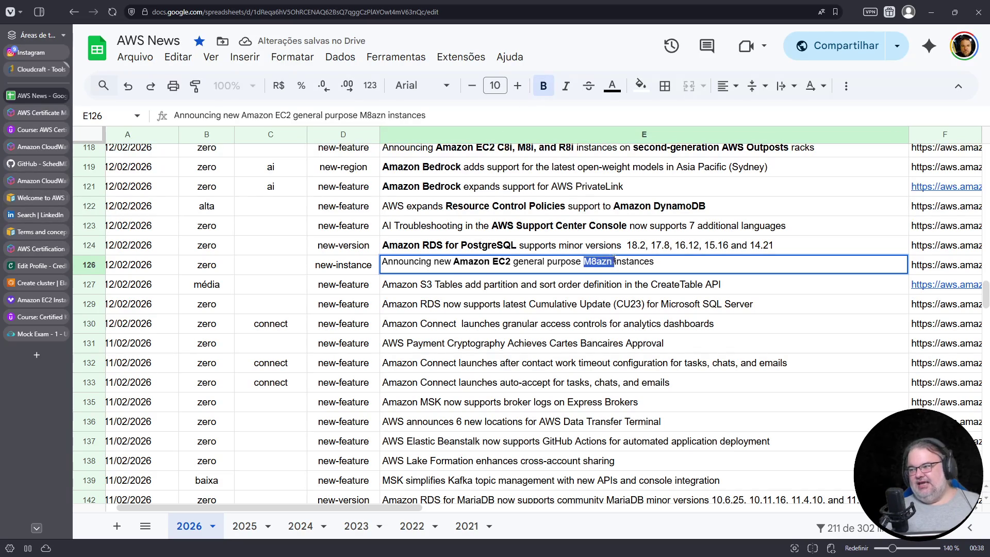
{"action": "left_click", "coordinate": [544, 86]}
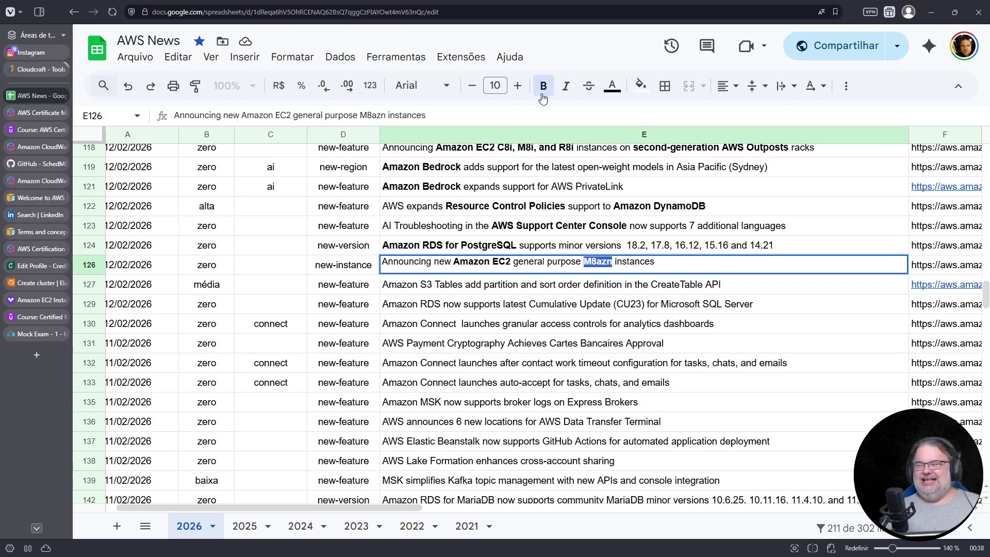
{"action": "key", "text": "Return"}
{"action": "key", "text": "Return"}
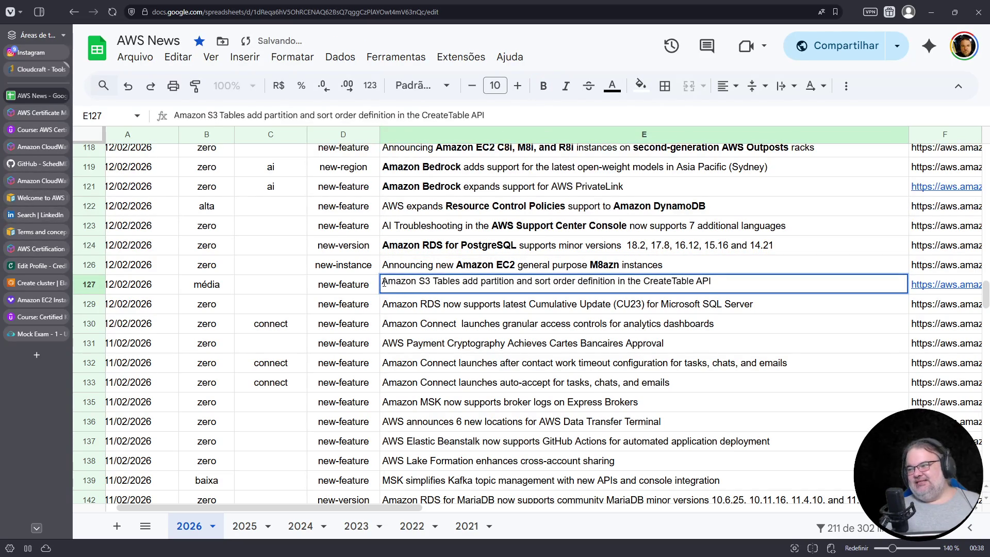
{"action": "left_click_drag", "start_coordinate": [384, 283], "coordinate": [463, 284]}
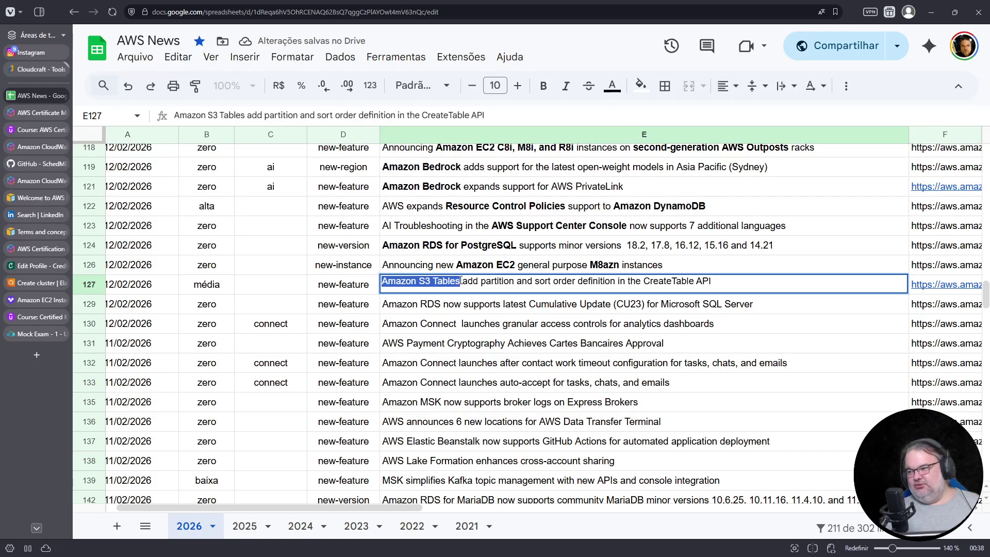
{"action": "left_click", "coordinate": [543, 86]}
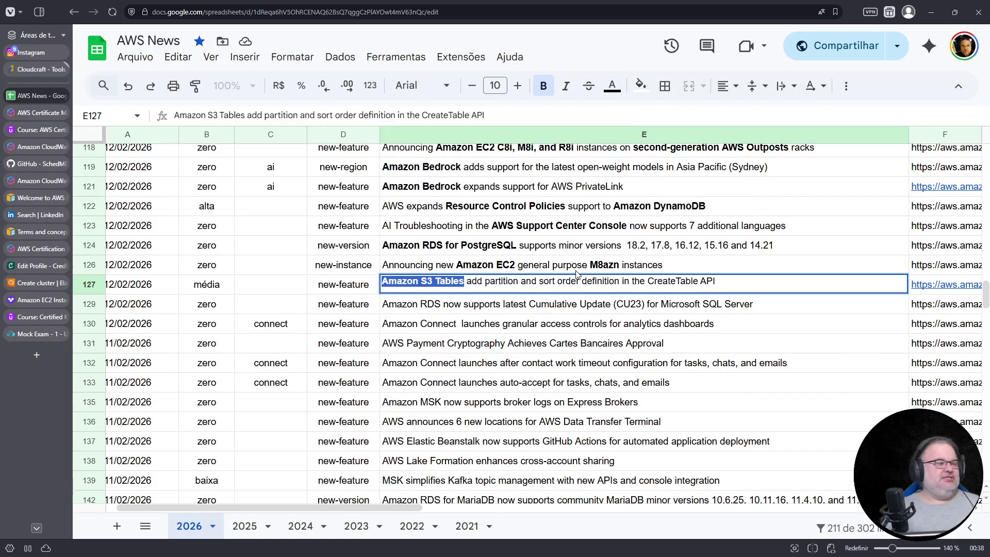
{"action": "left_click", "coordinate": [534, 324]}
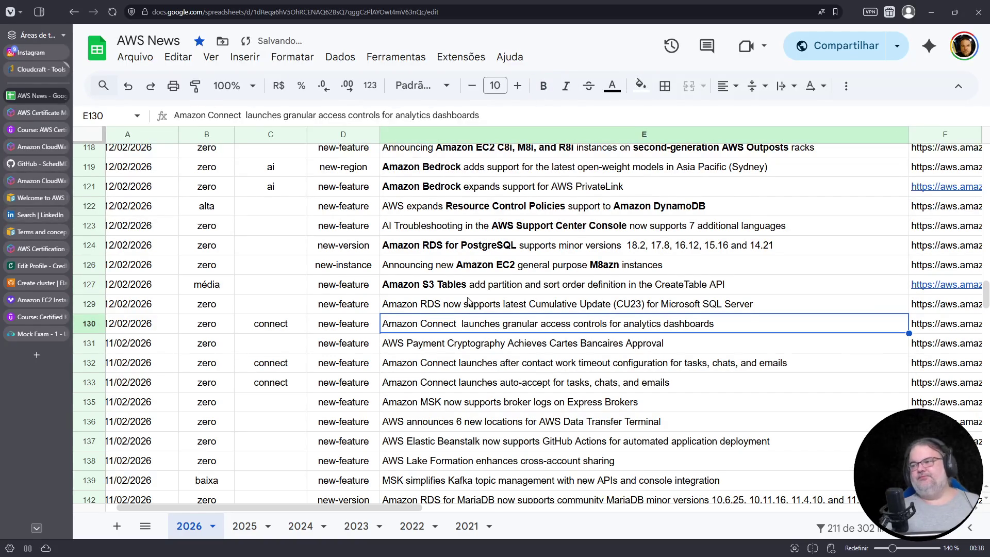
Bold 'Amazon RDS' in the row 129 announcement title (cell E129) and commit it
{"action": "left_click", "coordinate": [473, 302]}
{"action": "double_click", "coordinate": [413, 303]}
{"action": "left_click_drag", "start_coordinate": [384, 302], "coordinate": [444, 303]}
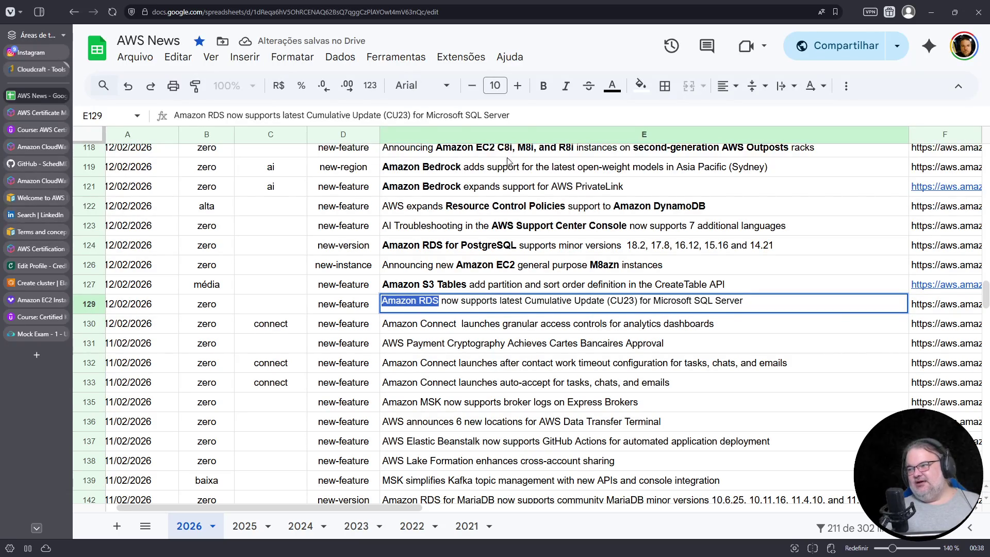
{"action": "left_click", "coordinate": [543, 86]}
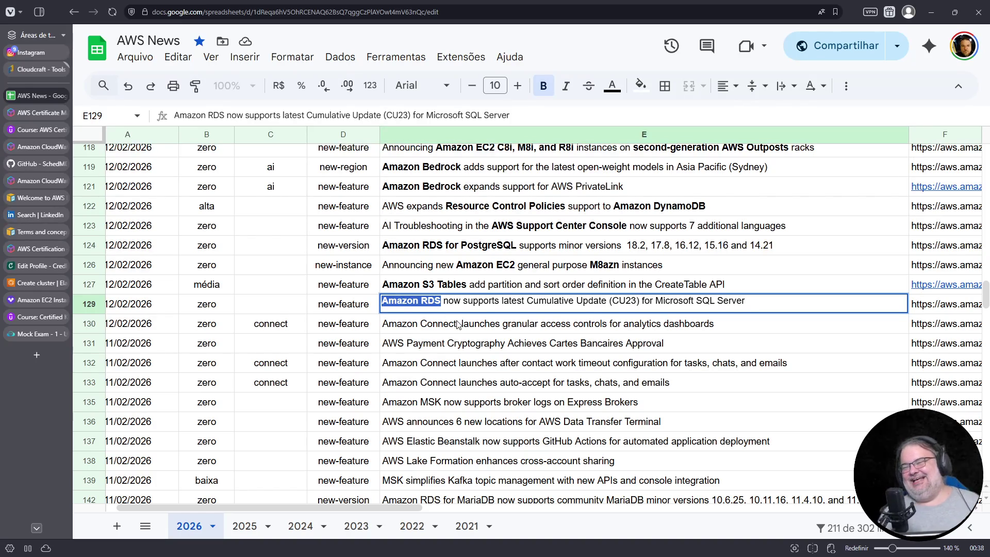
{"action": "key", "text": "Return"}
{"action": "key", "text": "Return"}
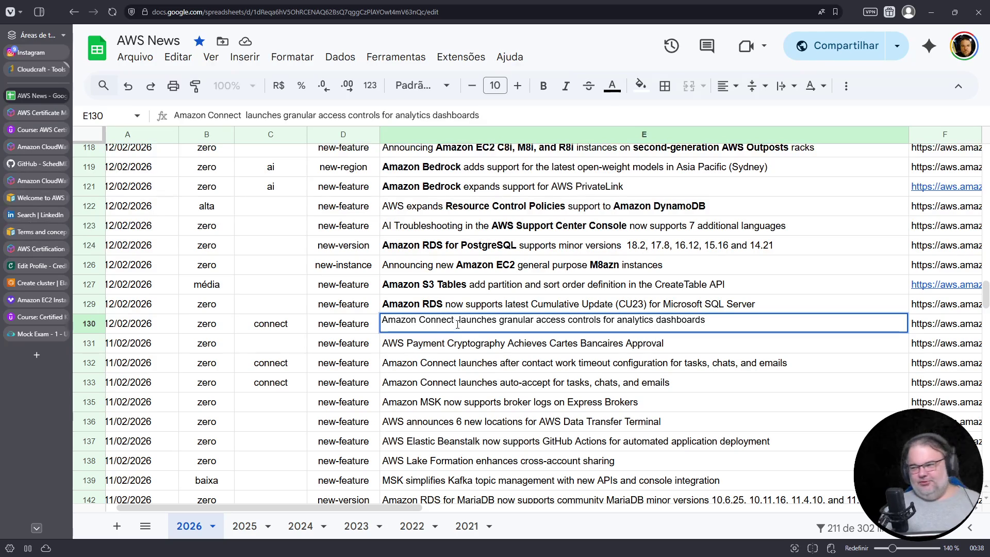
Bold 'Amazon Connect' in E130 and 'AWS Payment Cryptography' in E131 within their titles
{"action": "left_click_drag", "start_coordinate": [456, 320], "coordinate": [380, 319]}
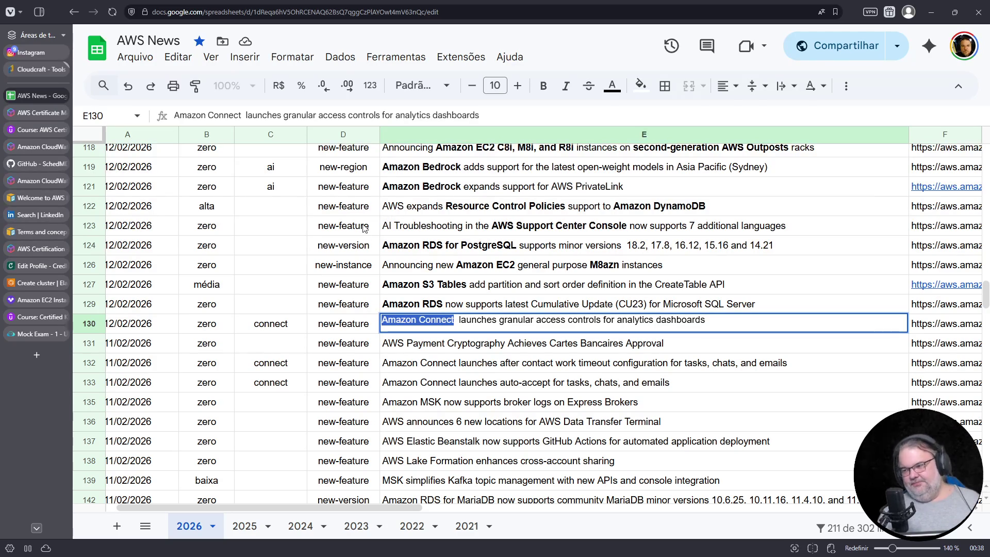
{"action": "left_click", "coordinate": [543, 87]}
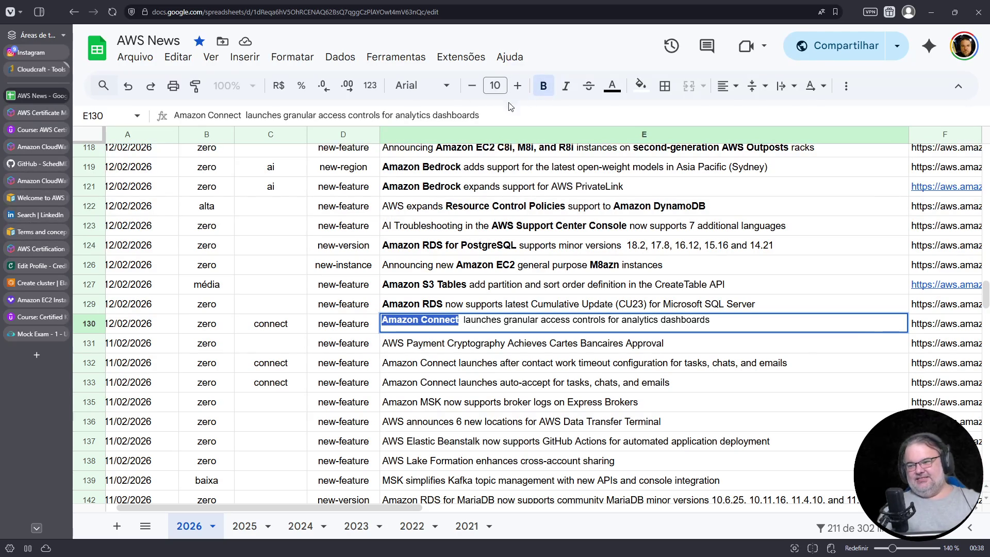
{"action": "left_click", "coordinate": [398, 350]}
{"action": "double_click", "coordinate": [398, 351]}
{"action": "left_click_drag", "start_coordinate": [383, 341], "coordinate": [504, 340]}
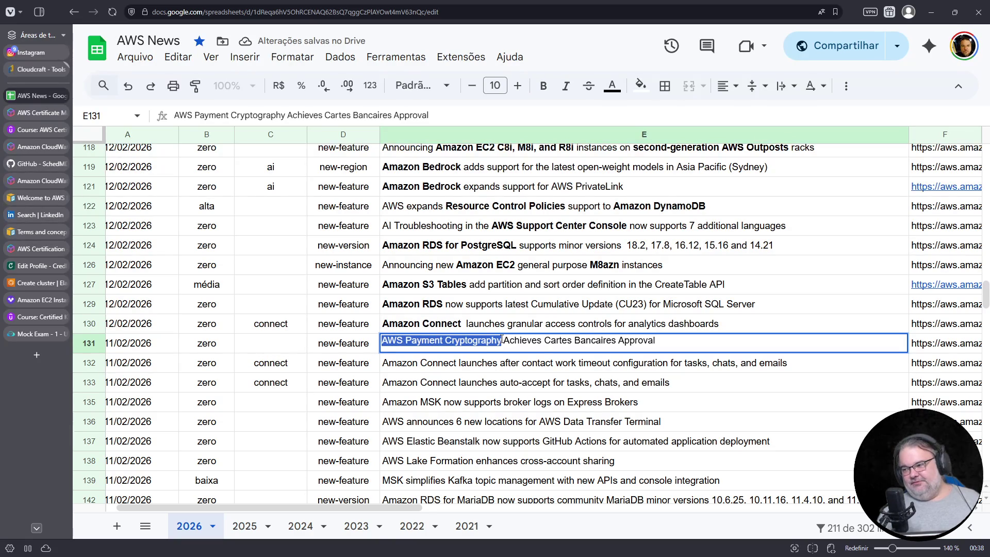
{"action": "left_click", "coordinate": [543, 85]}
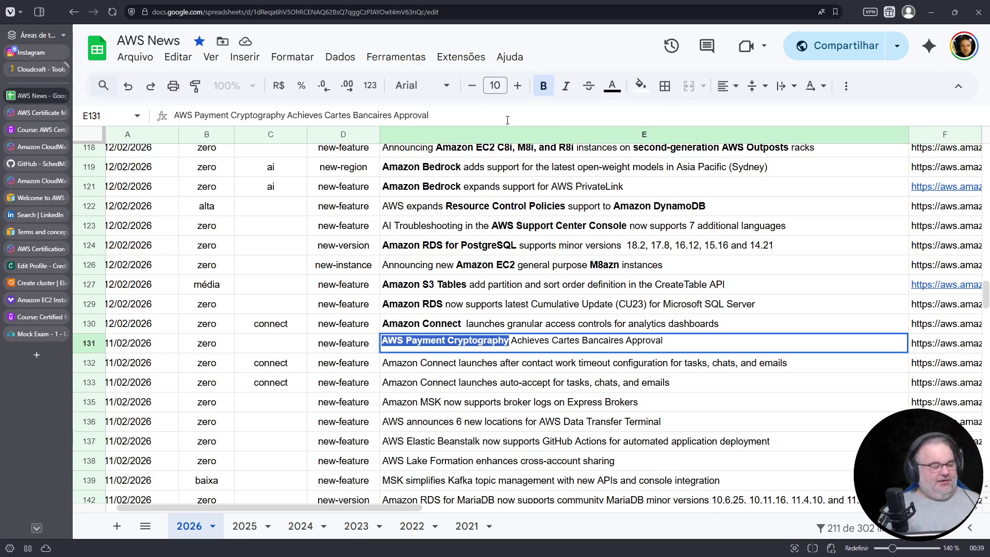
Search DuckDuckGo for 'aws config payment cryptography' in a new browser tab, fixing the typo first
{"action": "key", "text": "ctrl+t"}
{"action": "type", "text": "aws config"}
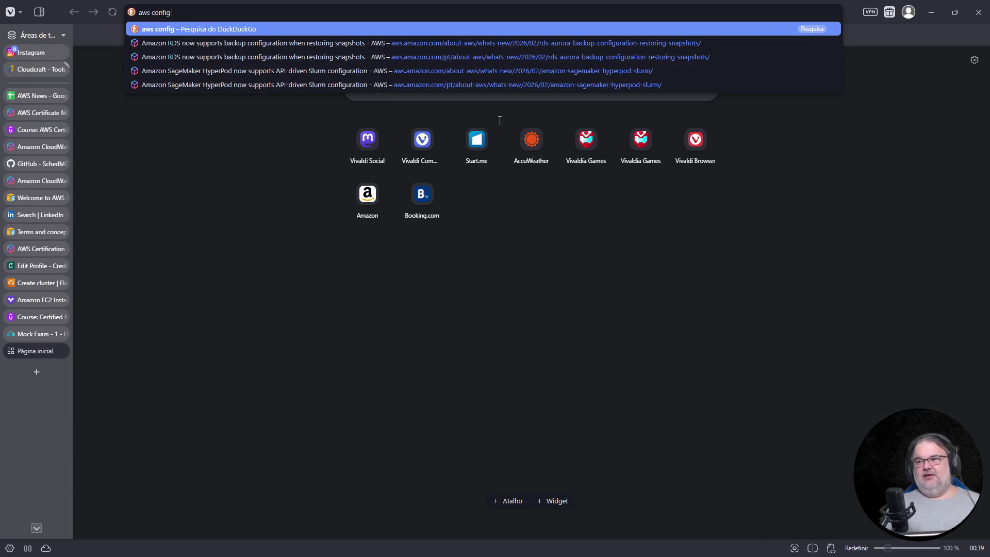
{"action": "type", "text": " payment crytpo"}
{"action": "key", "text": "BackSpace"}
{"action": "key", "text": "BackSpace"}
{"action": "key", "text": "BackSpace"}
{"action": "type", "text": "ptography"}
{"action": "key", "text": "Return"}
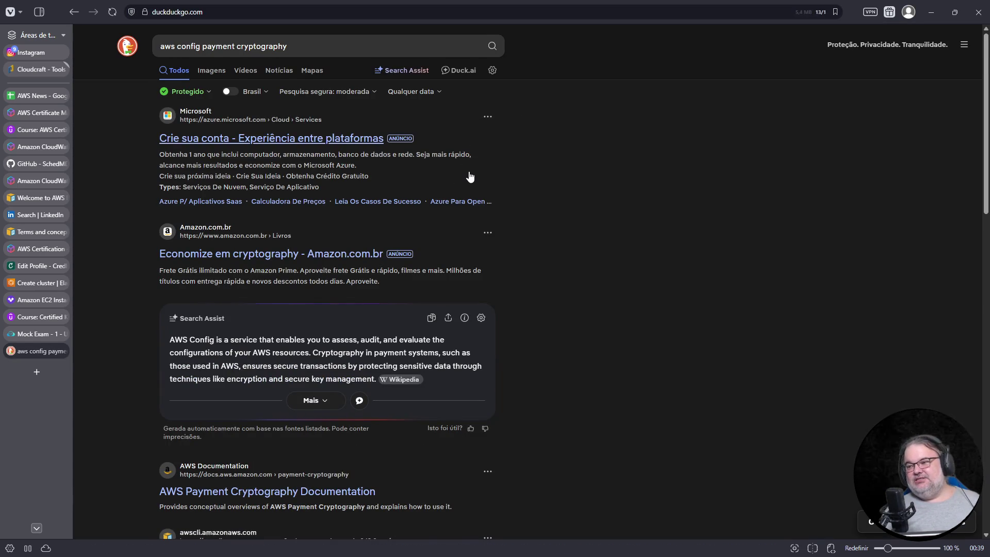
{"action": "scroll", "coordinate": [470, 176], "scroll_direction": "down", "scroll_amount": 3}
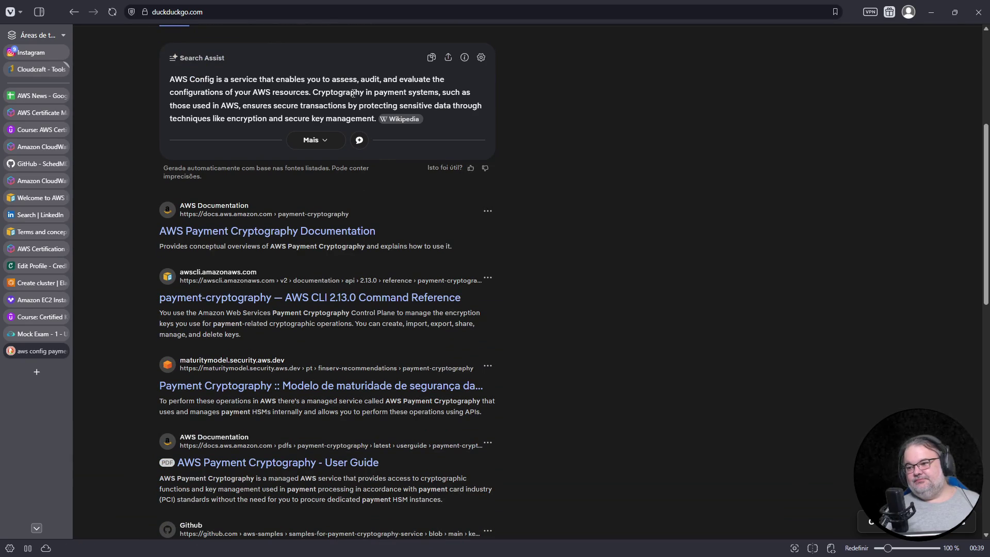
{"action": "scroll", "coordinate": [376, 119], "scroll_direction": "up", "scroll_amount": 3}
Clear the DuckDuckGo search field and move focus to the address bar for a new site
{"action": "left_click", "coordinate": [326, 45]}
{"action": "key", "text": "ctrl+a"}
{"action": "key", "text": "BackSpace"}
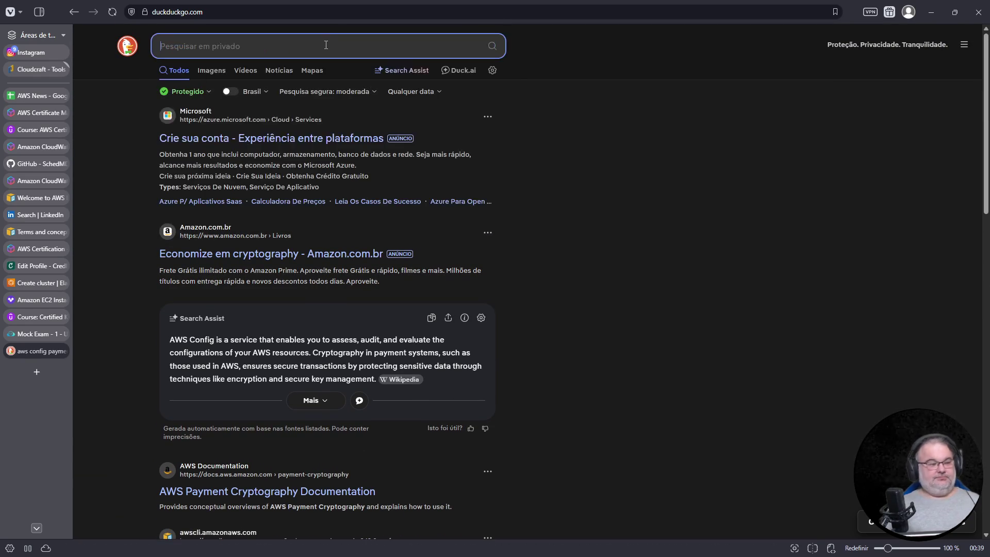
{"action": "left_click", "coordinate": [322, 12]}
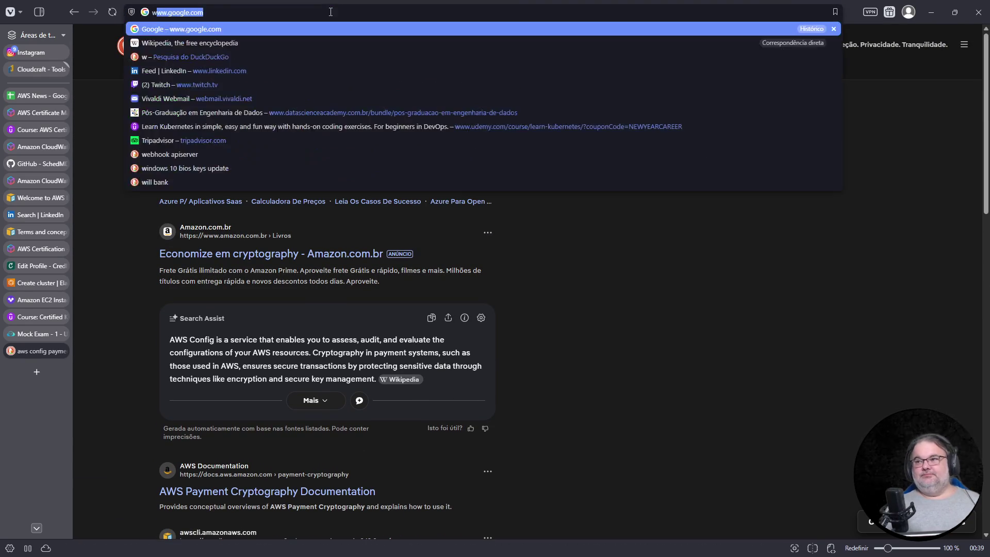
{"action": "type", "text": "www.google"}
Search Google for 'aws config payment cryptography', expand the AI Overview, and open the Reddit AWS Config charges post
{"action": "key", "text": "Return"}
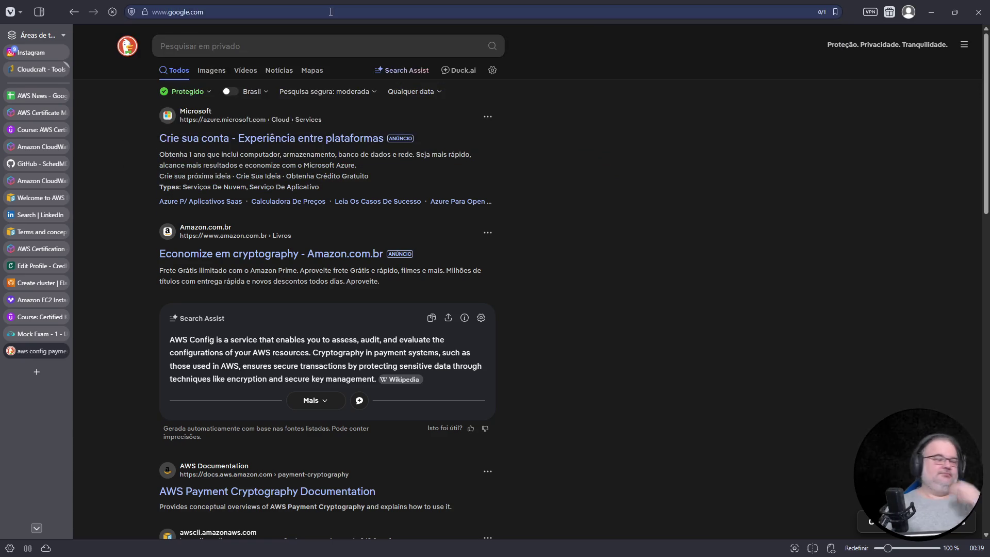
{"action": "type", "text": "aws config payment cryptography"}
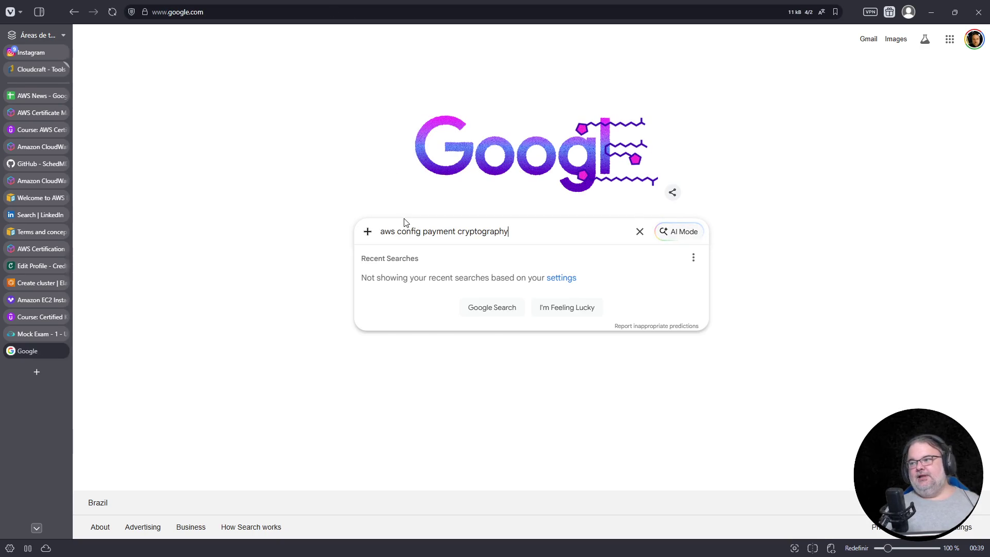
{"action": "key", "text": "Return"}
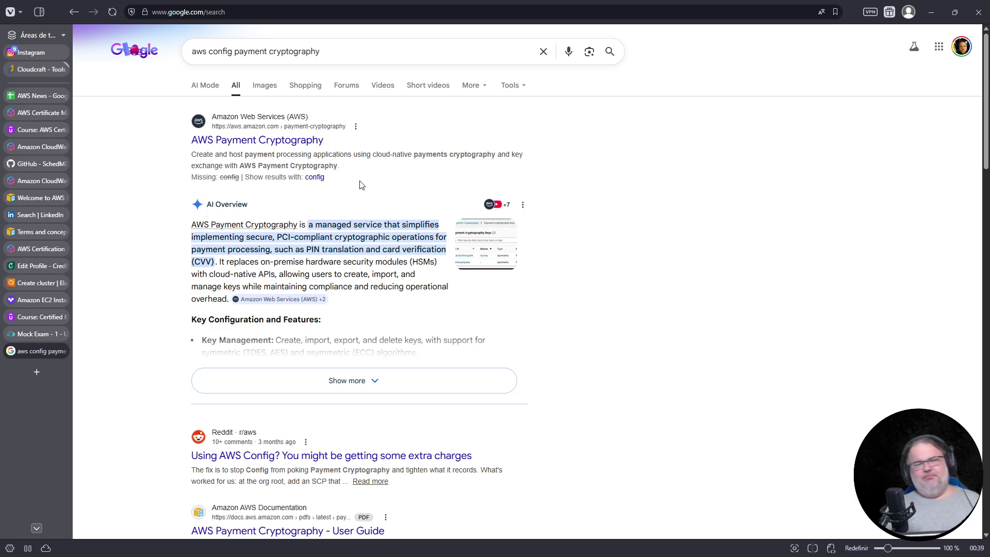
{"action": "left_click", "coordinate": [426, 387]}
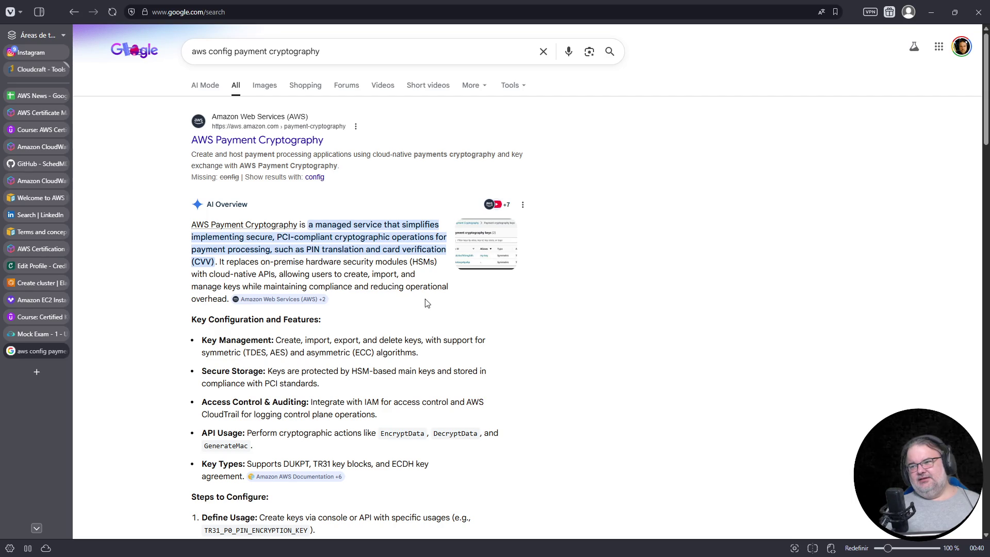
{"action": "scroll", "coordinate": [470, 288], "scroll_direction": "down", "scroll_amount": 6}
{"action": "scroll", "coordinate": [469, 289], "scroll_direction": "down", "scroll_amount": 2}
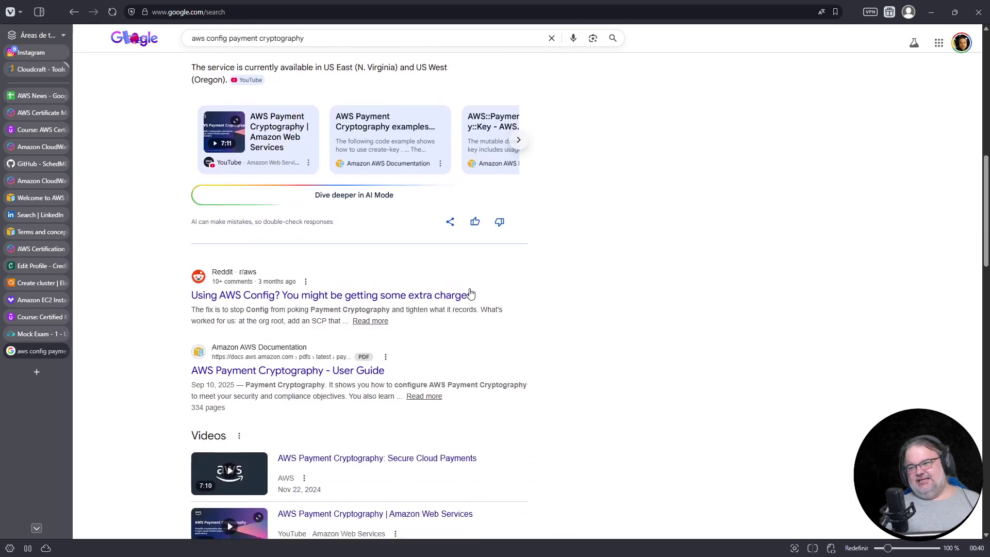
{"action": "left_click", "coordinate": [469, 289]}
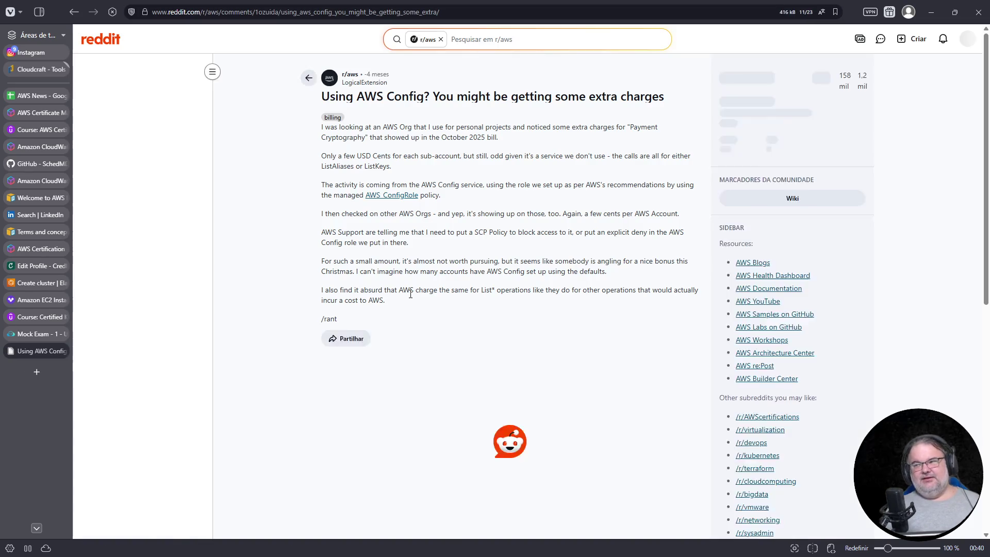
{"action": "scroll", "coordinate": [651, 277], "scroll_direction": "up", "scroll_amount": 3}
{"action": "scroll", "coordinate": [669, 286], "scroll_direction": "up", "scroll_amount": 1}
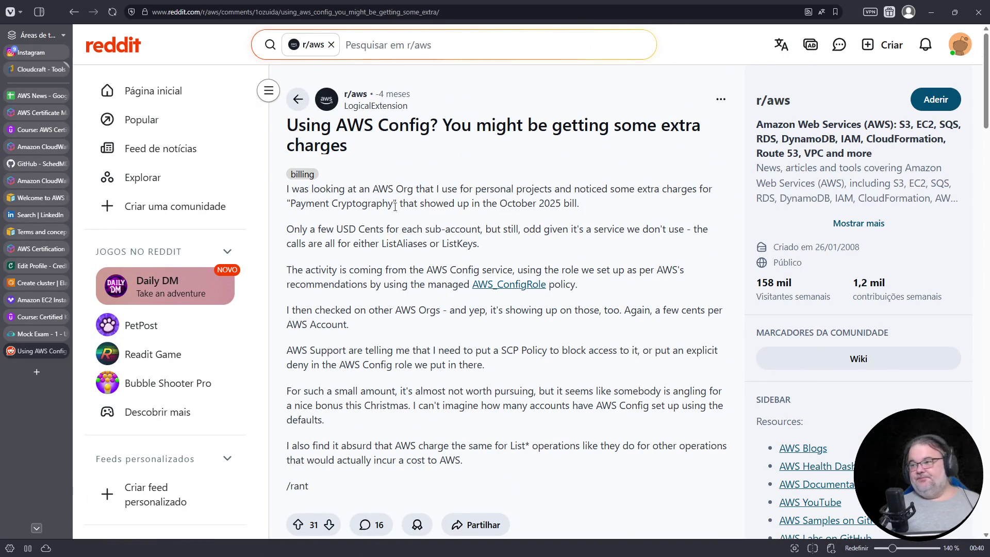
{"action": "left_click_drag", "start_coordinate": [287, 197], "coordinate": [596, 203]}
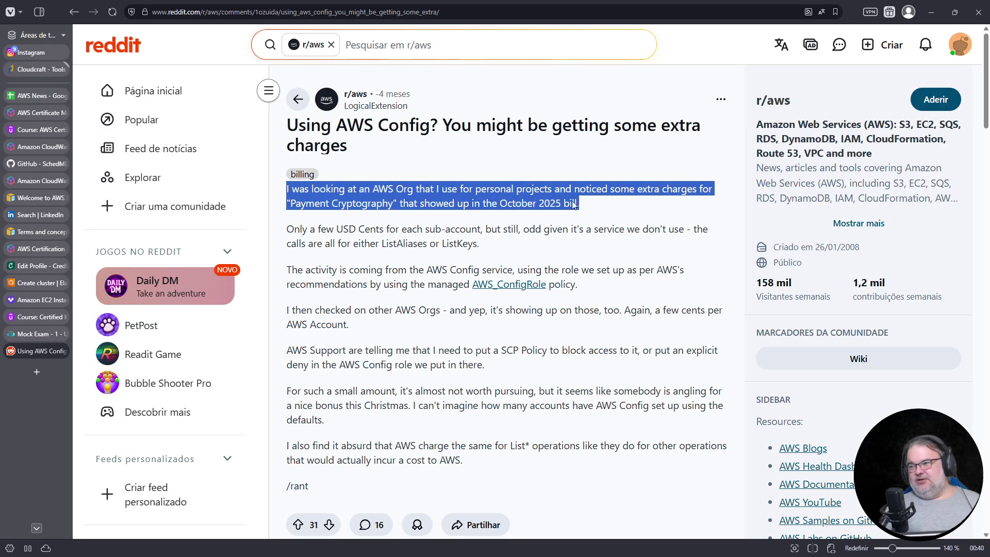
{"action": "left_click", "coordinate": [288, 204]}
{"action": "left_click_drag", "start_coordinate": [289, 204], "coordinate": [436, 203]}
{"action": "left_click", "coordinate": [542, 203]}
{"action": "left_click_drag", "start_coordinate": [497, 205], "coordinate": [581, 205]}
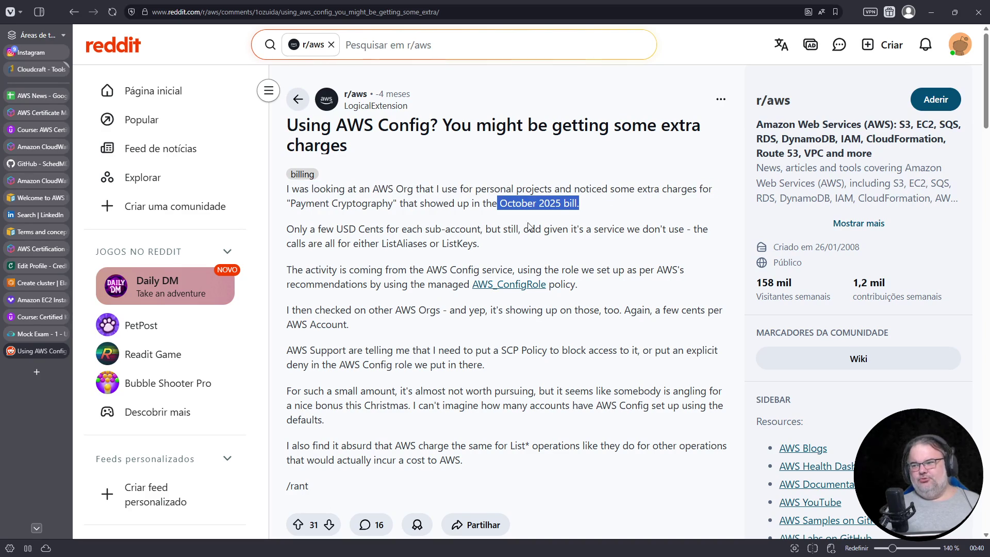
{"action": "left_click", "coordinate": [336, 228]}
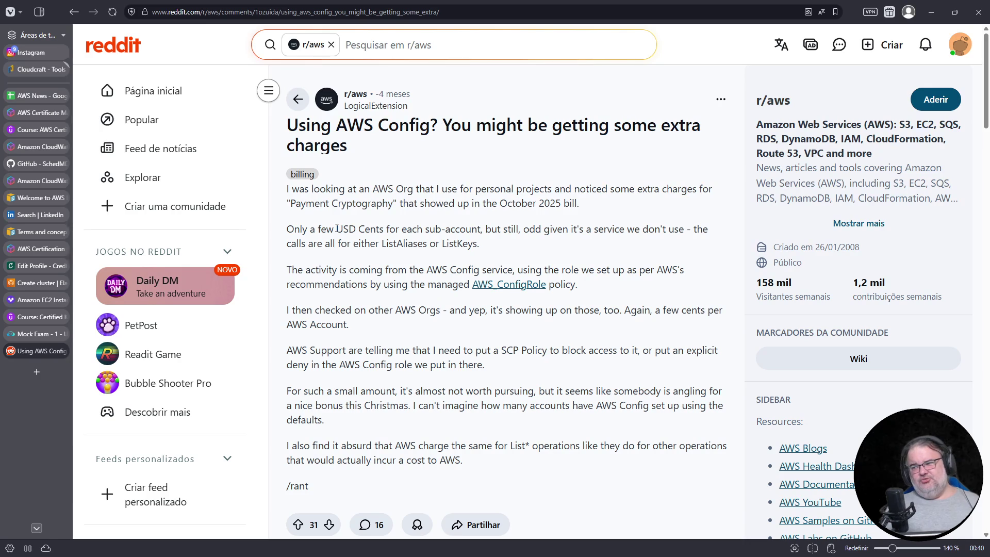
{"action": "left_click_drag", "start_coordinate": [298, 269], "coordinate": [547, 270]}
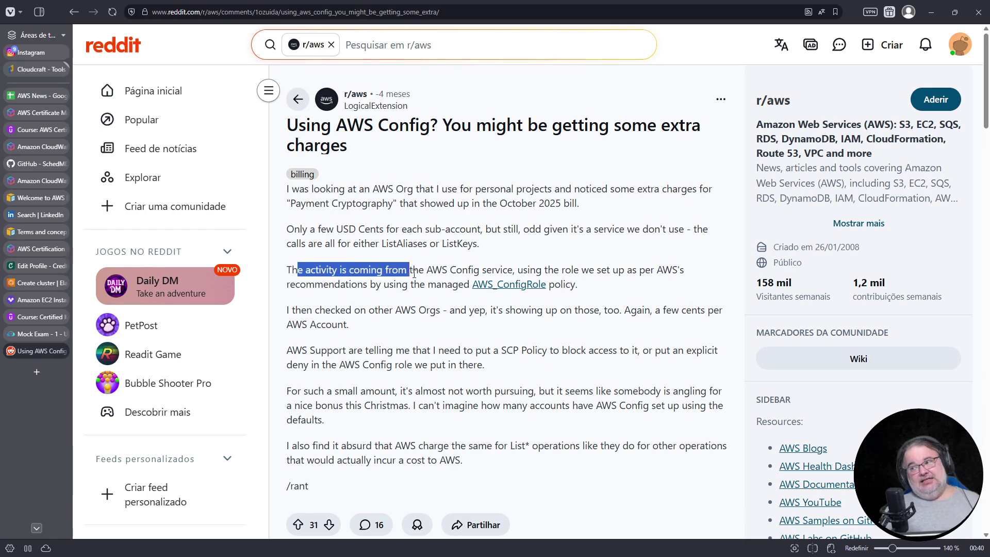
{"action": "scroll", "coordinate": [481, 260], "scroll_direction": "down", "scroll_amount": 2}
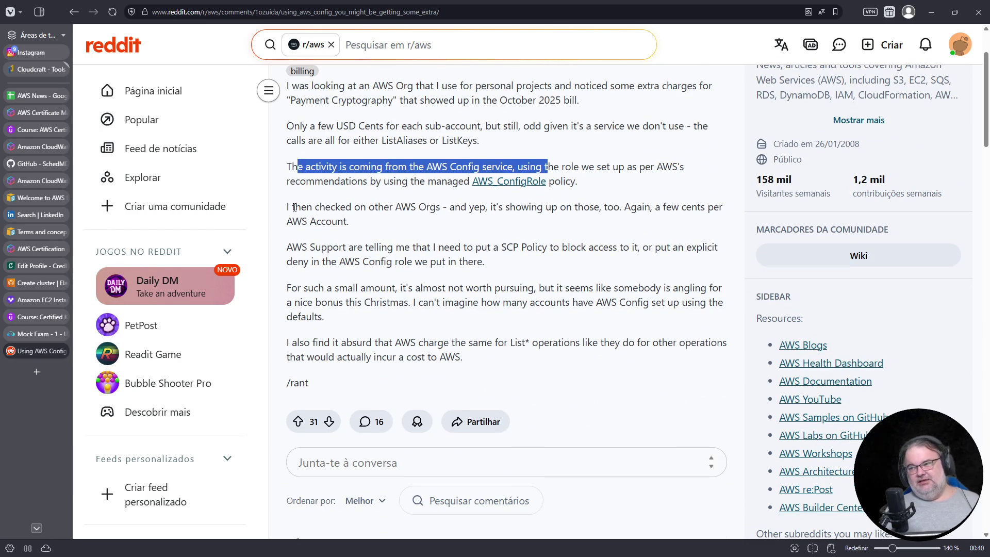
{"action": "left_click_drag", "start_coordinate": [293, 206], "coordinate": [399, 220]}
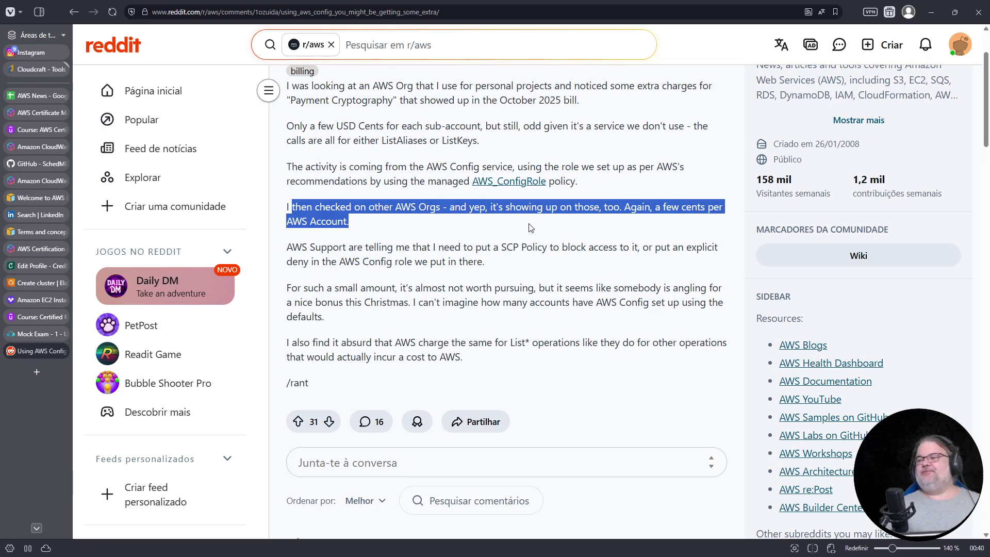
{"action": "left_click_drag", "start_coordinate": [488, 264], "coordinate": [287, 241]}
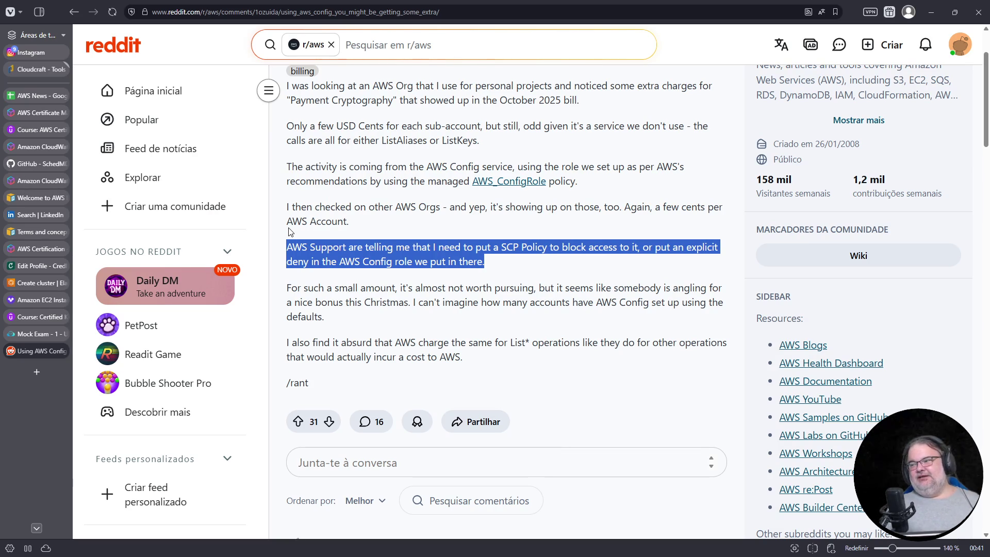
{"action": "scroll", "coordinate": [480, 226], "scroll_direction": "down", "scroll_amount": 2}
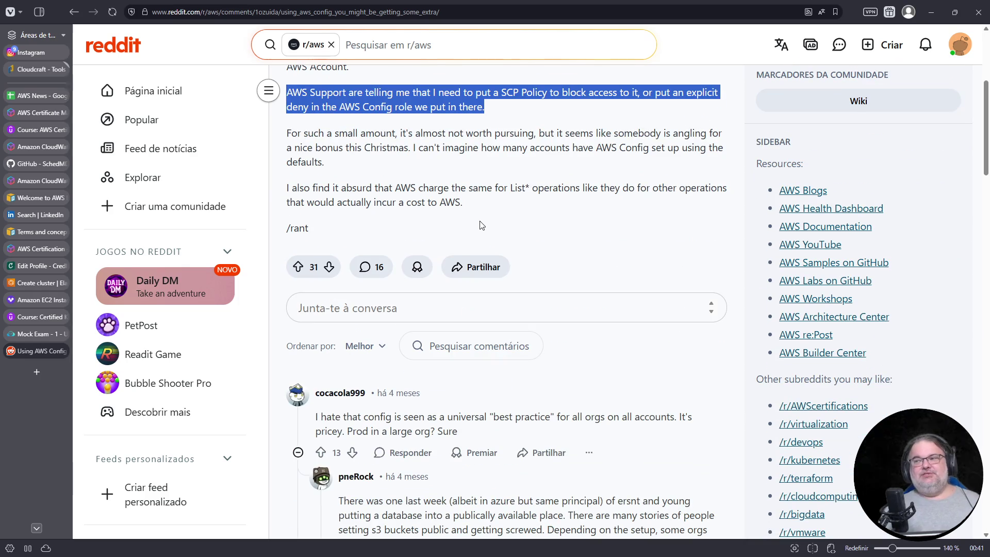
{"action": "key", "text": "ctrl+plus"}
{"action": "scroll", "coordinate": [181, 214], "scroll_direction": "up", "scroll_amount": 1}
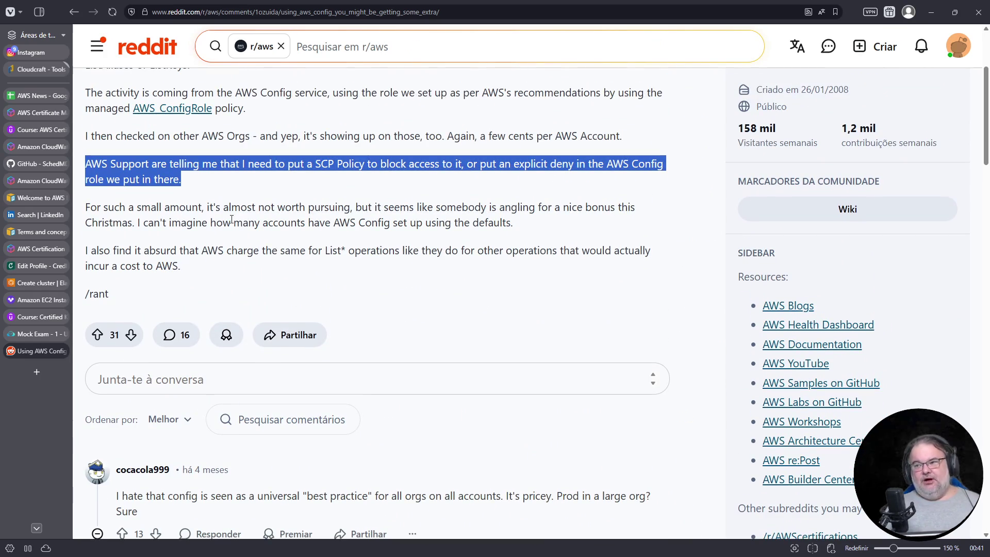